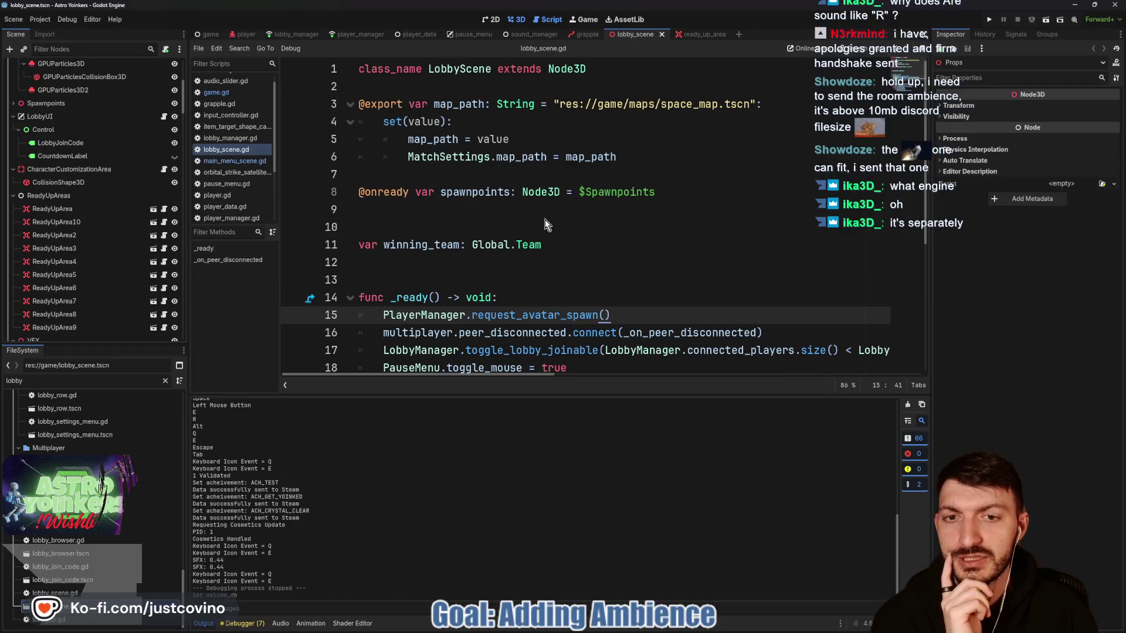
- Fly through the lobby in the 3D view, undoing an accidental rotation of the generator particles
key("ctrl+F2")
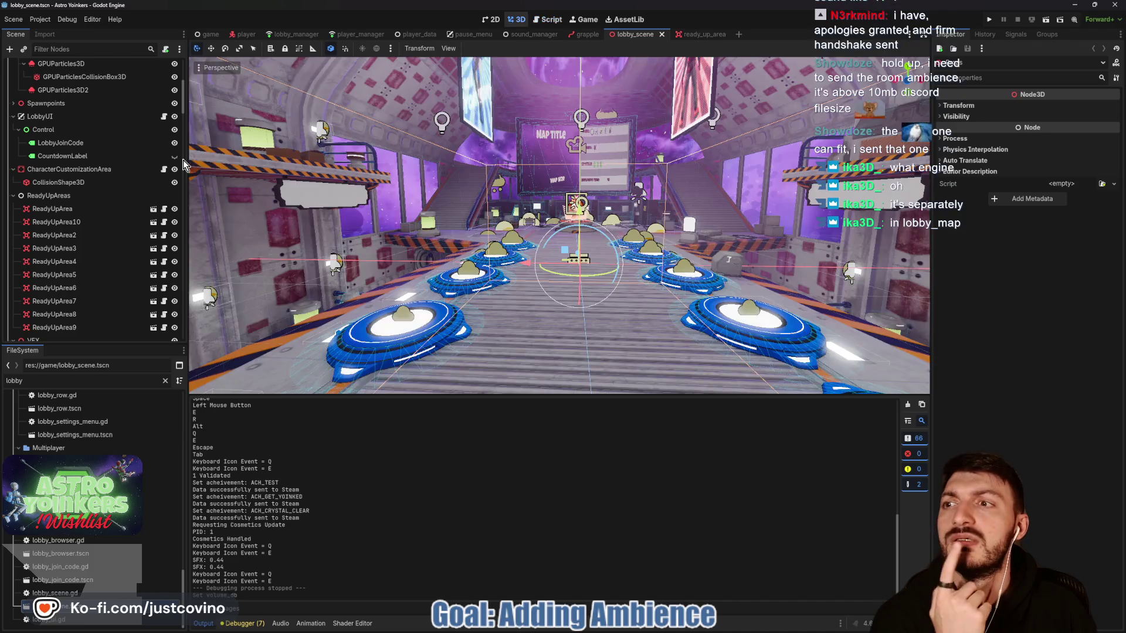
key("w")
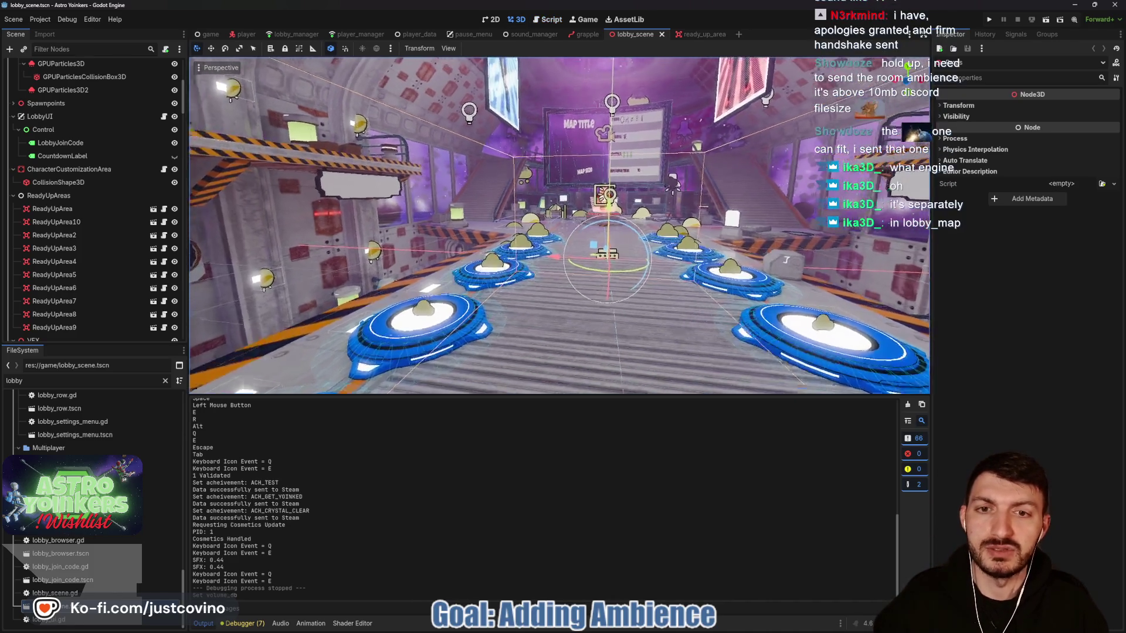
key("w")
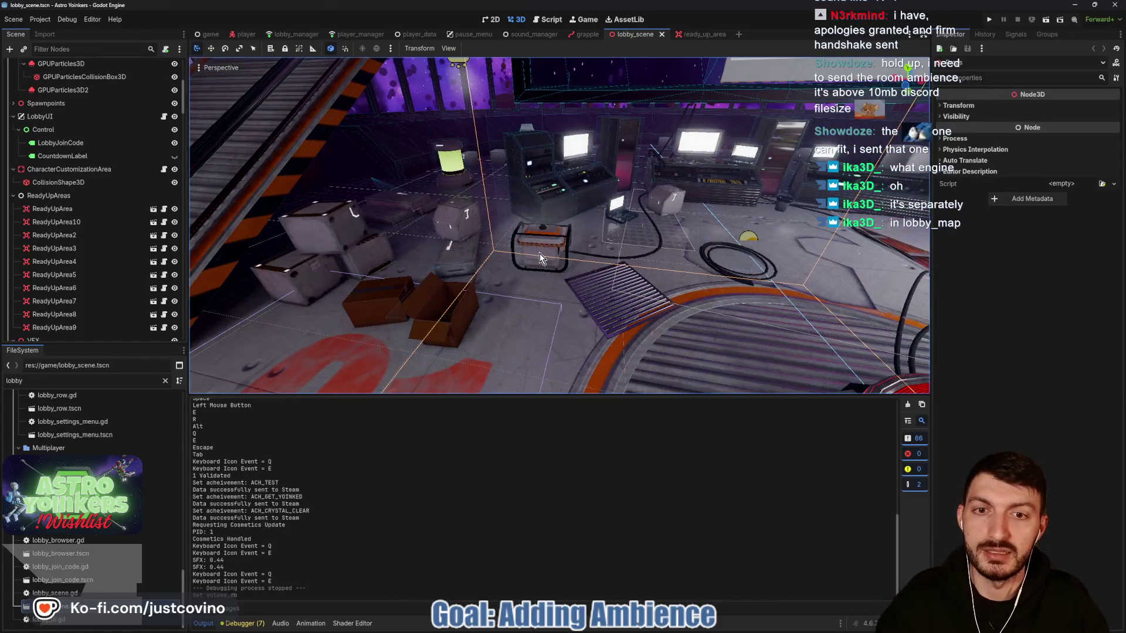
key("w")
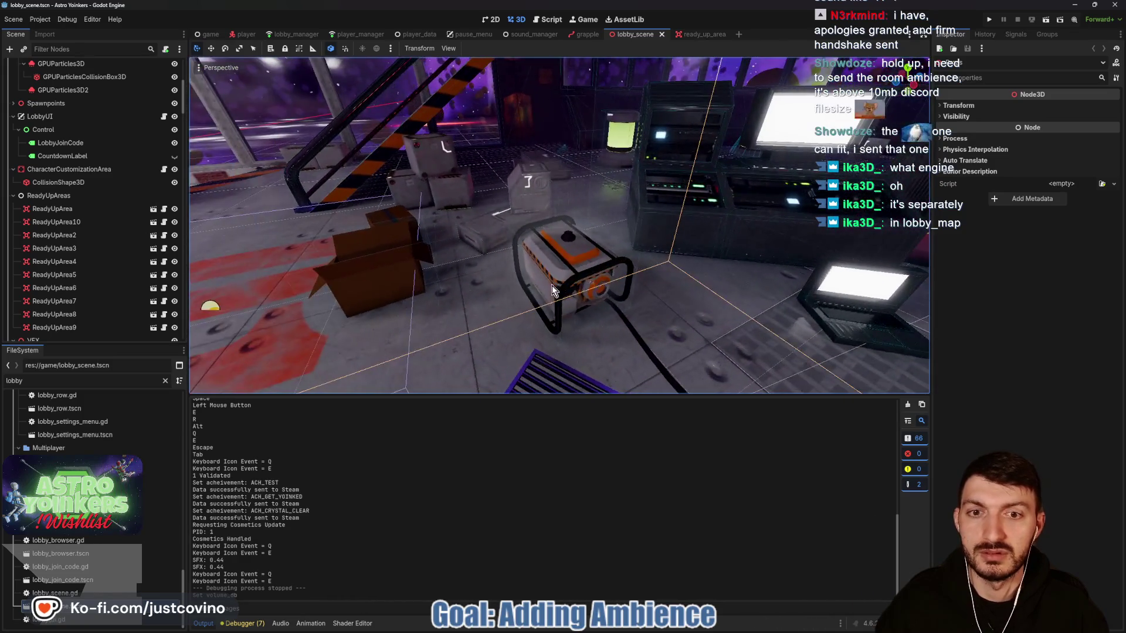
left_click(562, 264)
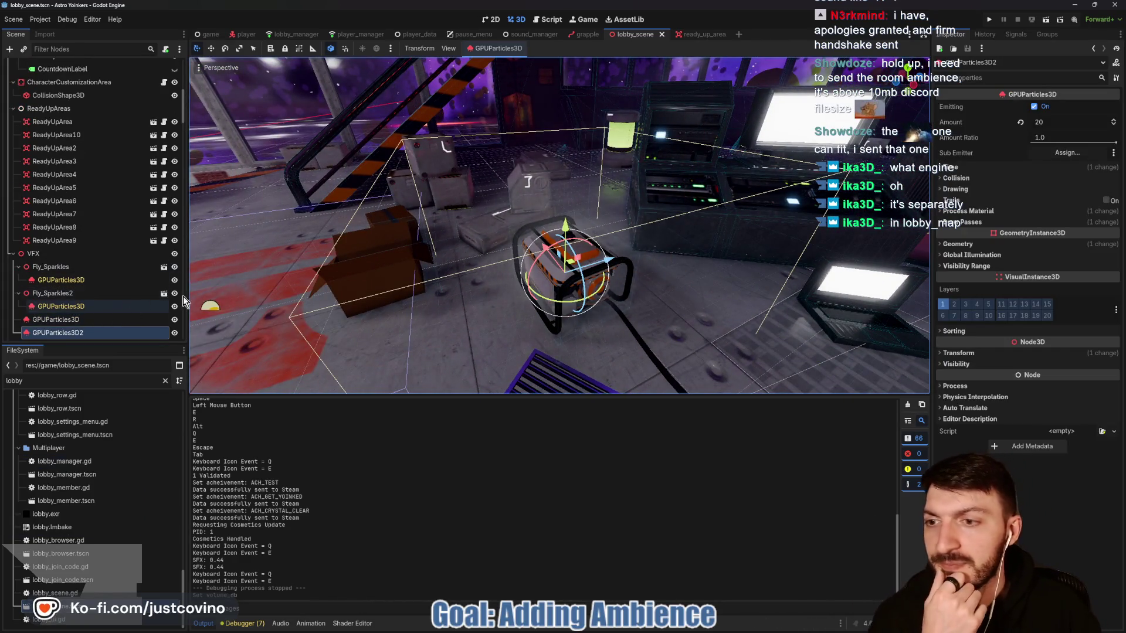
left_click(556, 327)
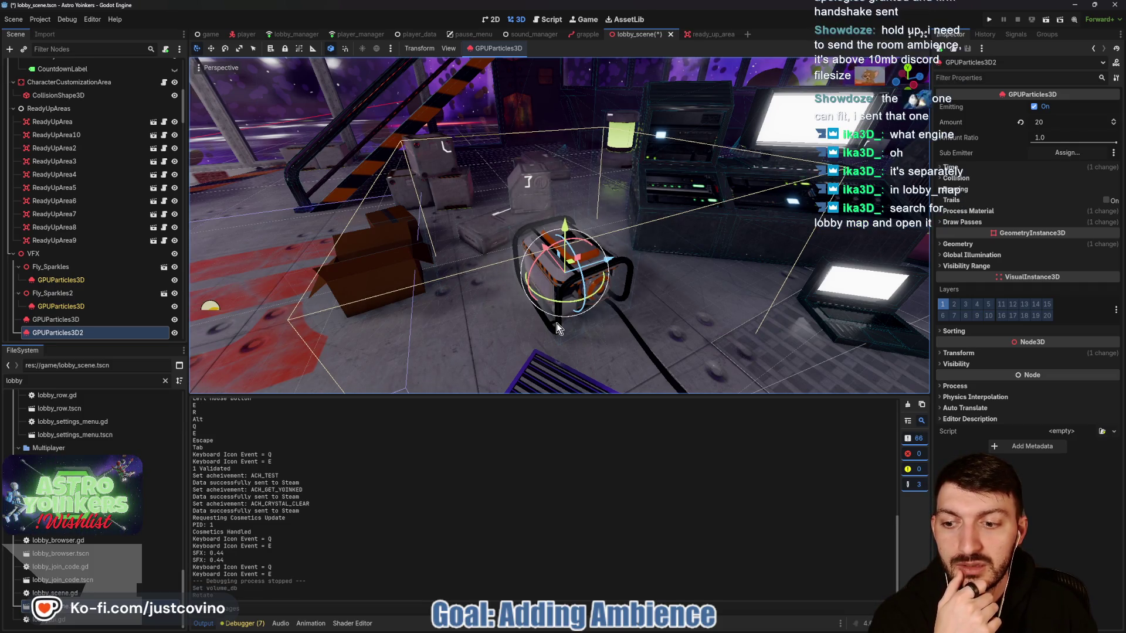
key("ctrl+z")
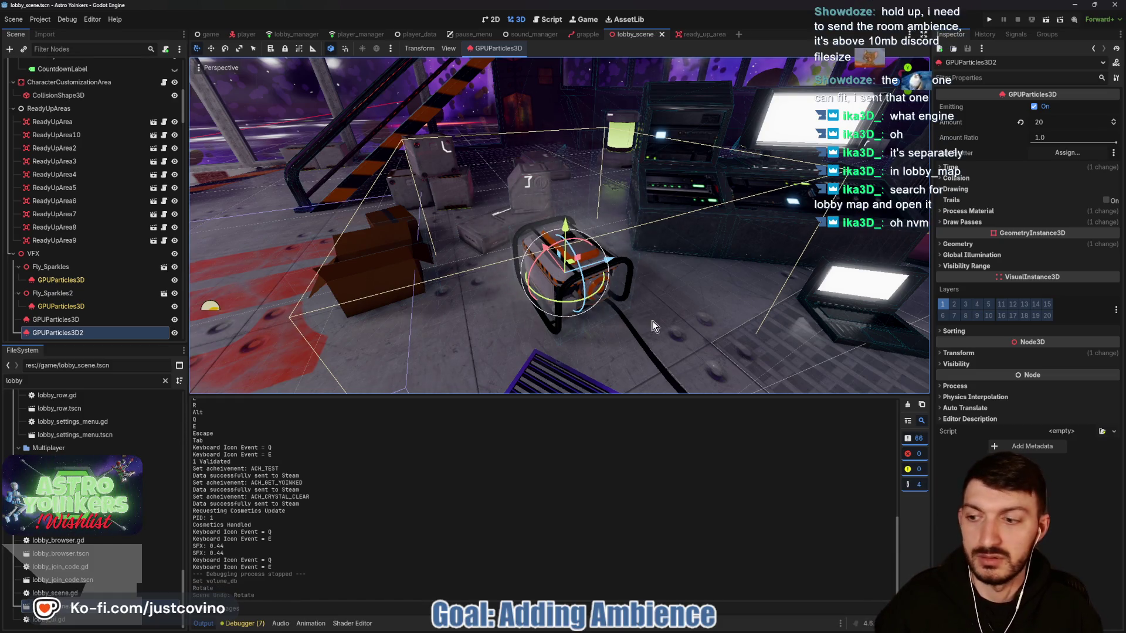
- Open the Lobby_Map sub-scene in its own editor tab from the Scene tree
scroll(644, 320, "down", 5)
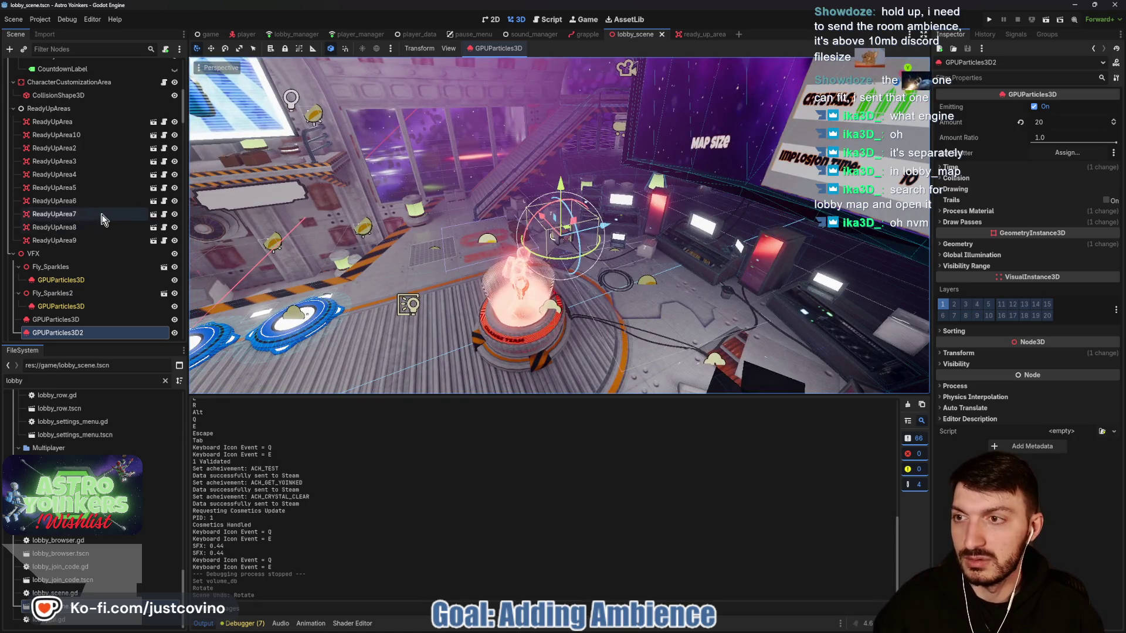
scroll(72, 220, "up", 4)
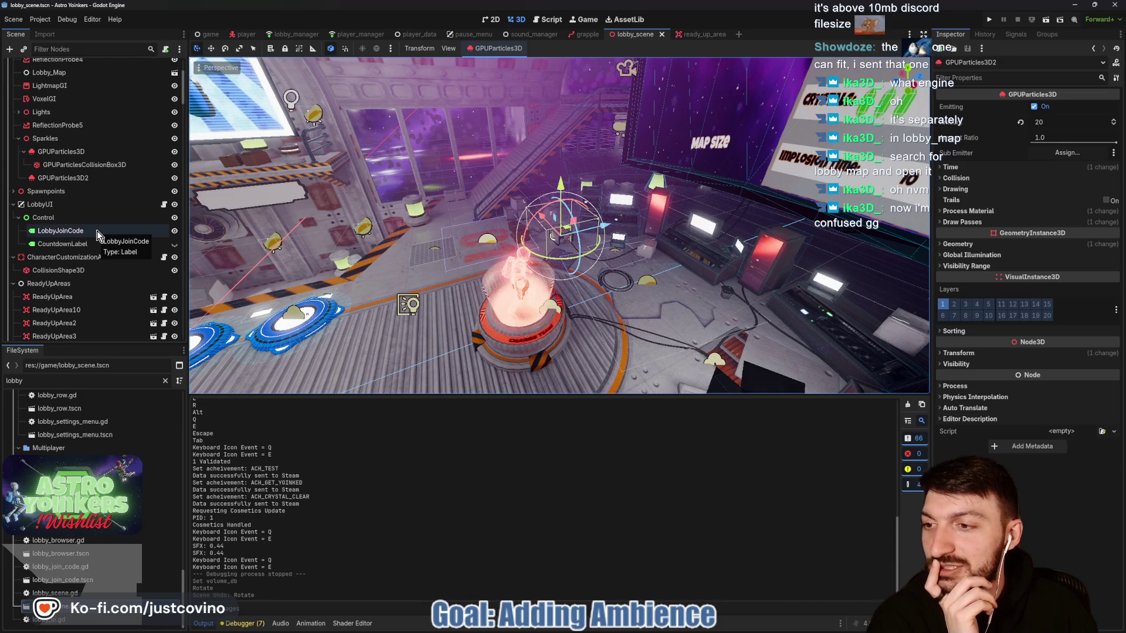
scroll(47, 290, "up", 1)
scroll(46, 287, "up", 2)
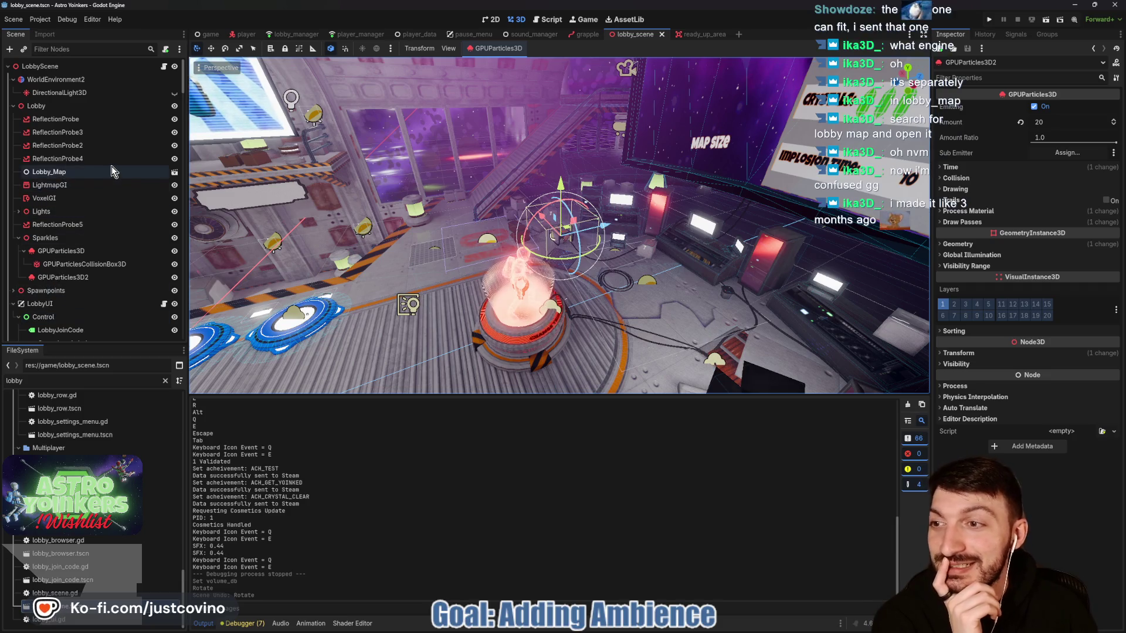
left_click(174, 172)
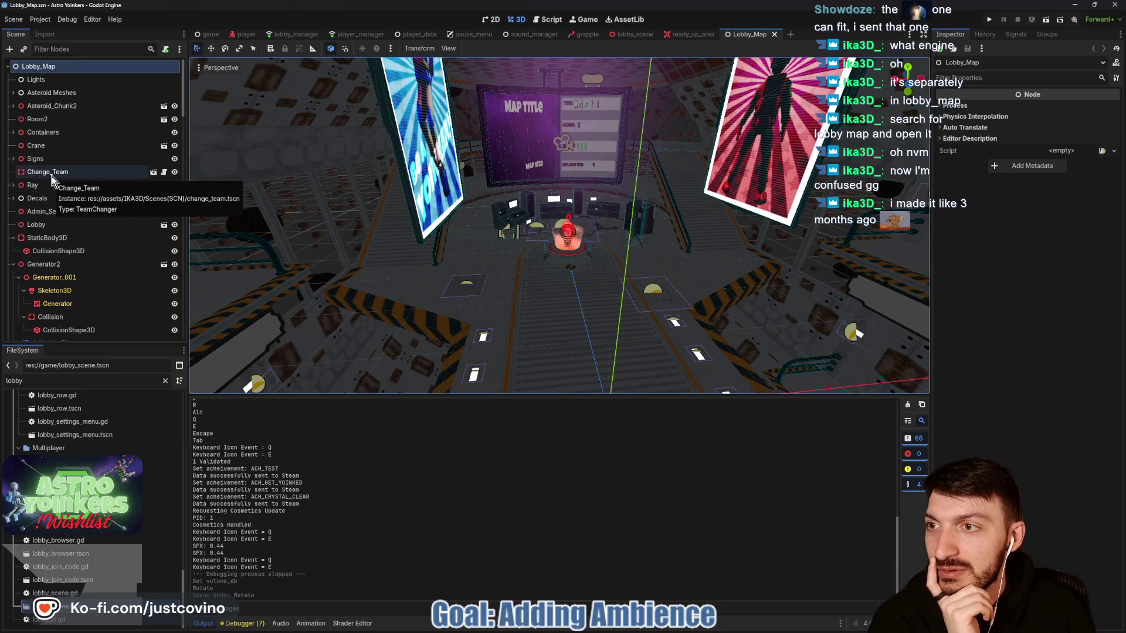
- Inspect the AudioStreamPlayer3D's Engine_Loop.wav stream and SoundEffects bus, then open the game scene's game.gd
scroll(59, 176, "down", 4)
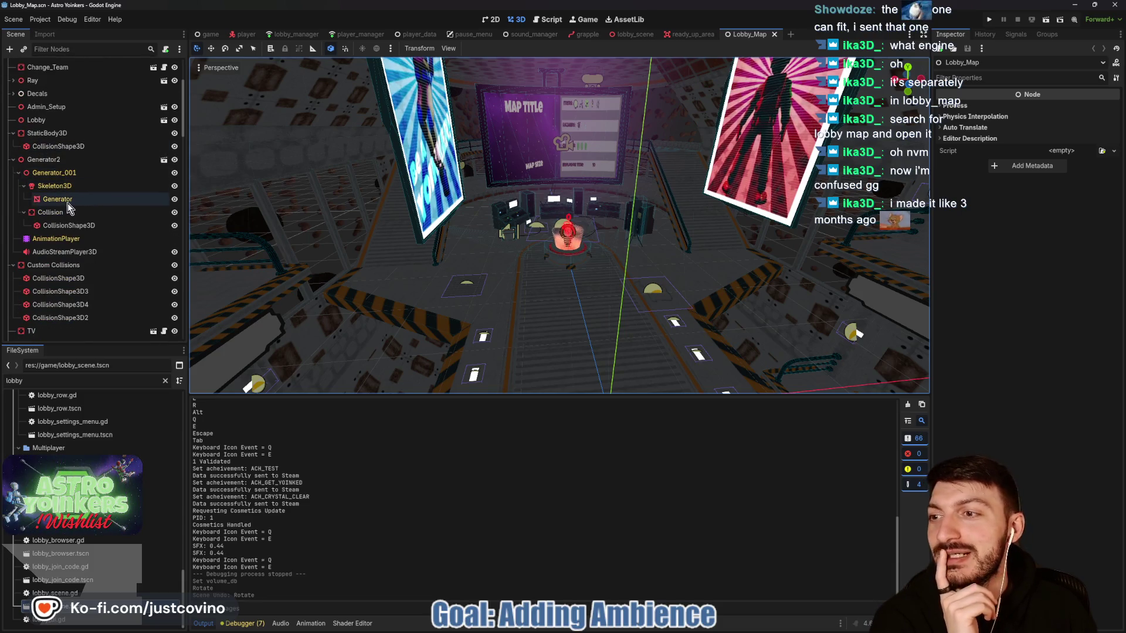
left_click(62, 252)
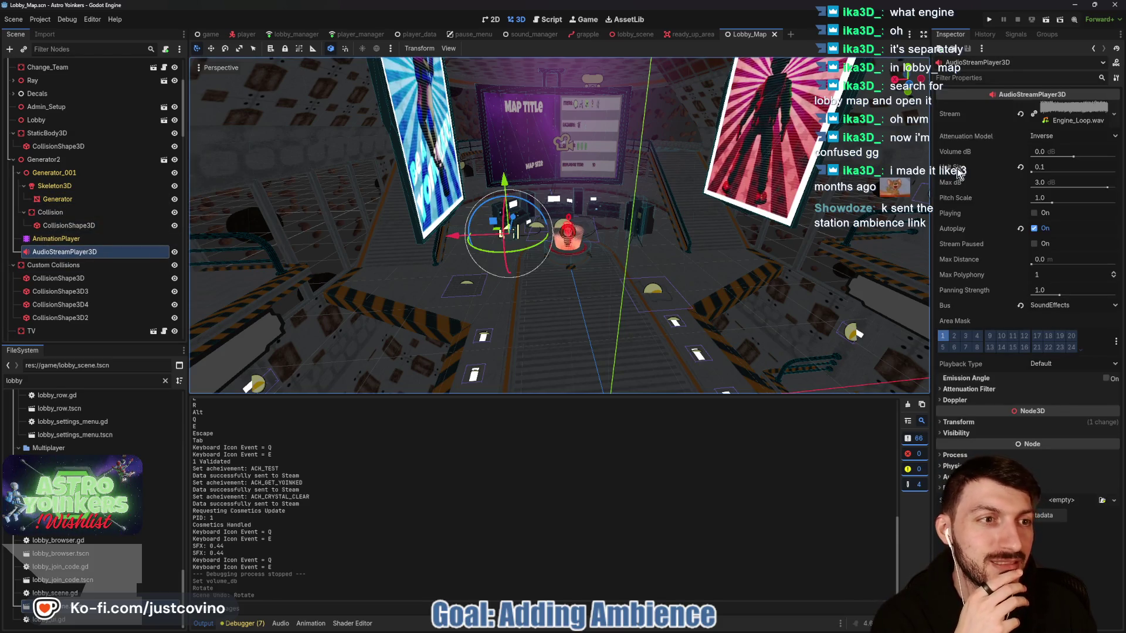
left_click(1060, 112)
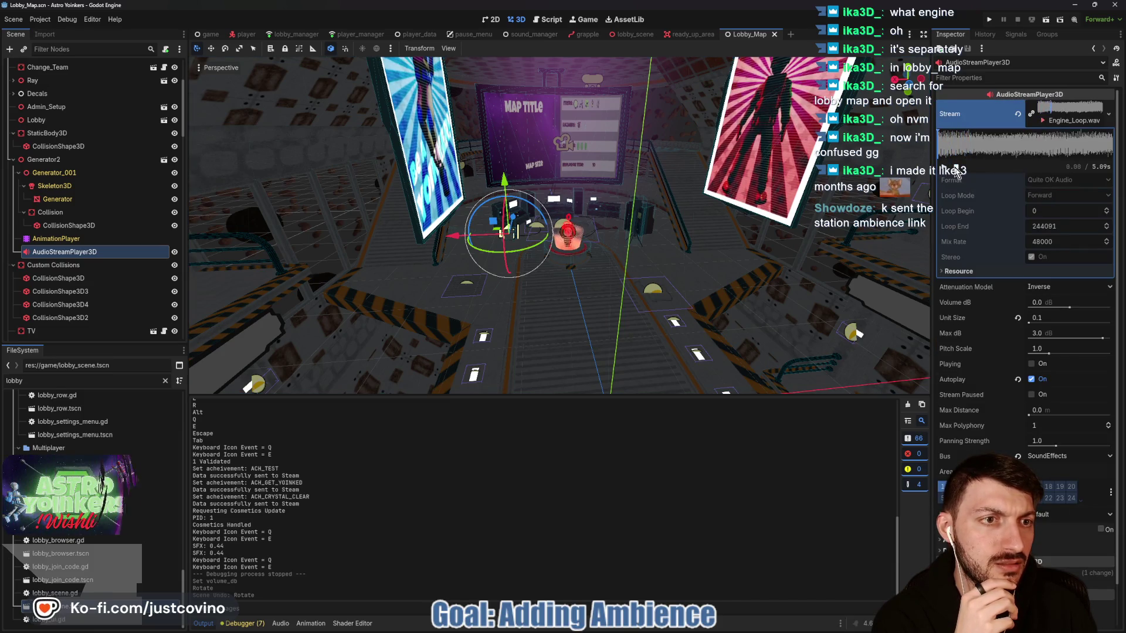
left_click(1078, 108)
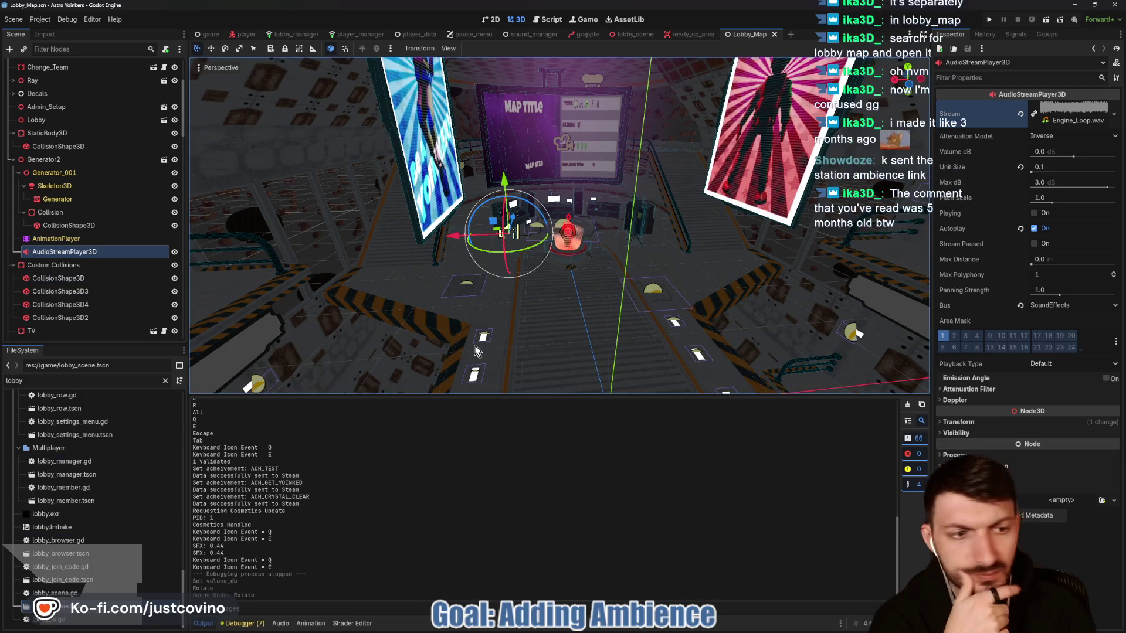
left_click(1081, 305)
left_click(1058, 345)
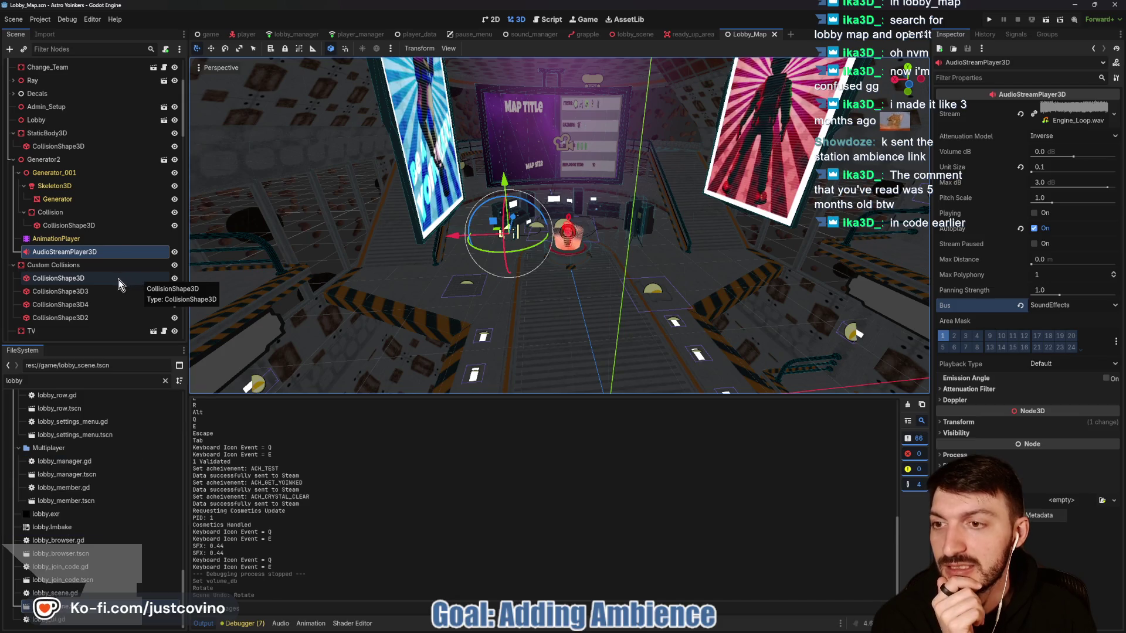
left_click(207, 34)
left_click(175, 67)
scroll(540, 284, "down", 20)
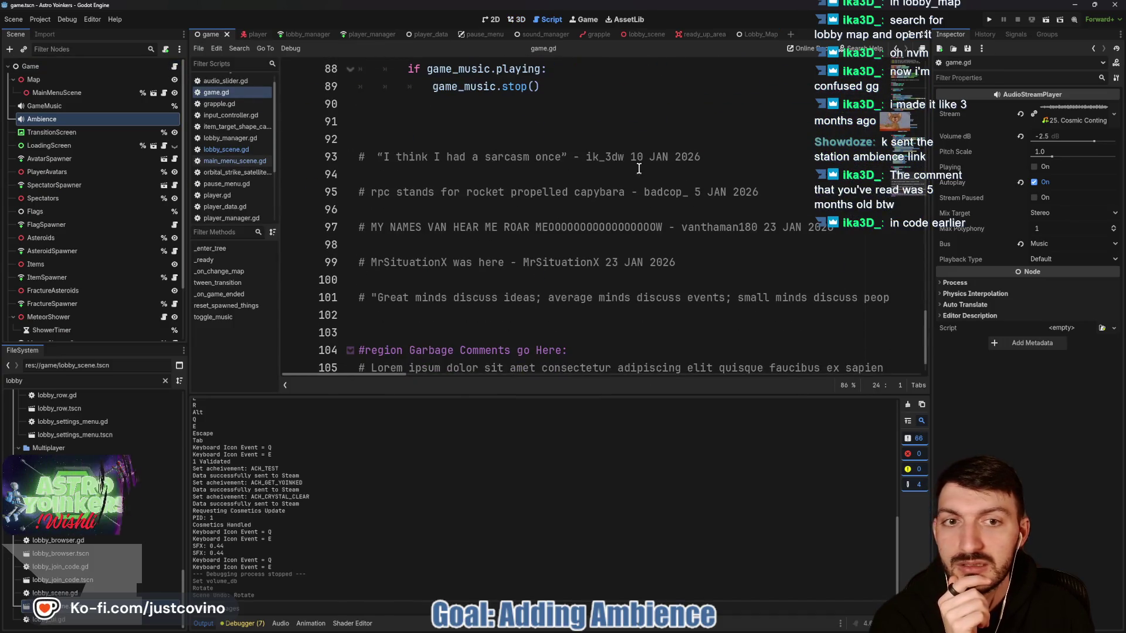
double_click(657, 156)
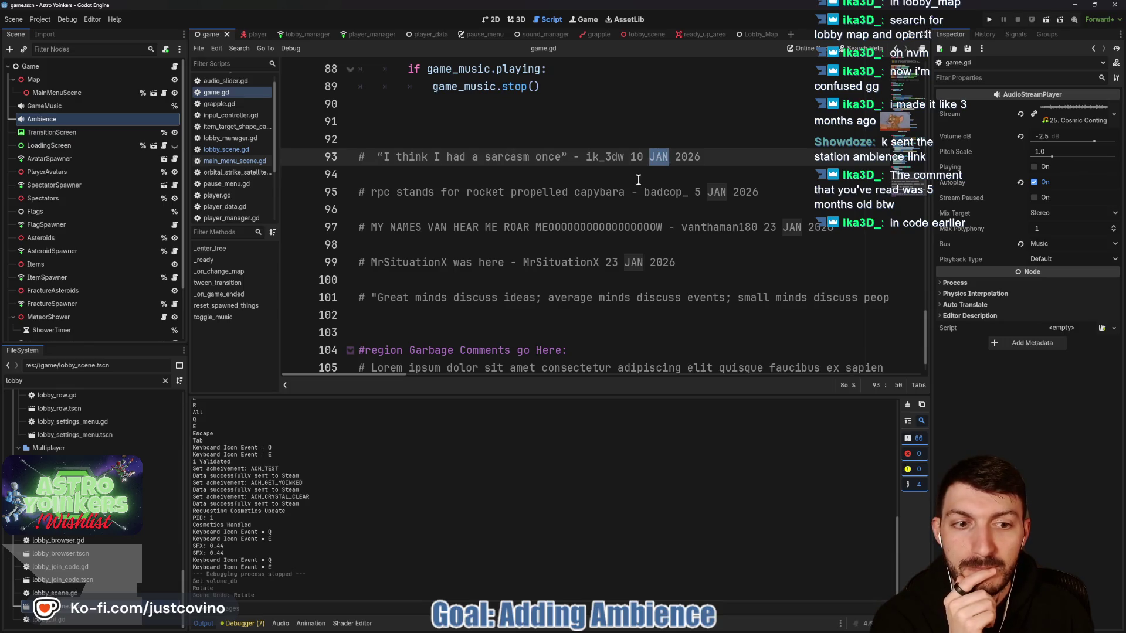
left_click(632, 156)
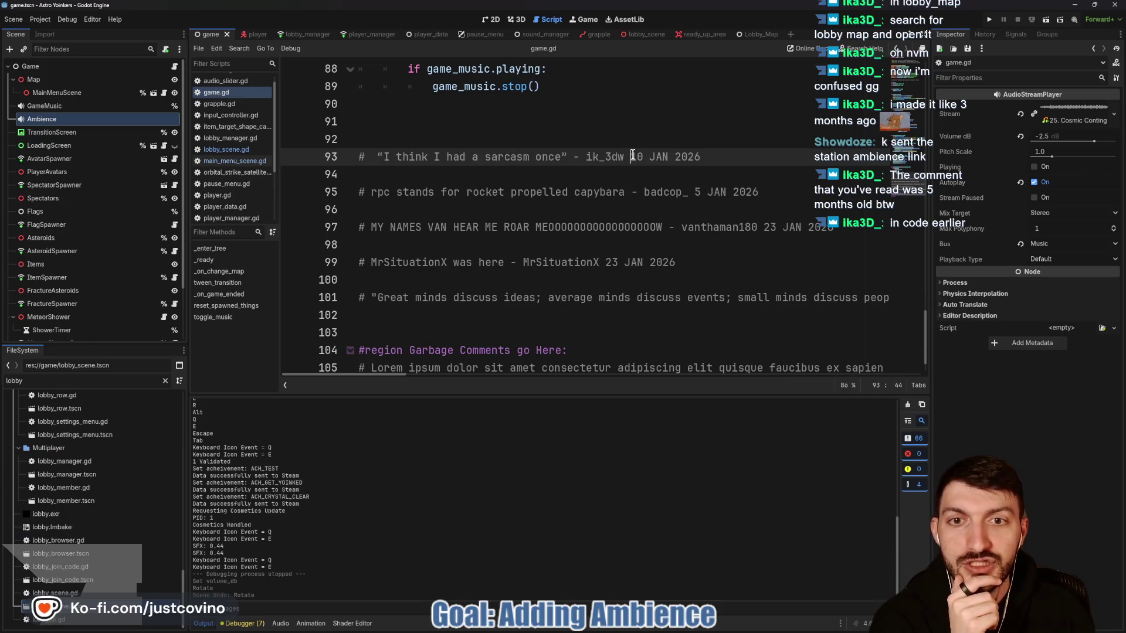
mouse_move(670, 630)
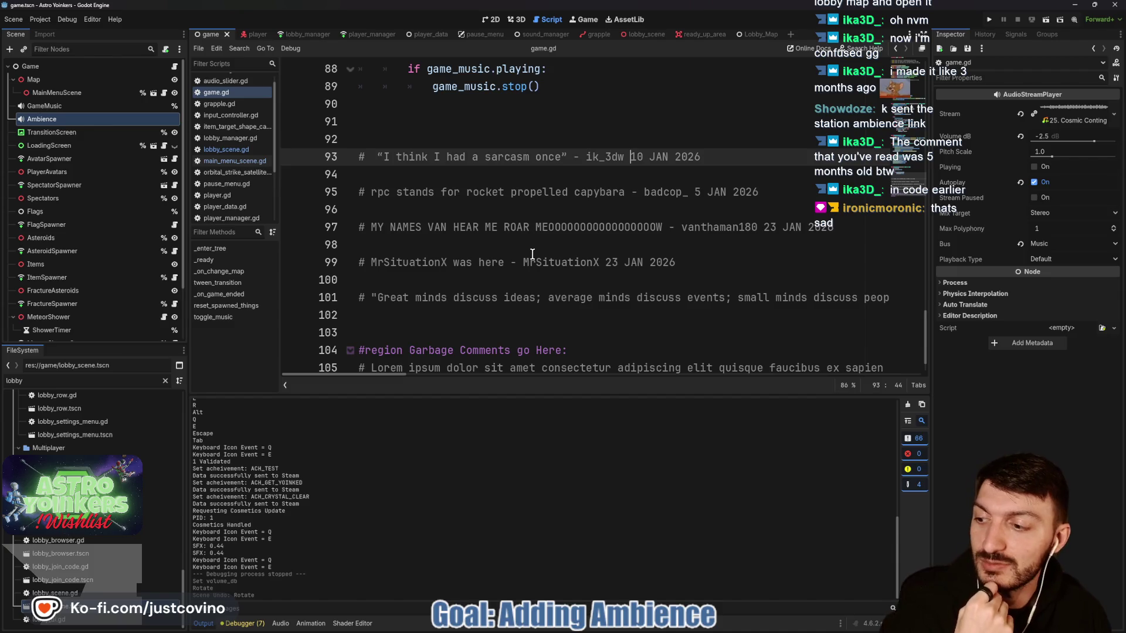
left_click(499, 192)
left_click(493, 174)
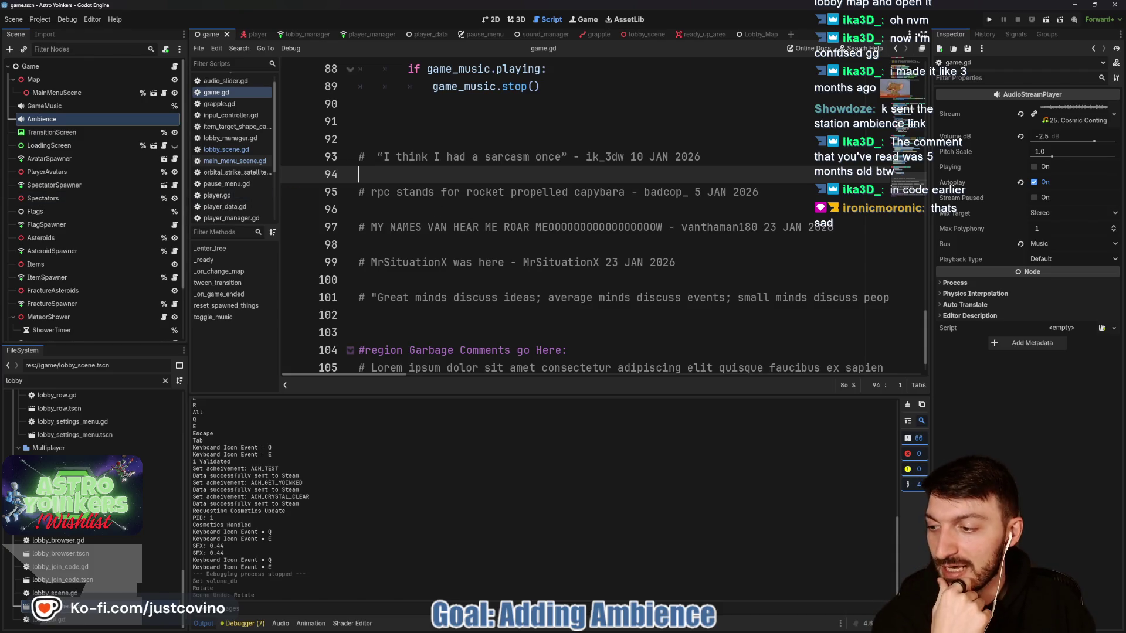
scroll(487, 258, "up", 2)
left_click(469, 223)
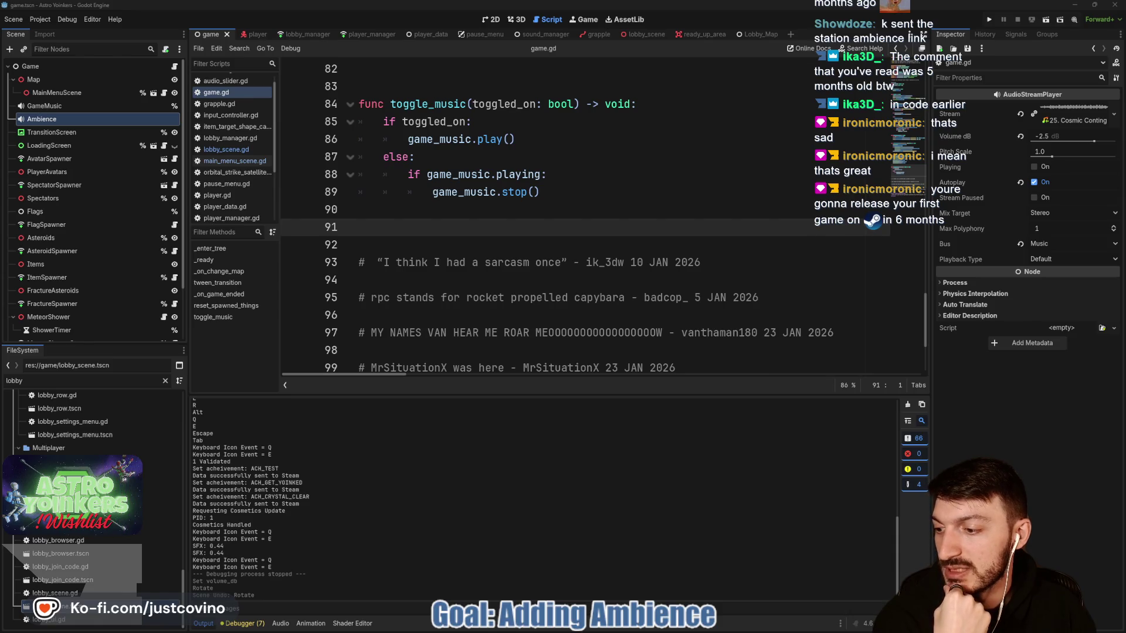
- Read the Twitch chat while AY_Space_Ambience_1.wav imports, then place the caret on game.gd line 96
key("alt+Tab")
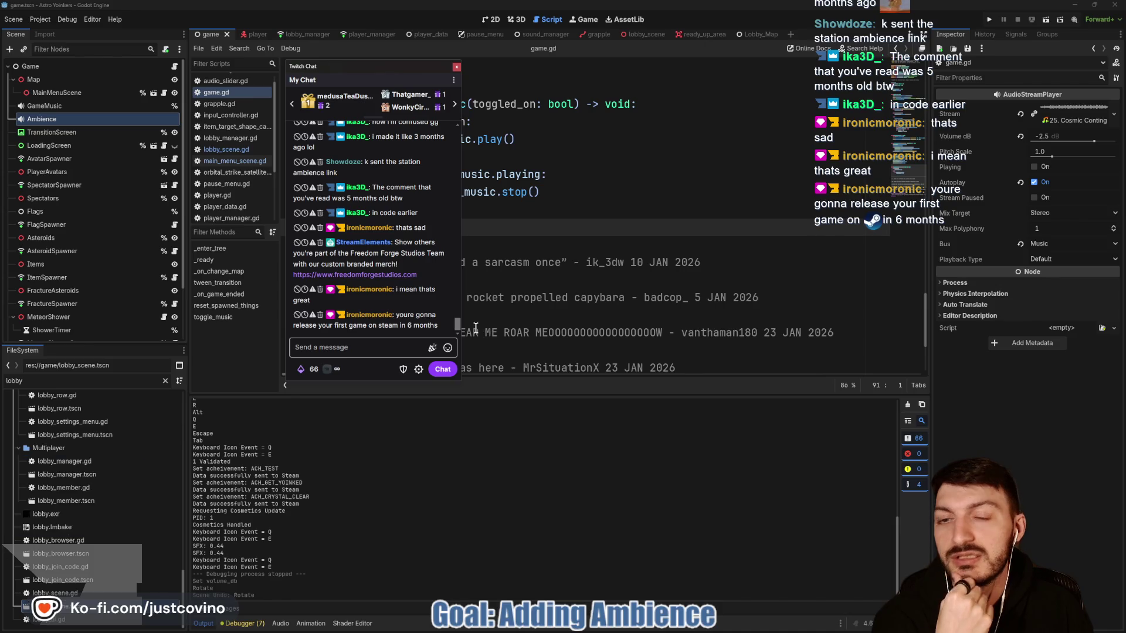
mouse_move(444, 317)
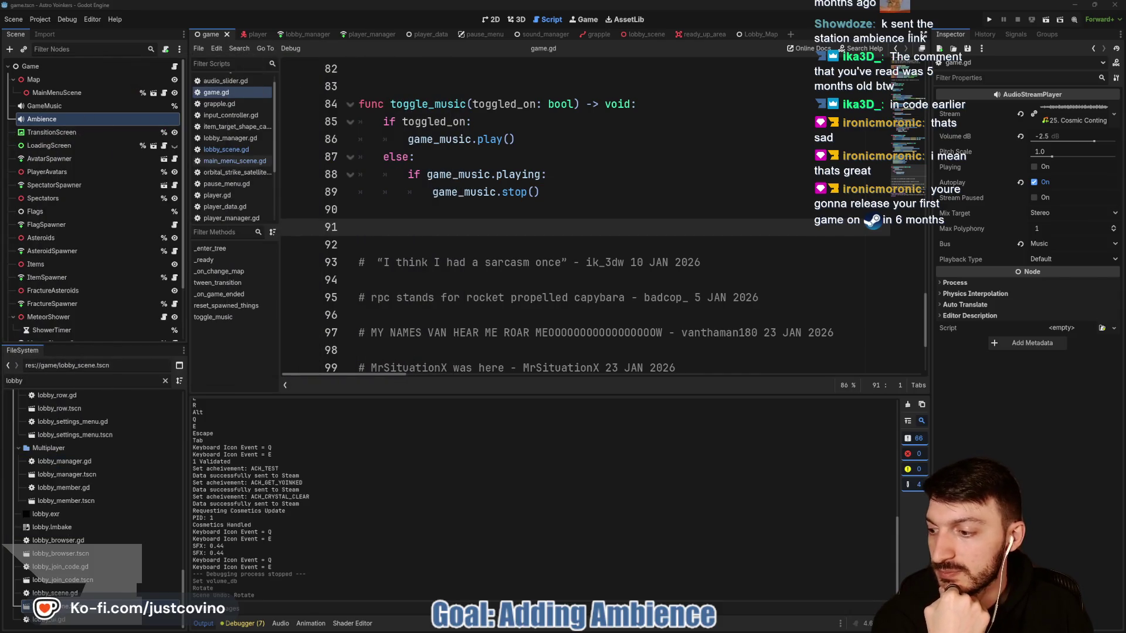
left_click(586, 315)
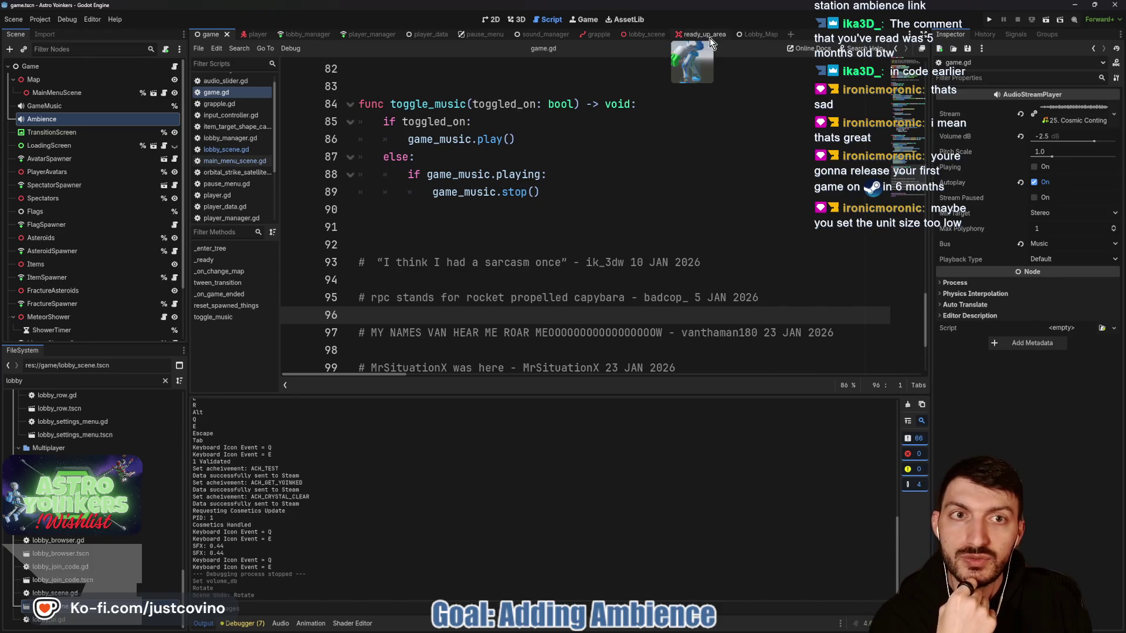
- Set the Lobby_Map AudioStreamPlayer3D's Unit Size to 0.2
left_click(750, 36)
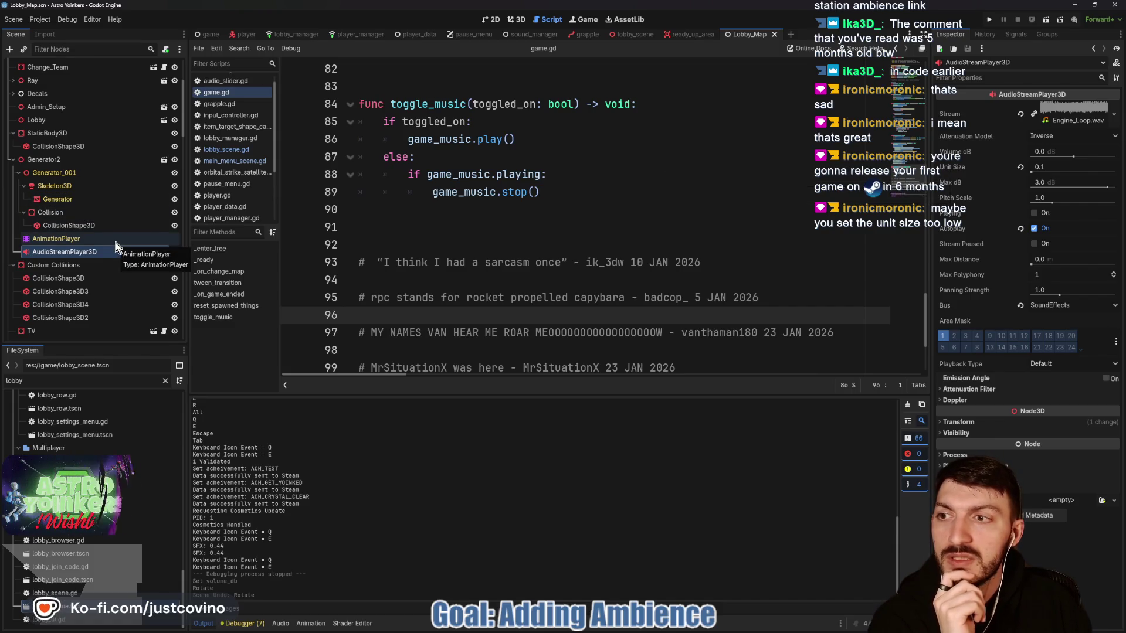
scroll(115, 241, "up", 2)
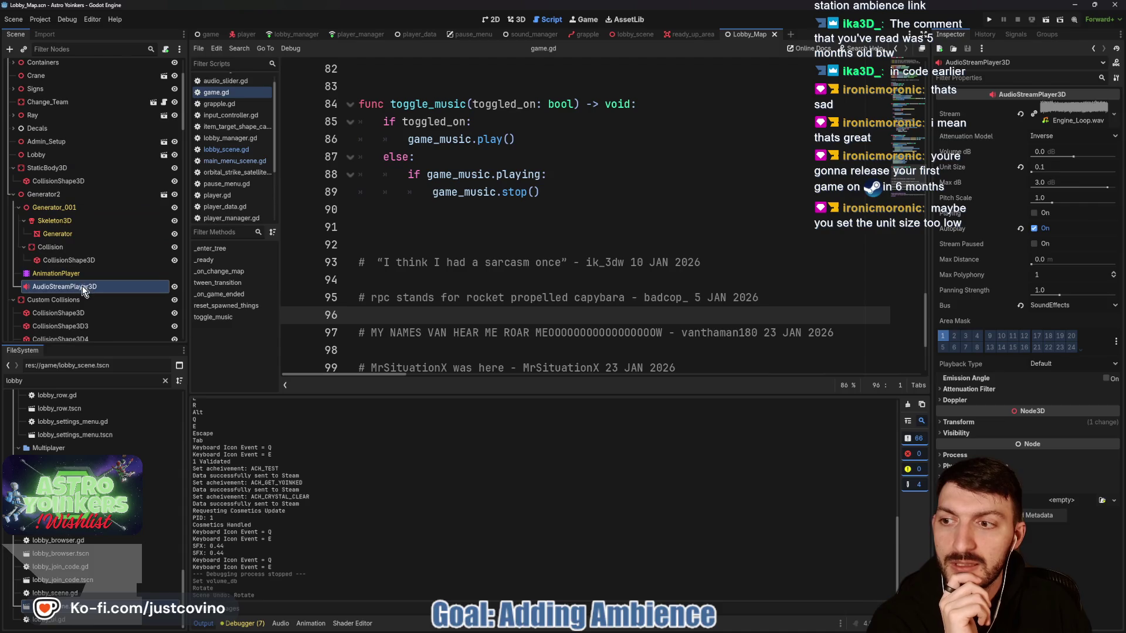
left_click(46, 274)
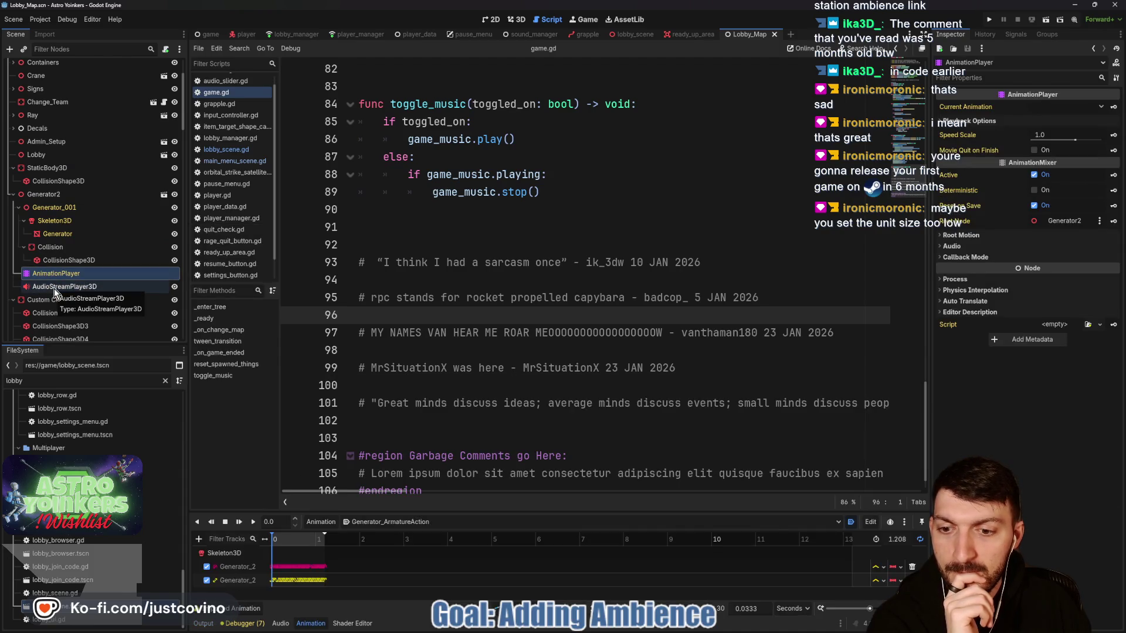
left_click(54, 288)
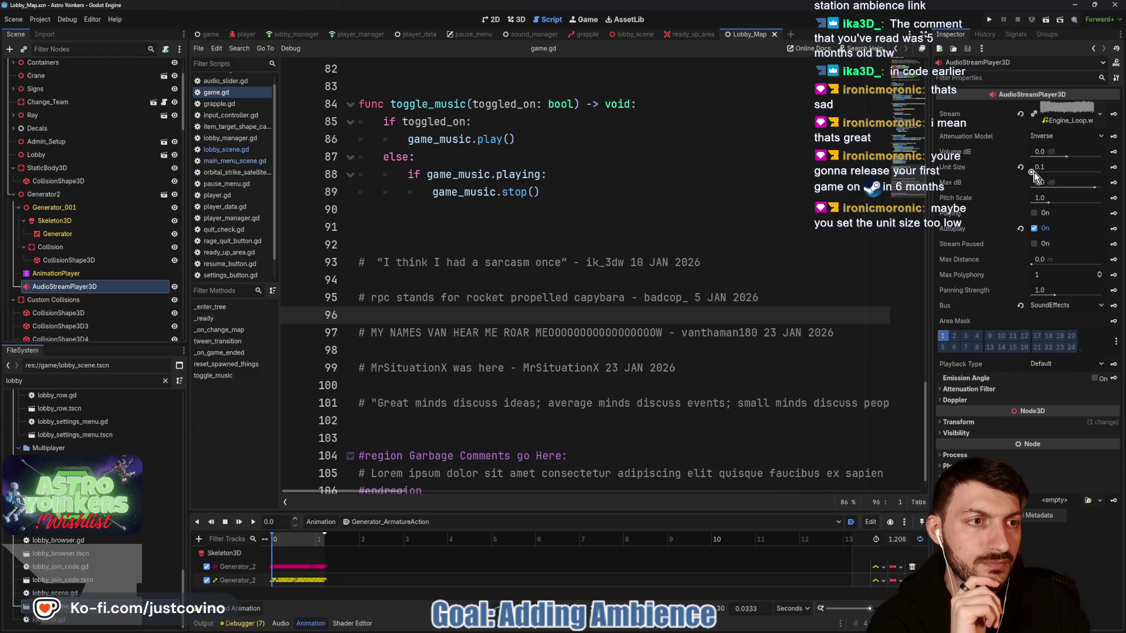
left_click(1049, 167)
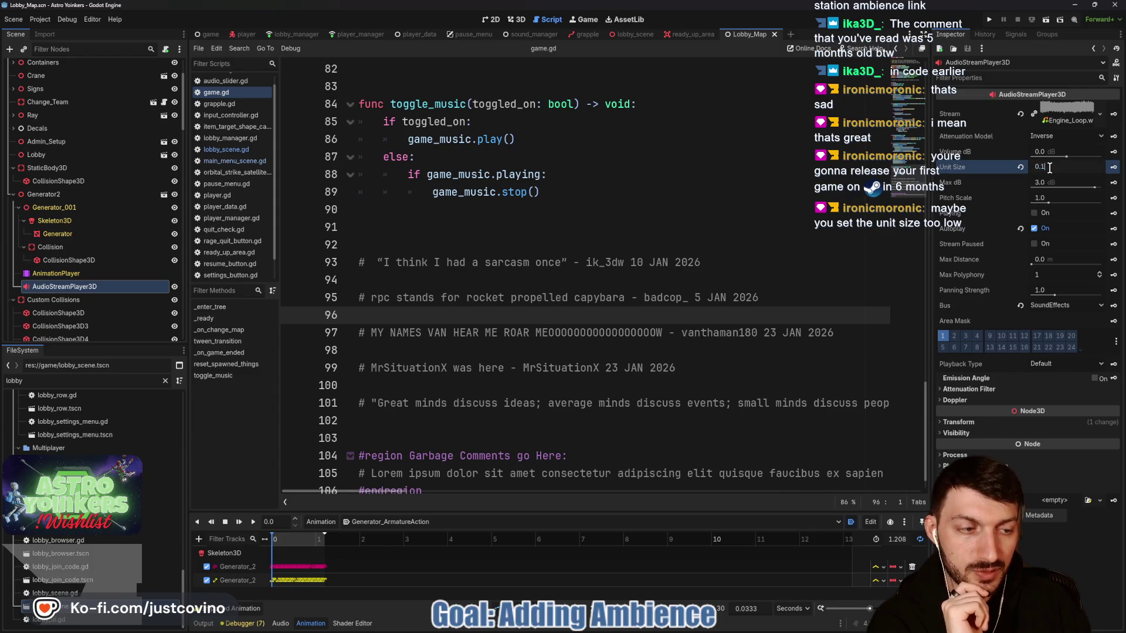
type("0.2")
key("Return")
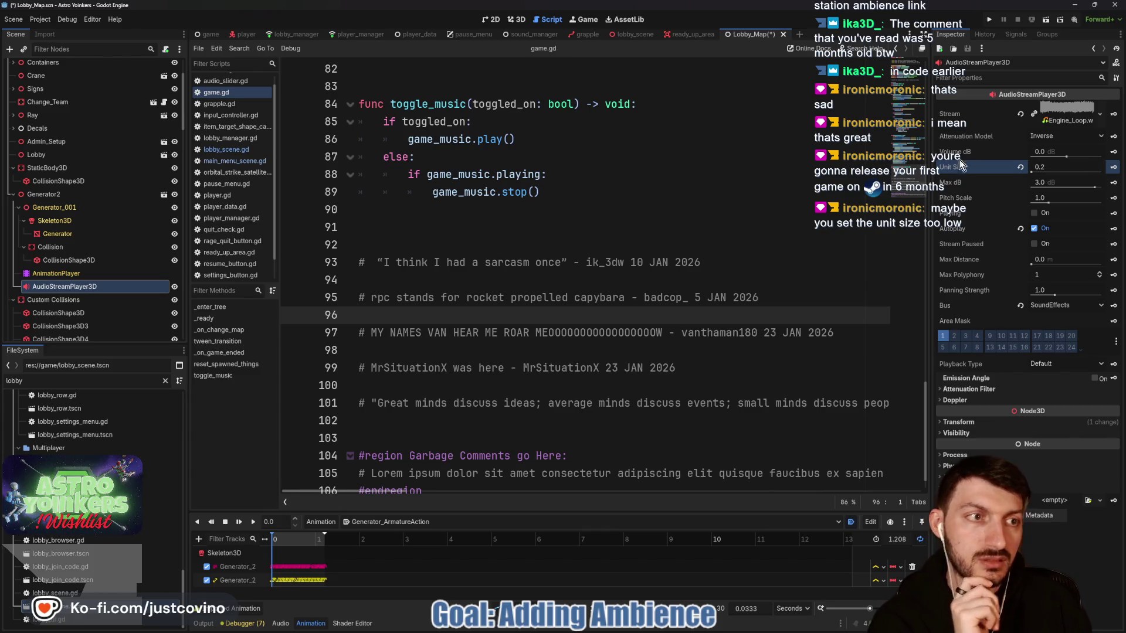
- Save the Lobby_Map scene and return to the game scene
key("ctrl+s")
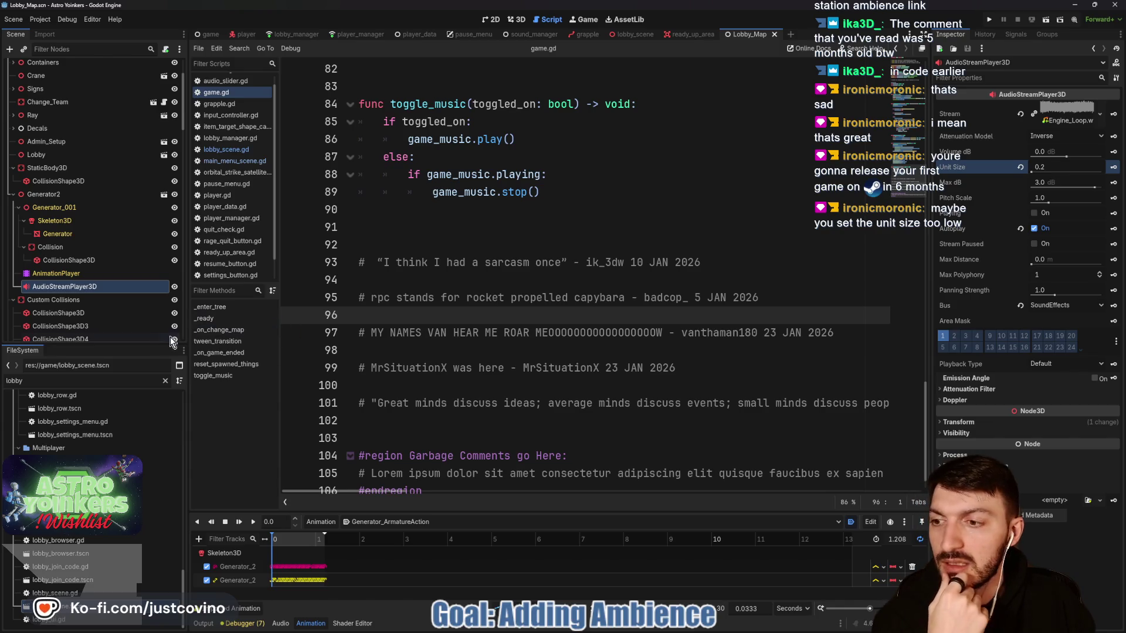
scroll(103, 159, "up", 3)
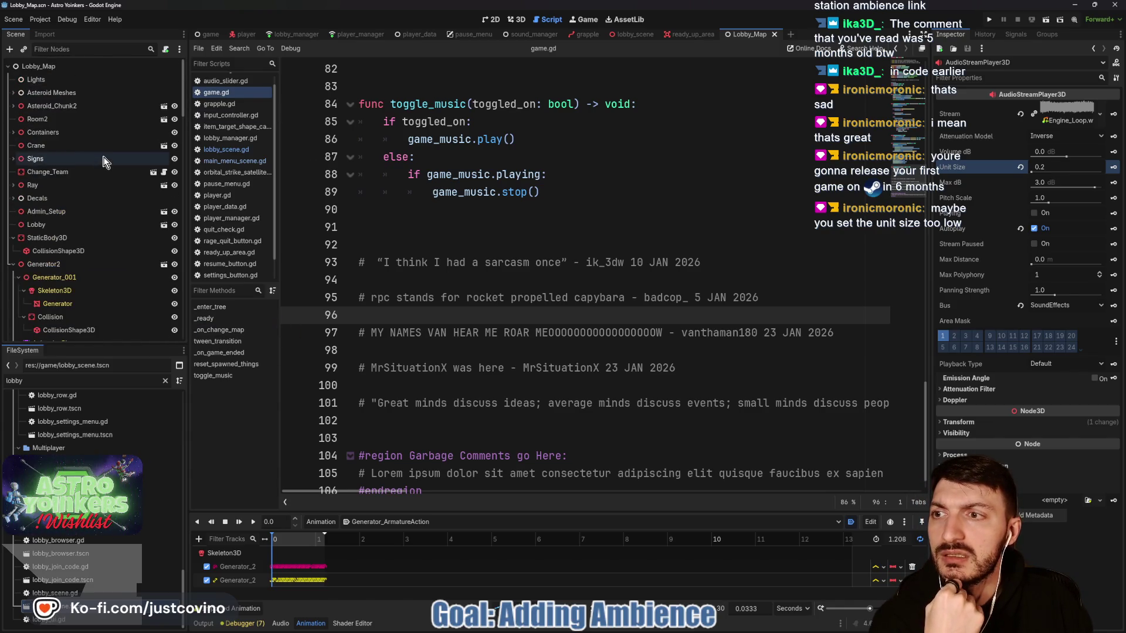
left_click(209, 34)
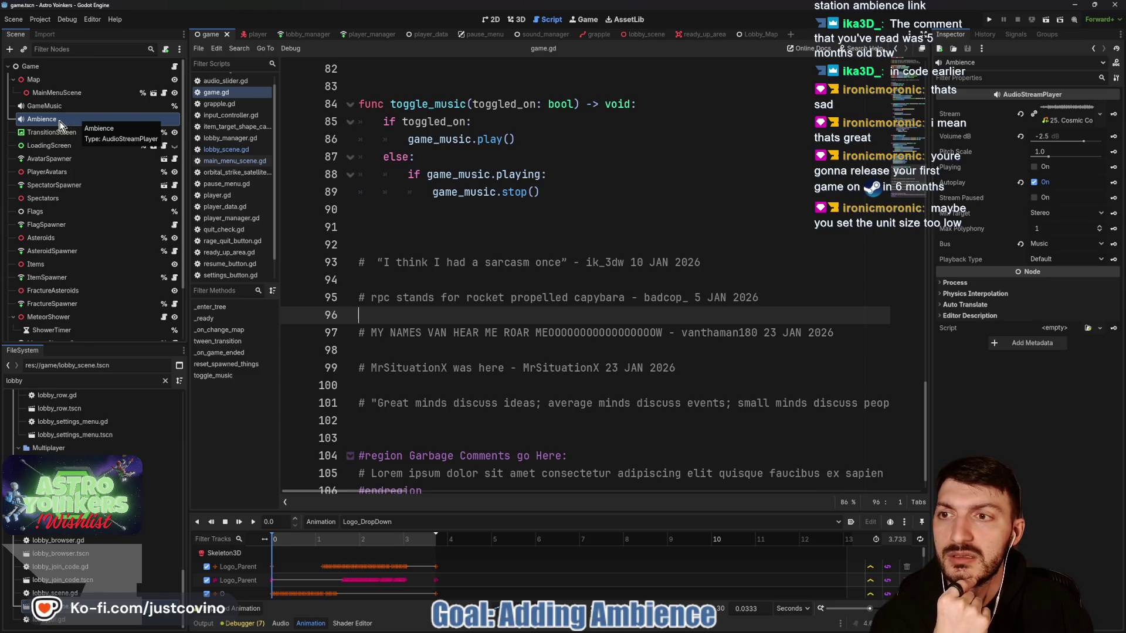
left_click(175, 67)
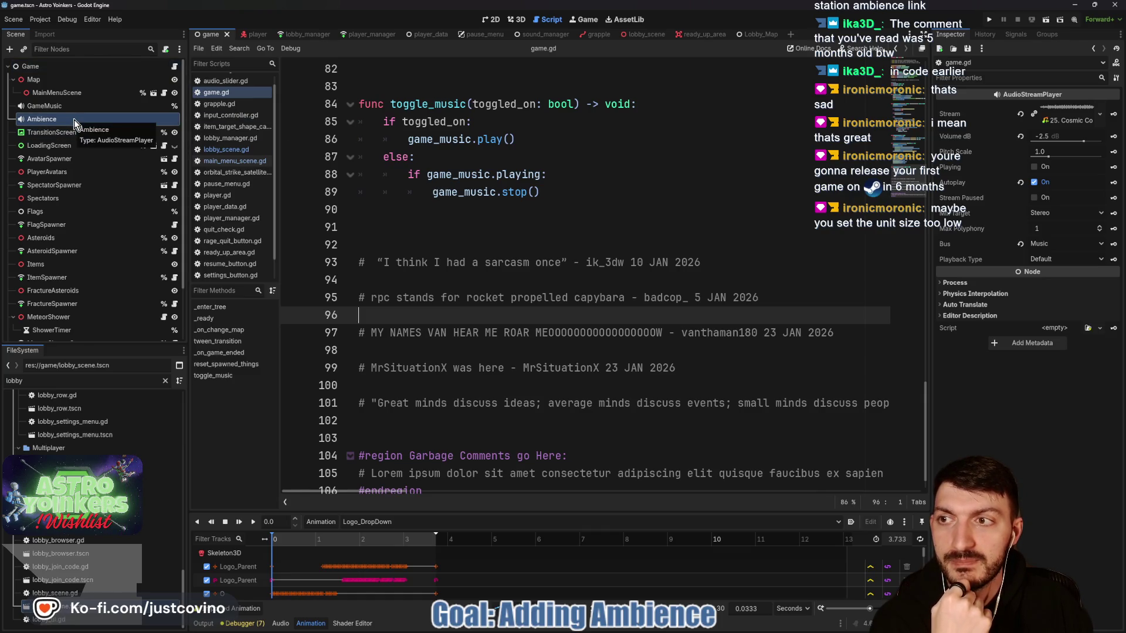
left_click(59, 107)
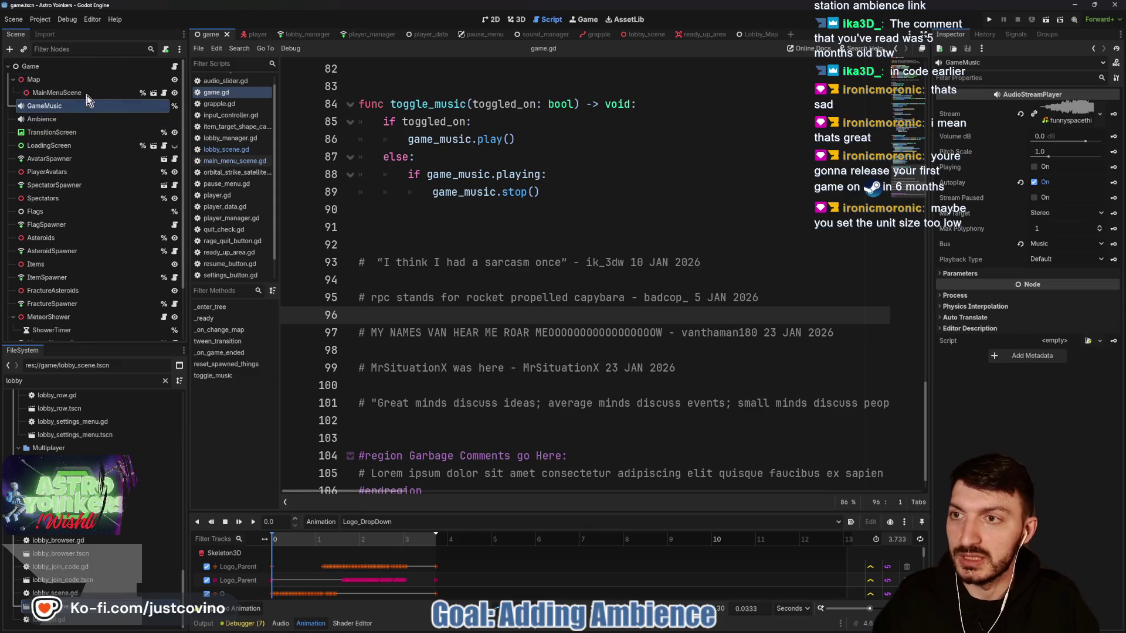
left_click(174, 66)
scroll(543, 329, "up", 20)
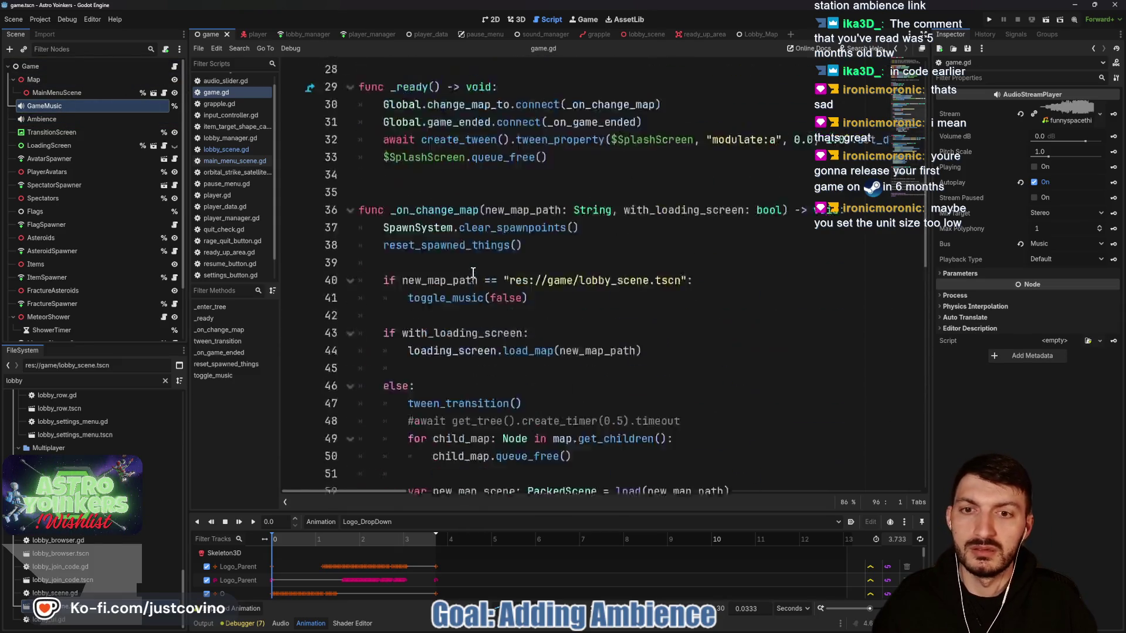
scroll(530, 351, "up", 3)
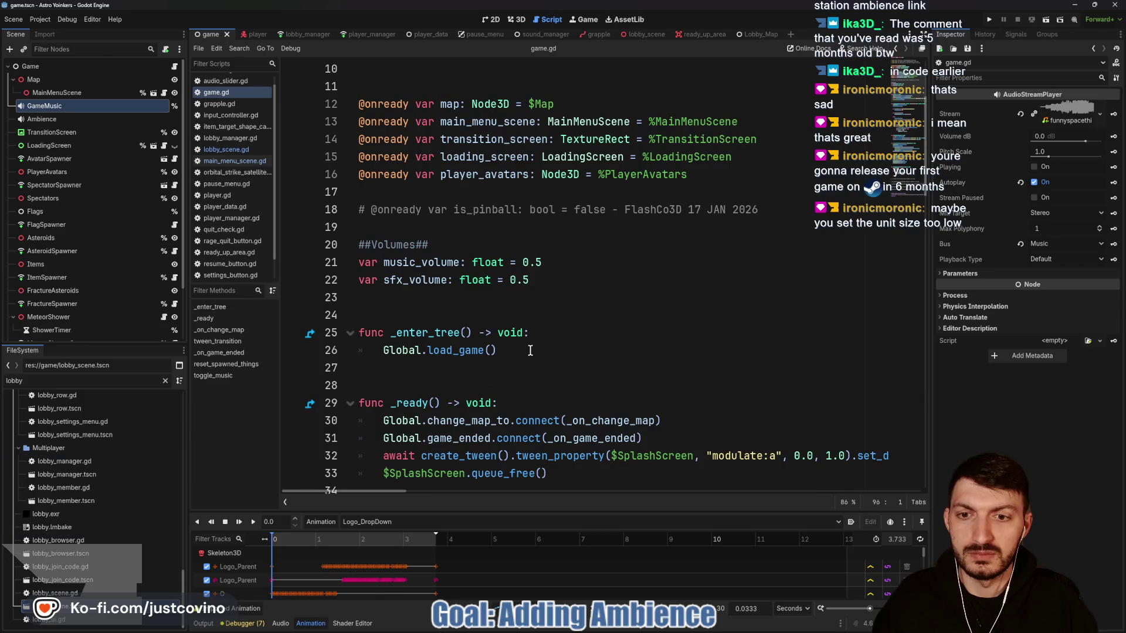
left_click_drag(603, 210, 347, 206)
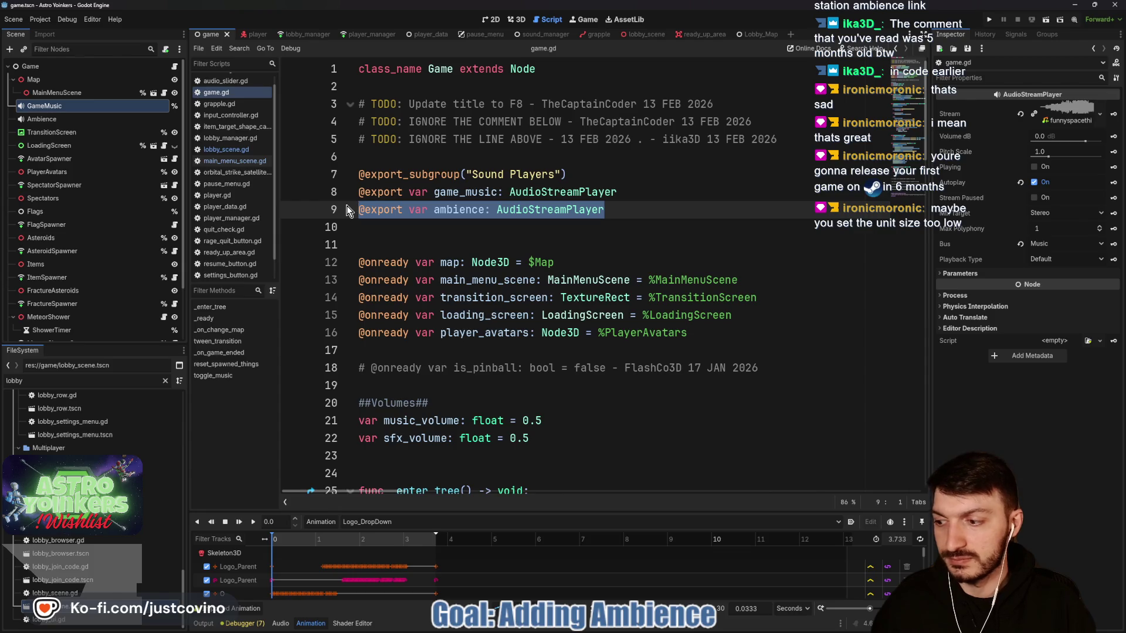
key("BackSpace")
key("BackSpace")
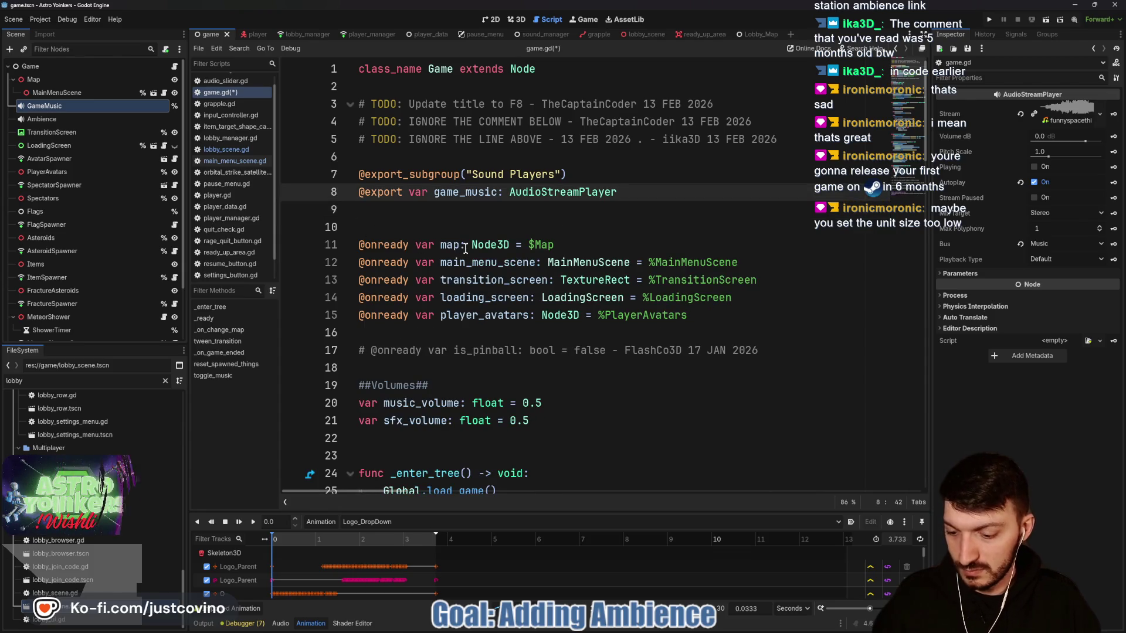
key("ctrl+s")
- Delete the Ambience node from the game scene
left_click(64, 119)
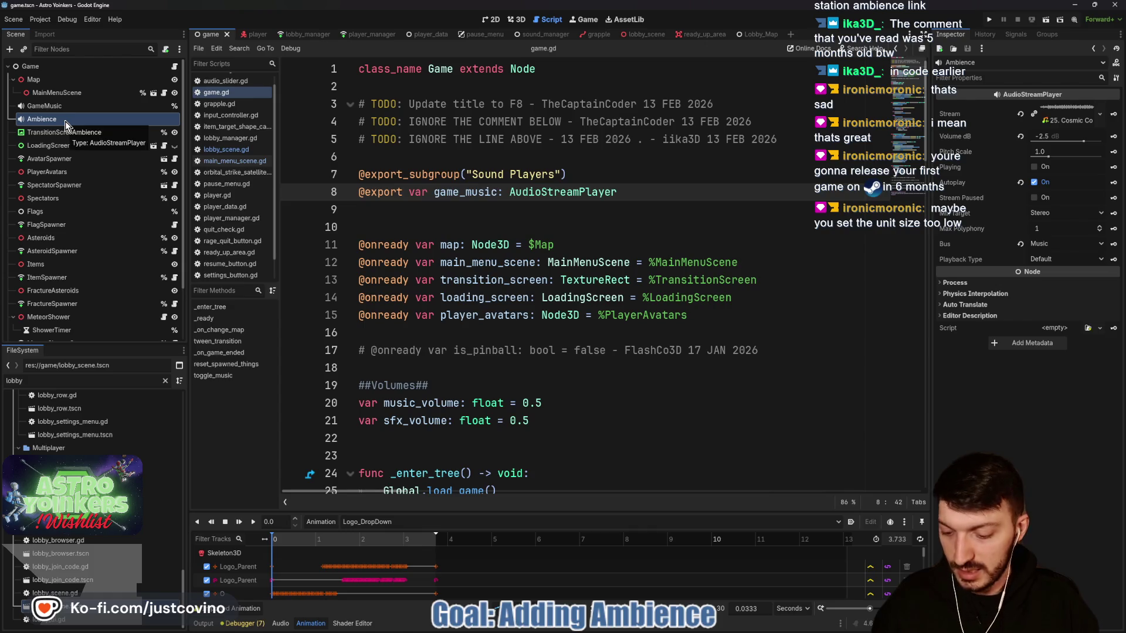
key("Delete")
left_click(533, 36)
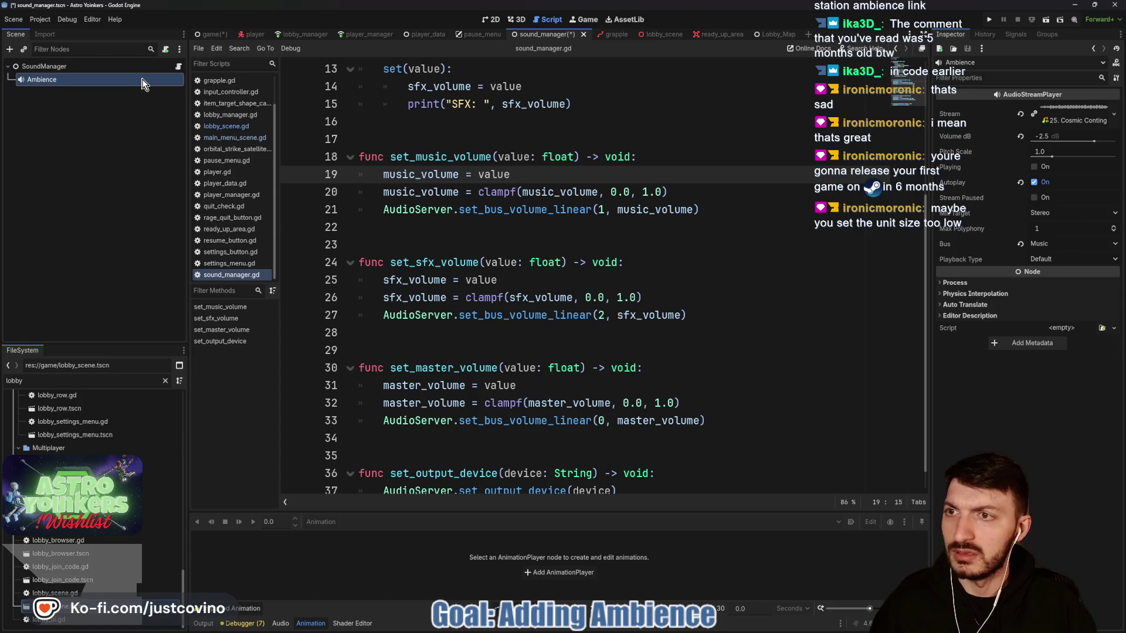
- Save the sound_manager scene and declare the Ambience node as an export variable in sound_manager.gd
key("ctrl+s")
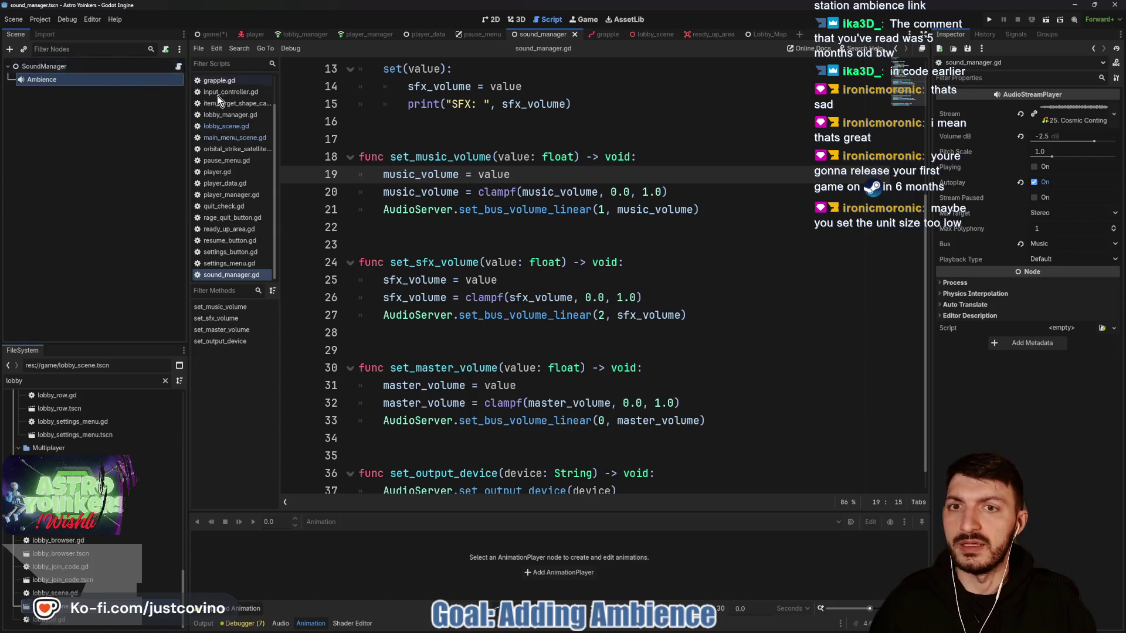
scroll(461, 193, "up", 4)
left_click(421, 103)
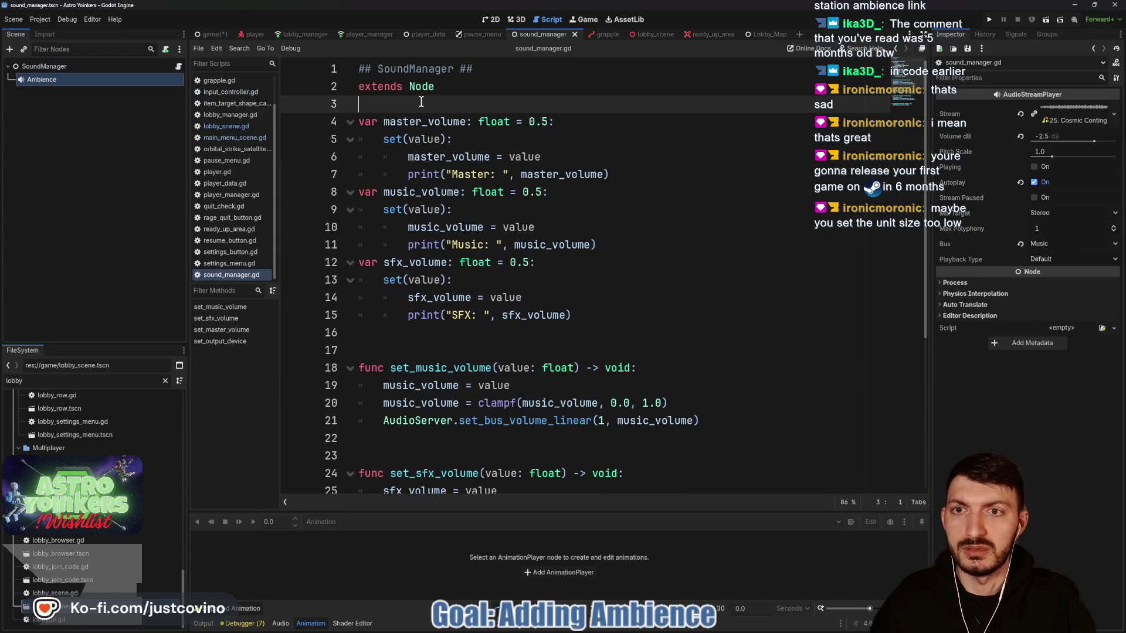
key("Return")
key("Return")
key("Return")
key("Up")
key("Up")
left_click_drag(42, 79, 411, 122)
- Add a change_ambience(ambience_path: String) function that sets ambience.stream = load(ambience_path)
scroll(494, 221, "down", 6)
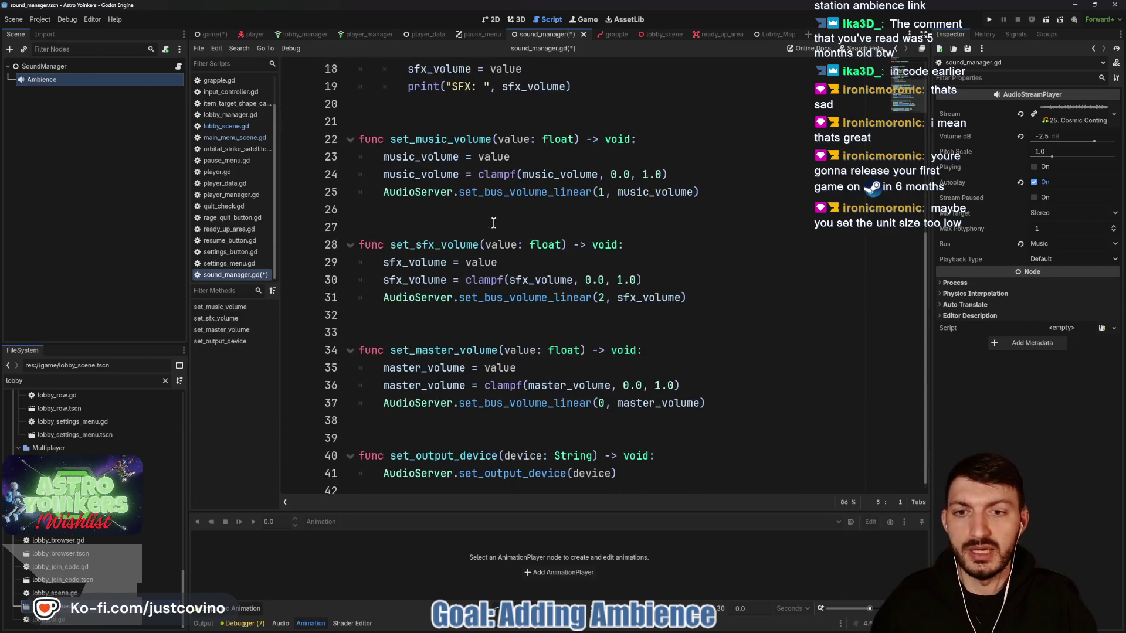
left_click(662, 479)
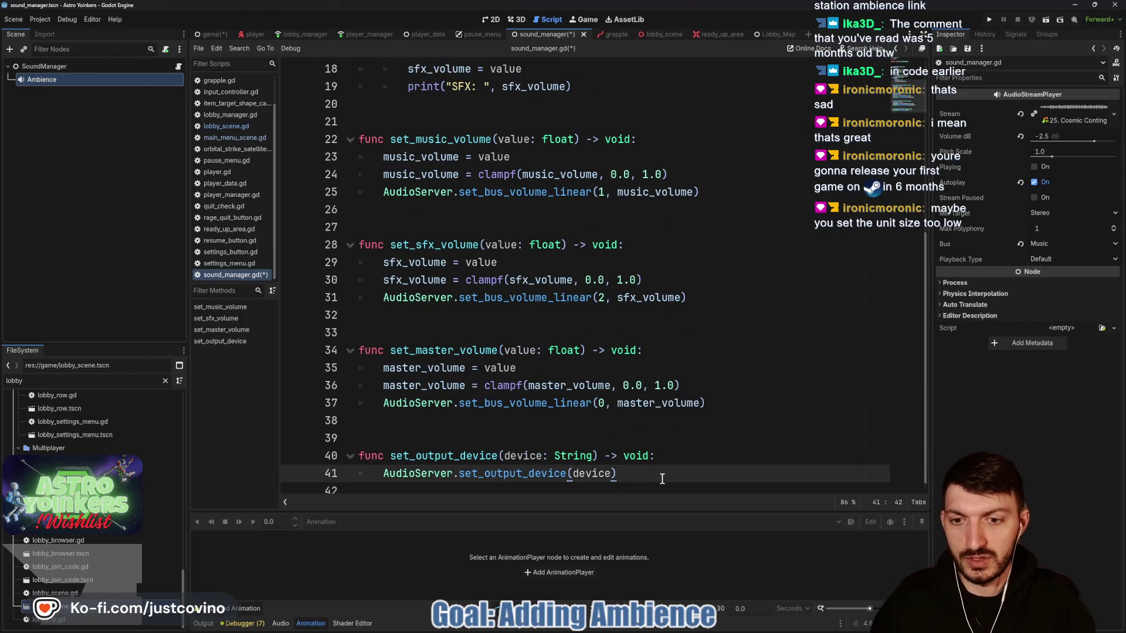
key("Return")
key("Return")
key("Return")
type("func ")
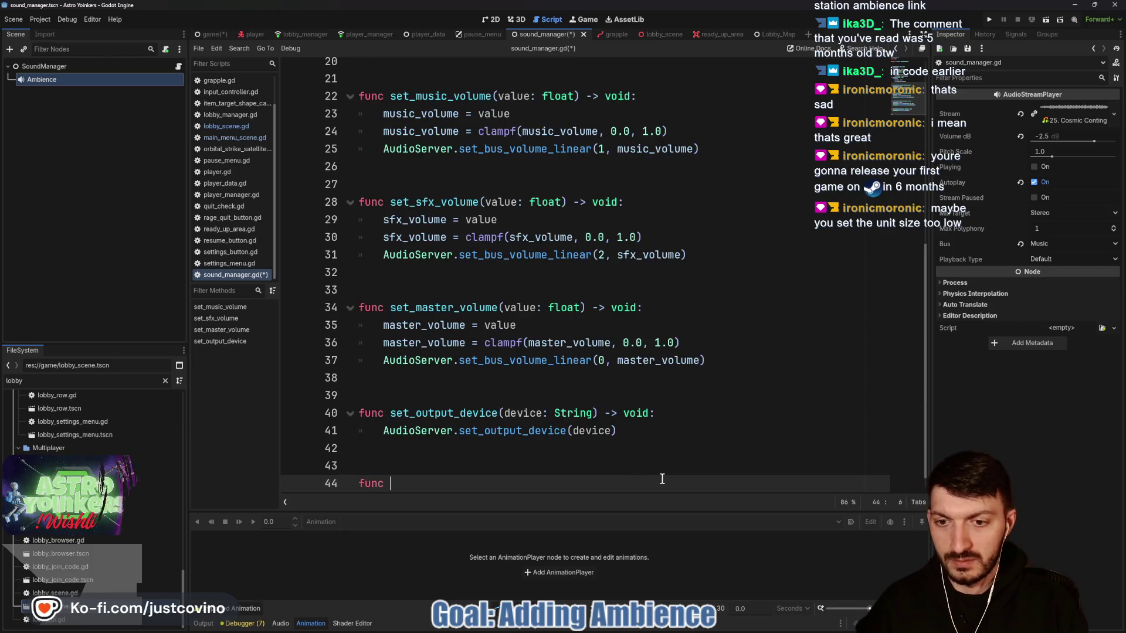
type("change_ambience(amb")
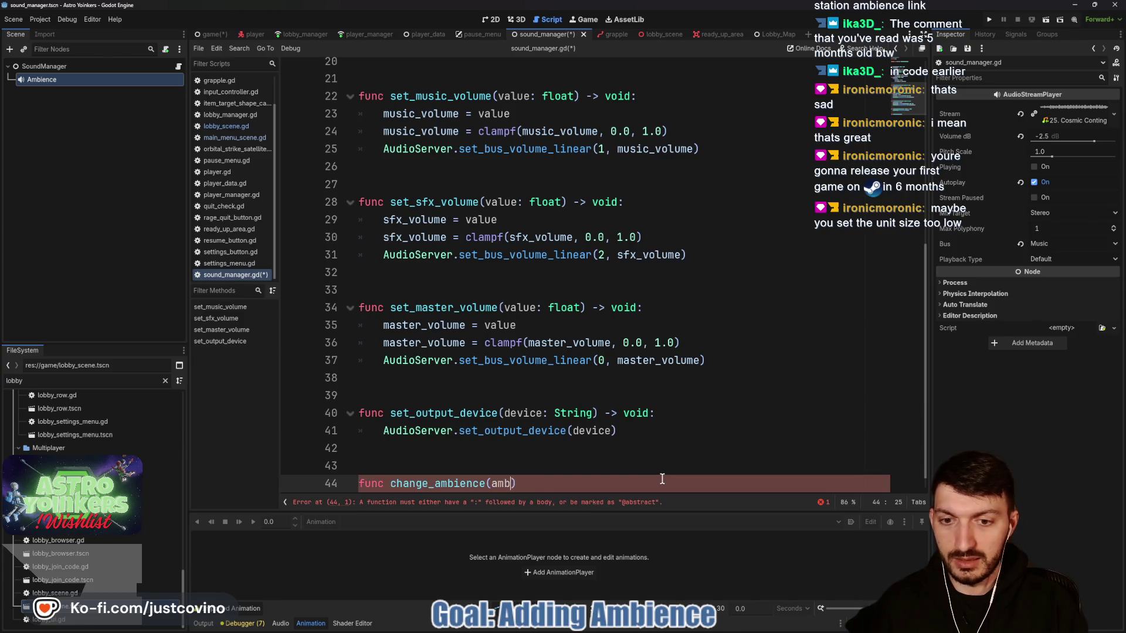
type("ience_path: String)oid:")
key("Return")
type("amb")
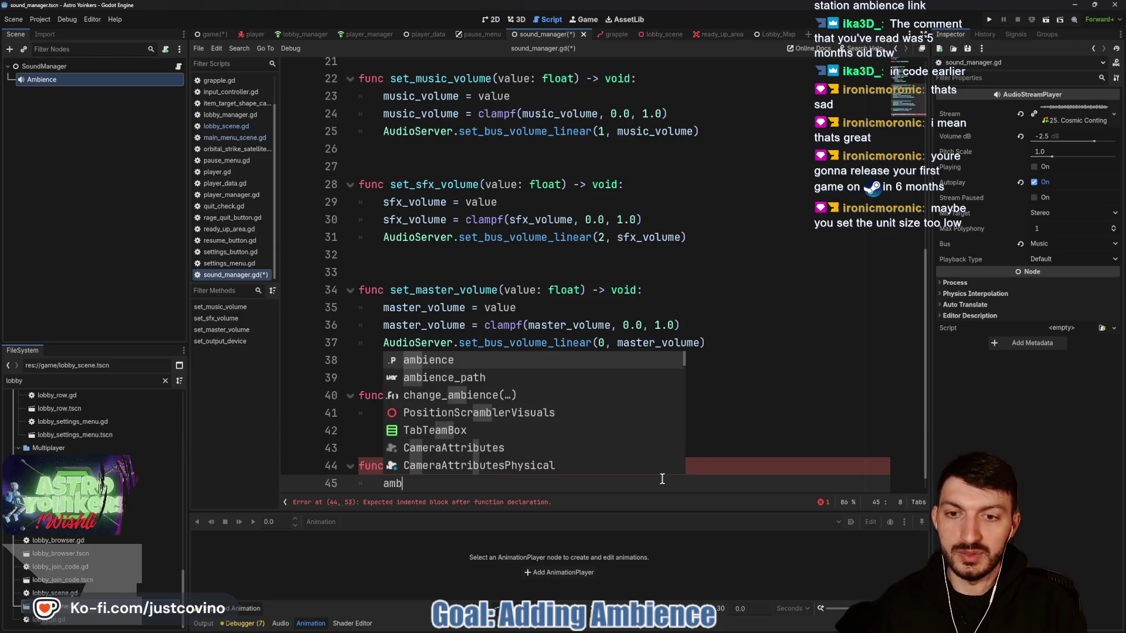
key("Return")
type(".stre")
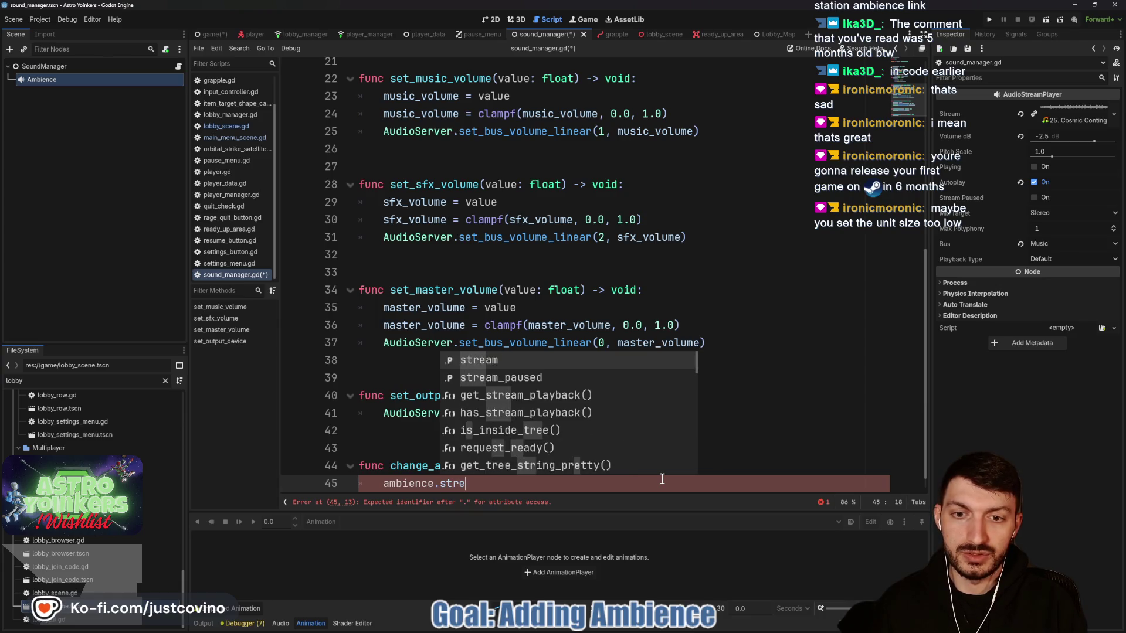
key("Return")
type("= load(")
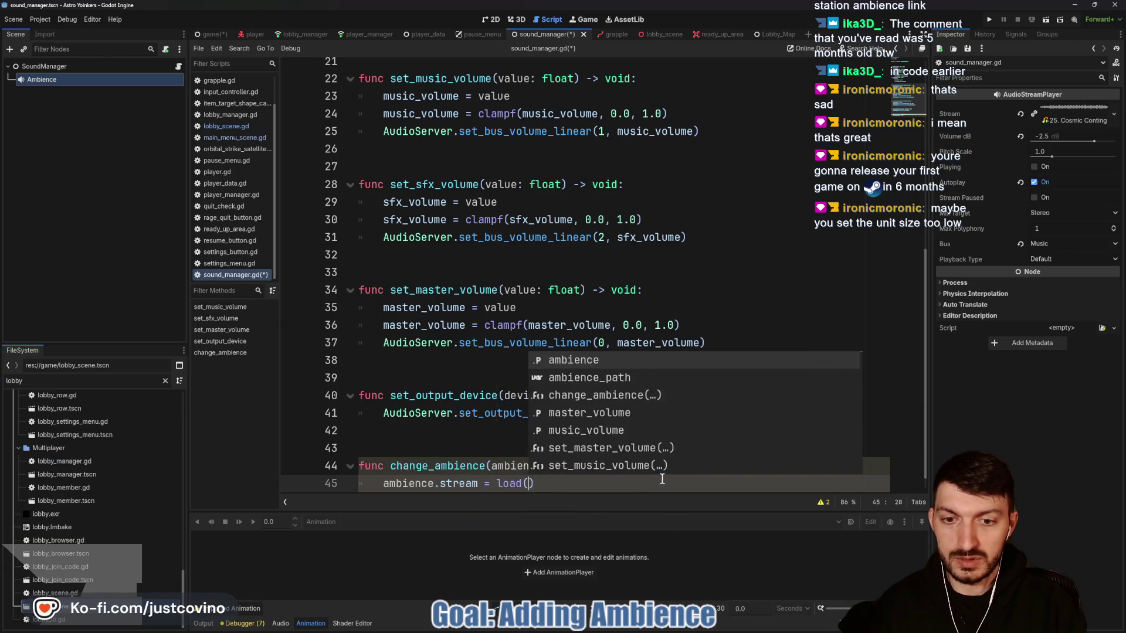
type("ambience_path")
key("Return")
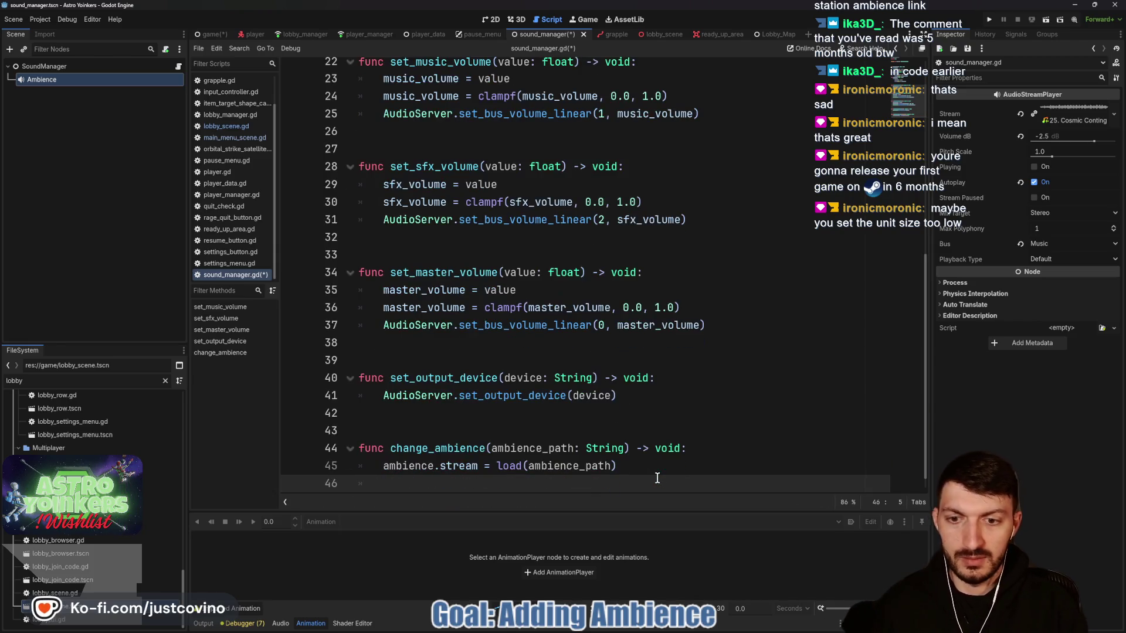
- Make change_ambience set ambience.autoplay = true and call ambience.play()
type("ambience.")
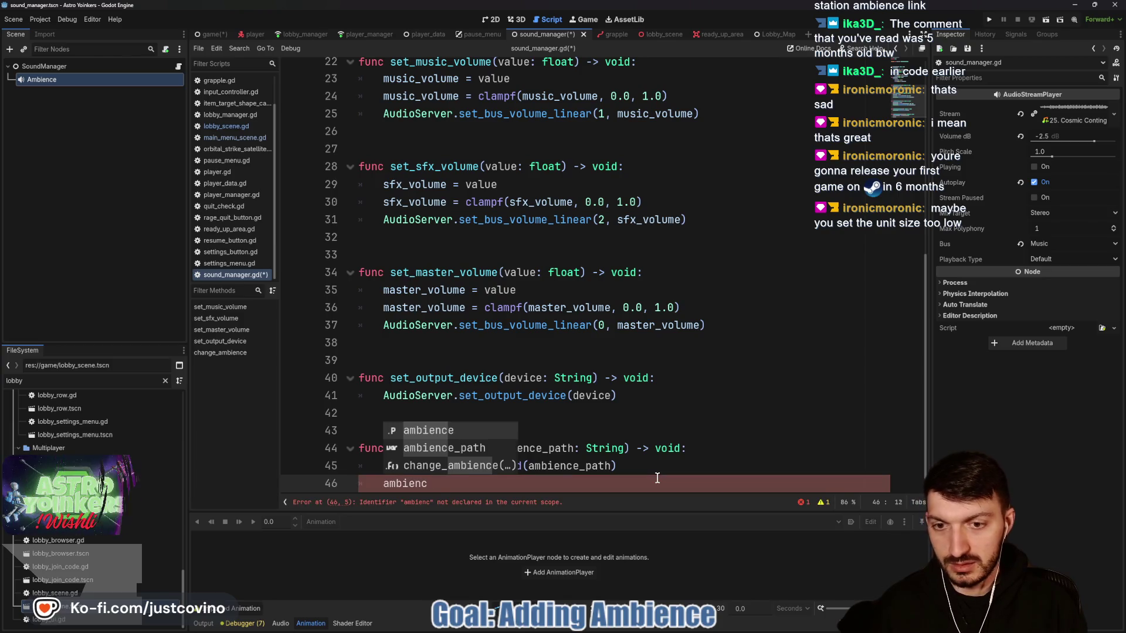
type("auto")
key("Return")
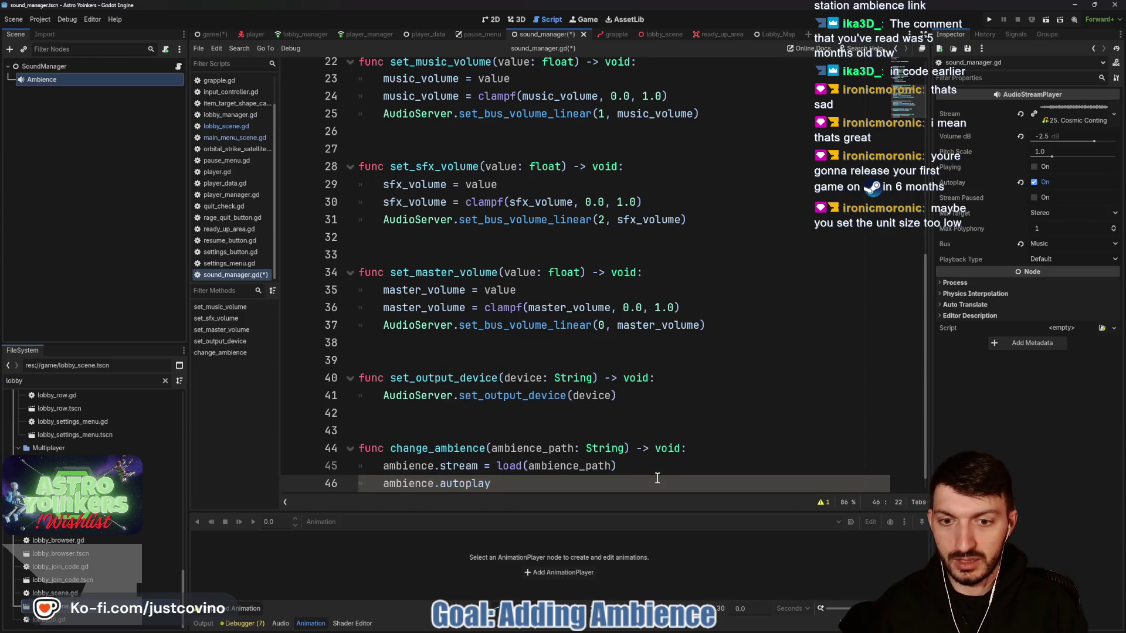
type("= t")
key("Return")
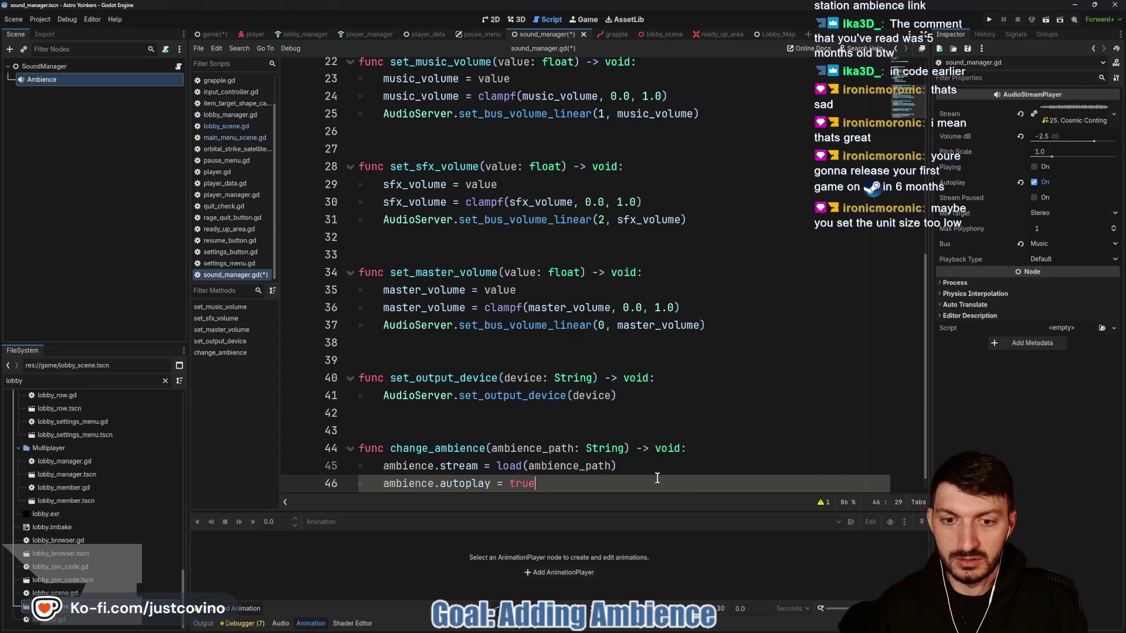
key("Return")
type("ambi")
key("Return")
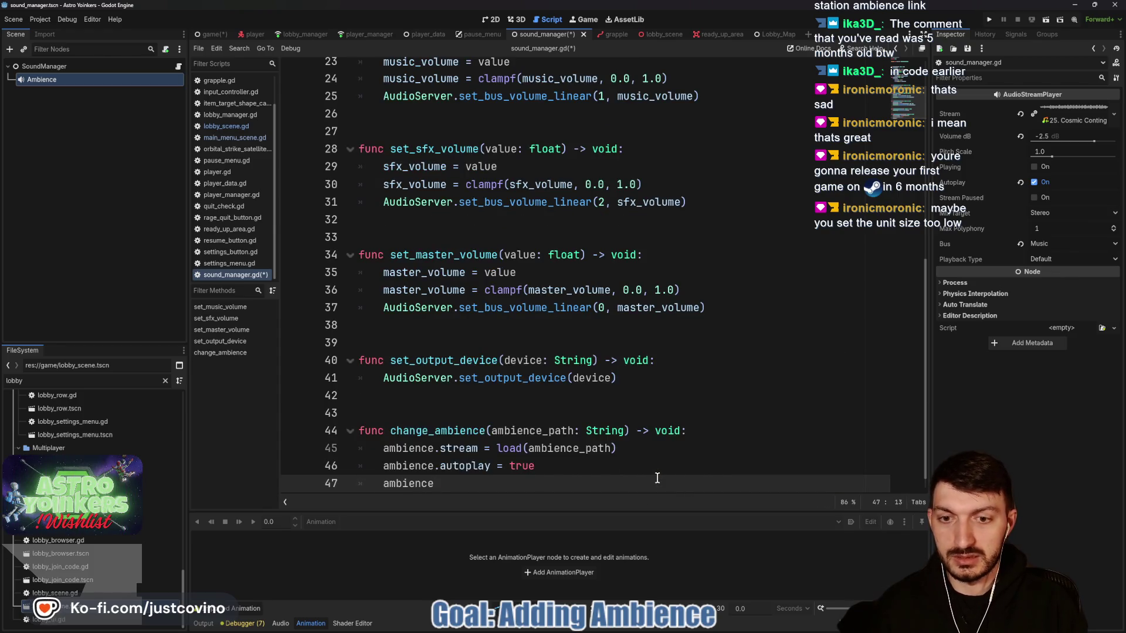
type(".play")
key("Return")
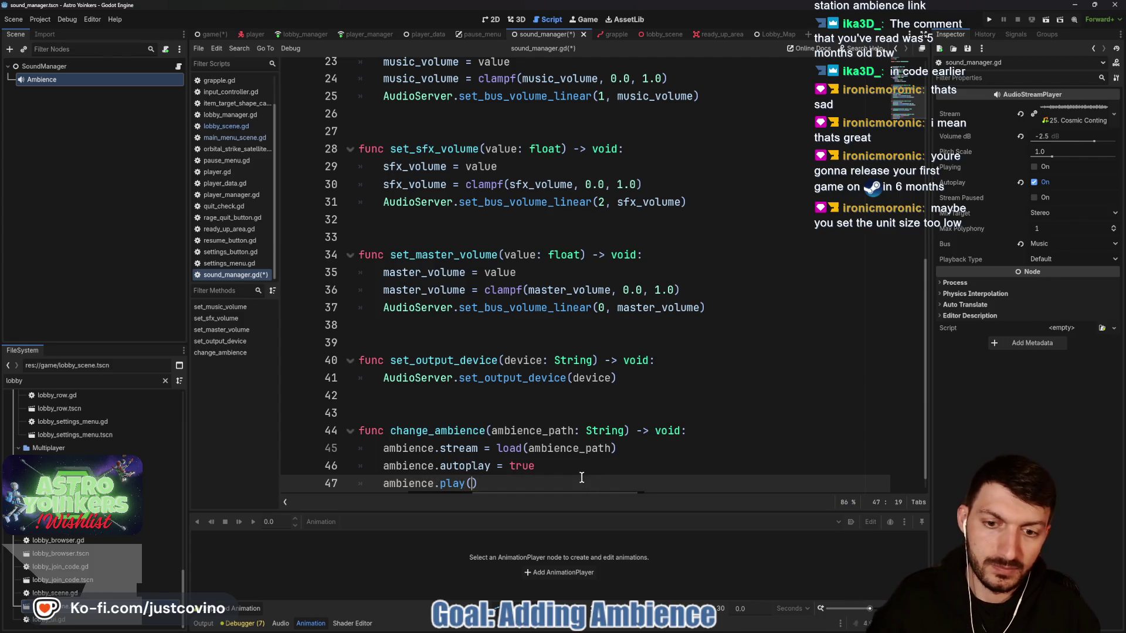
type(")")
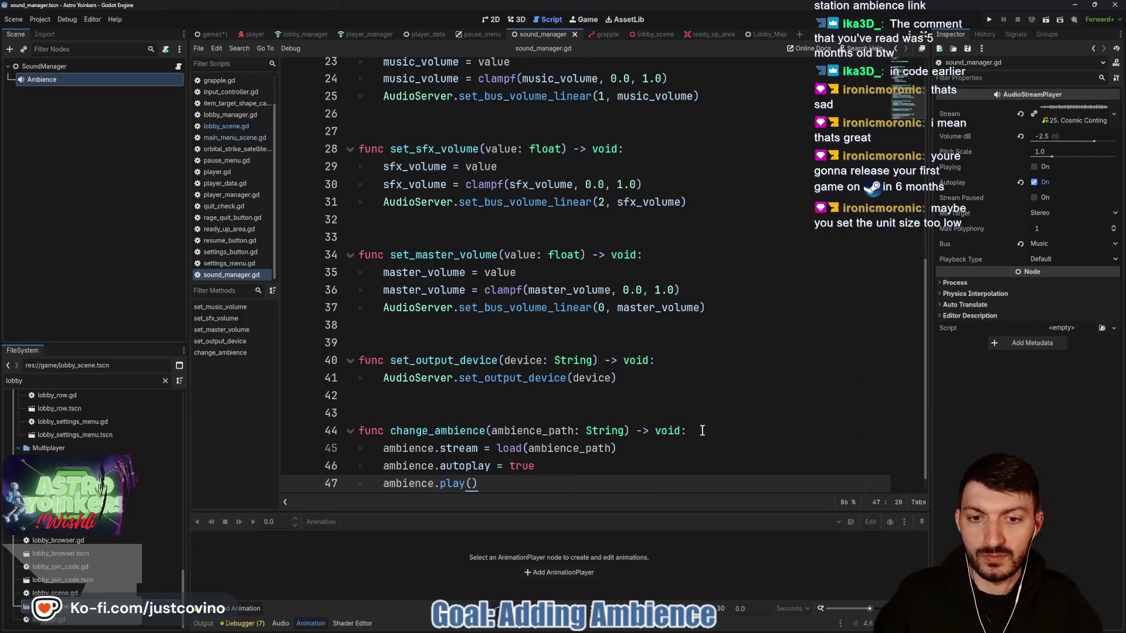
- Add 'if ambience.playing: ambience.stop()' at the top of change_ambience and save the script
left_click(710, 428)
key("Return")
type("if ambi")
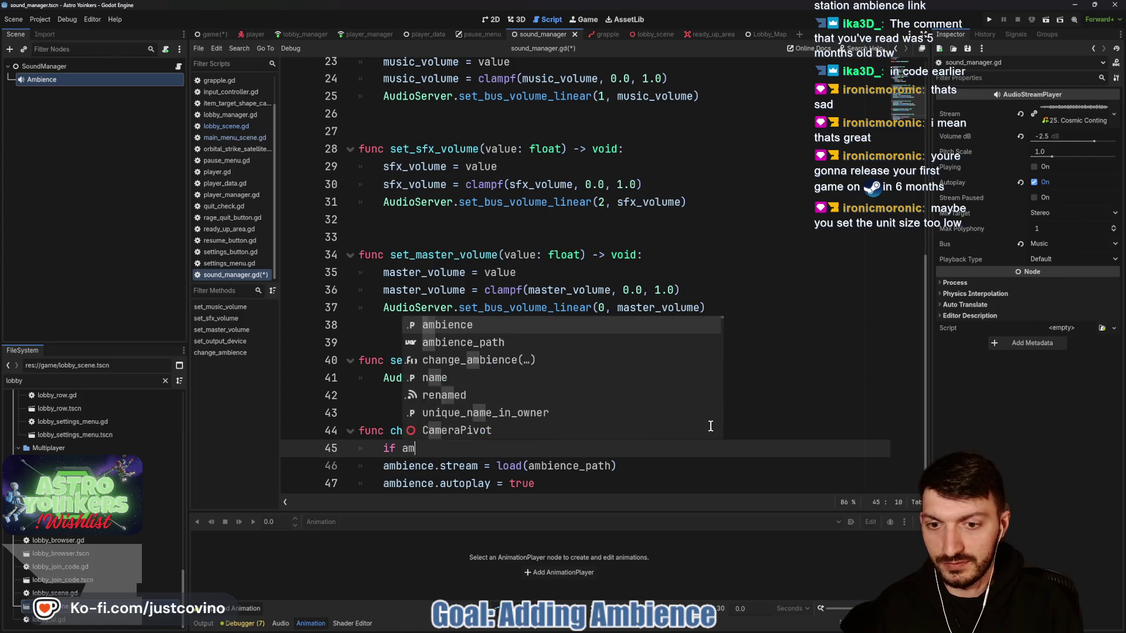
type("ence.")
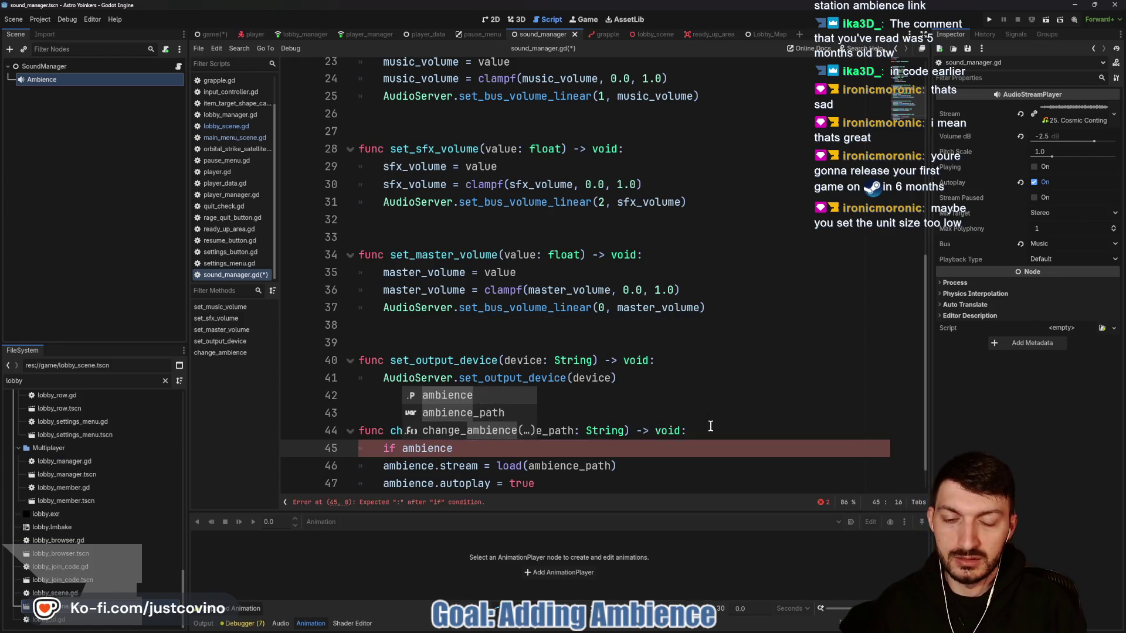
type("playing")
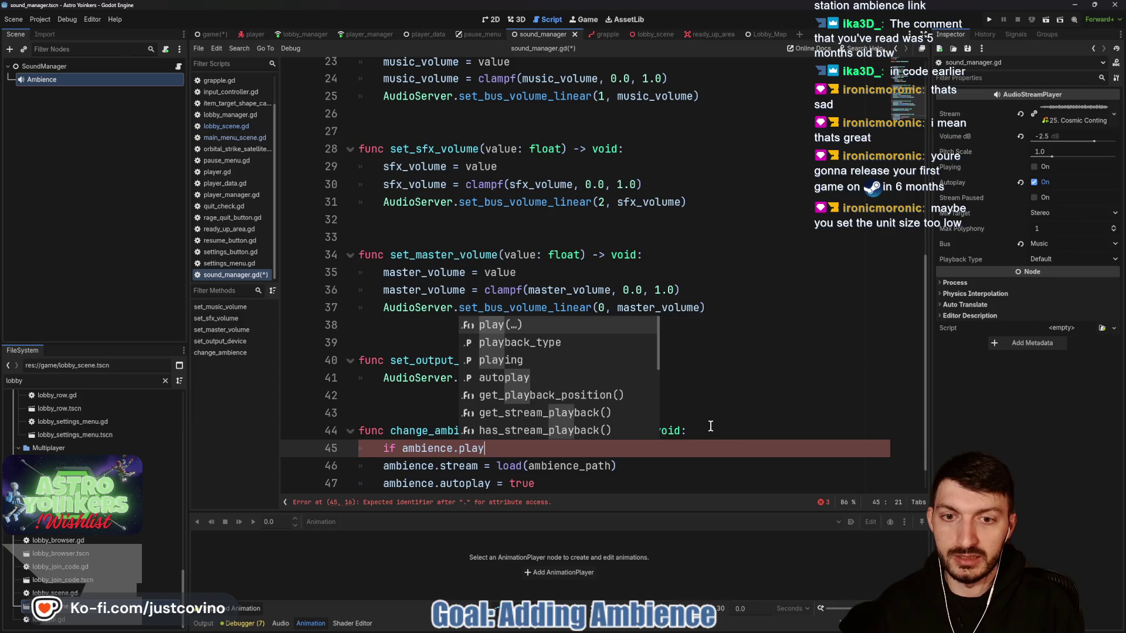
type(":")
key("Return")
type("mbience.st")
key("Return")
key("ctrl+s")
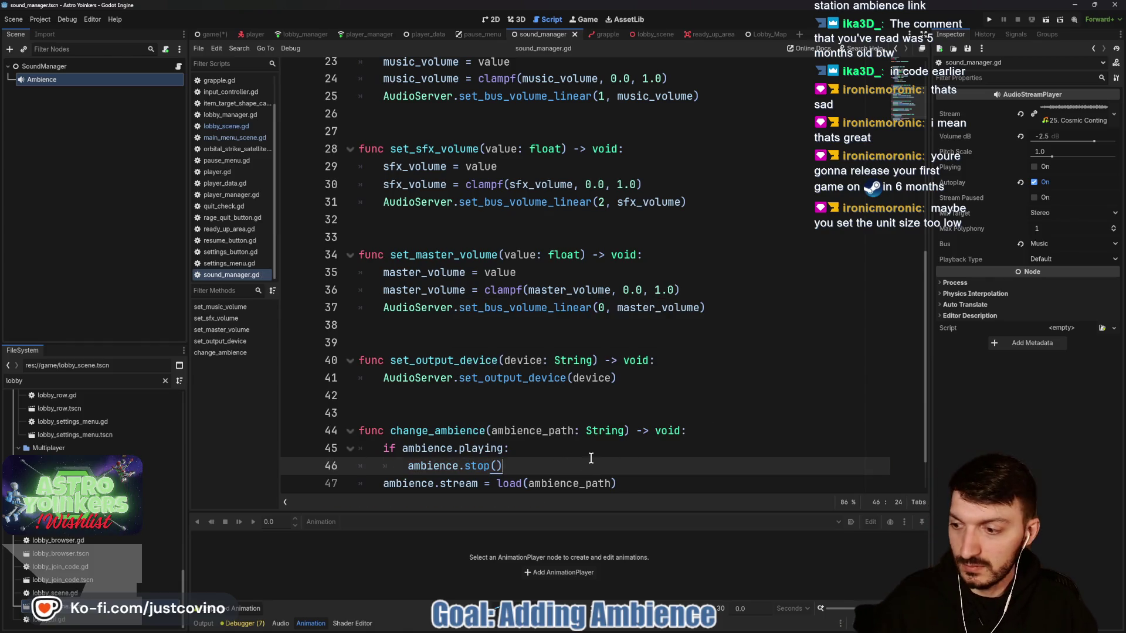
scroll(591, 458, "down", 1)
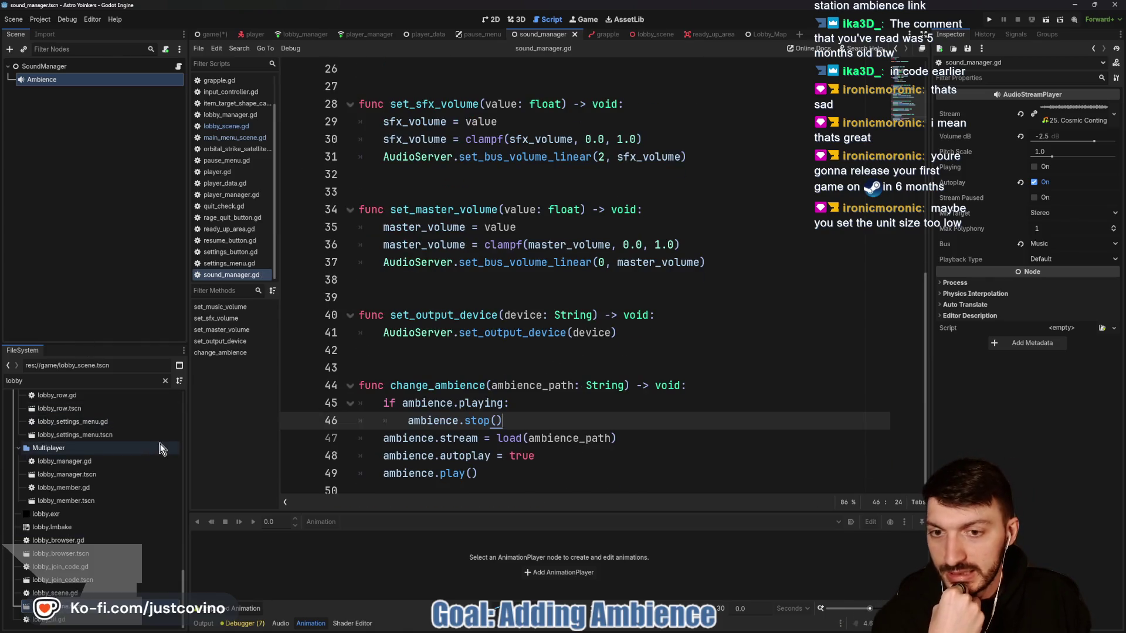
- Clear the FileSystem filter and reimport AY_Space_Ambience_1.wav with Loop Mode set to Forward
left_click(409, 367)
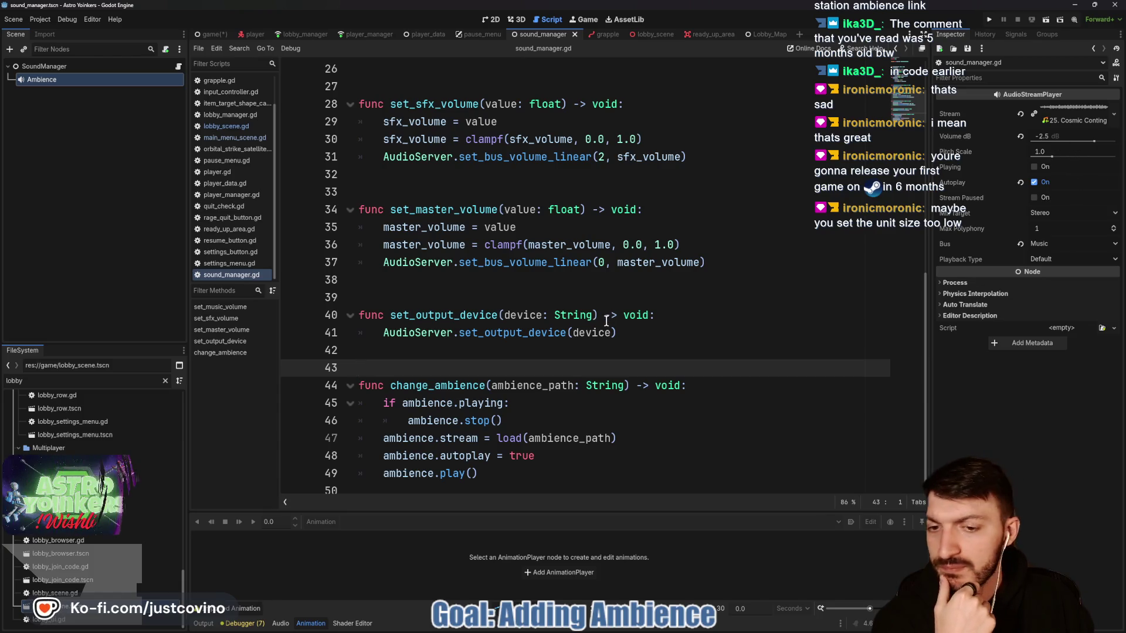
scroll(110, 427, "down", 10)
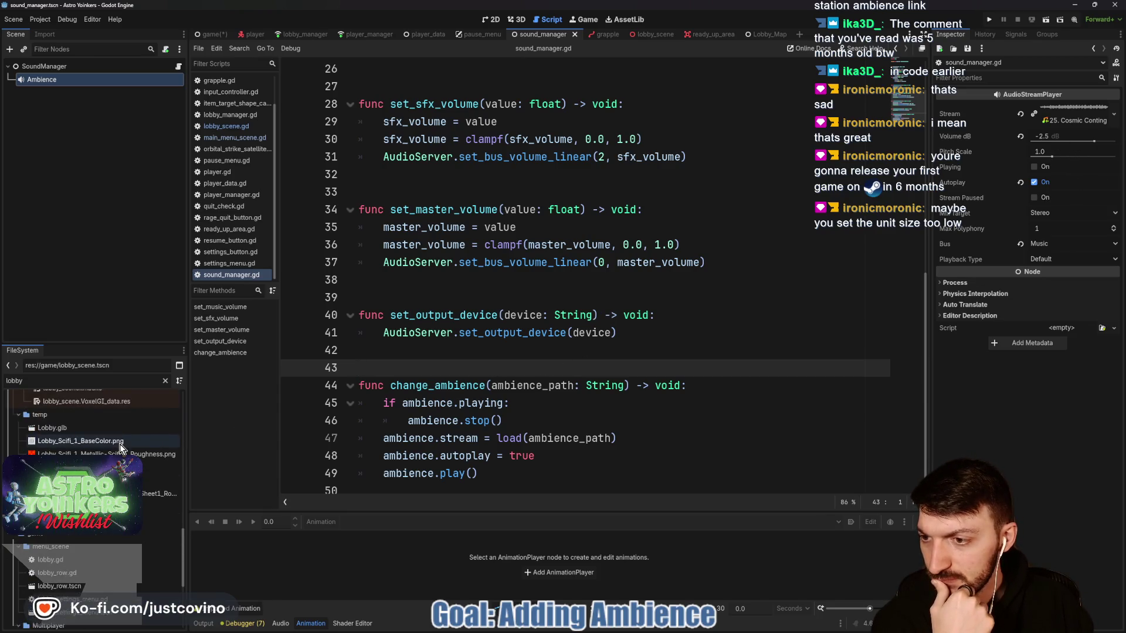
left_click(164, 381)
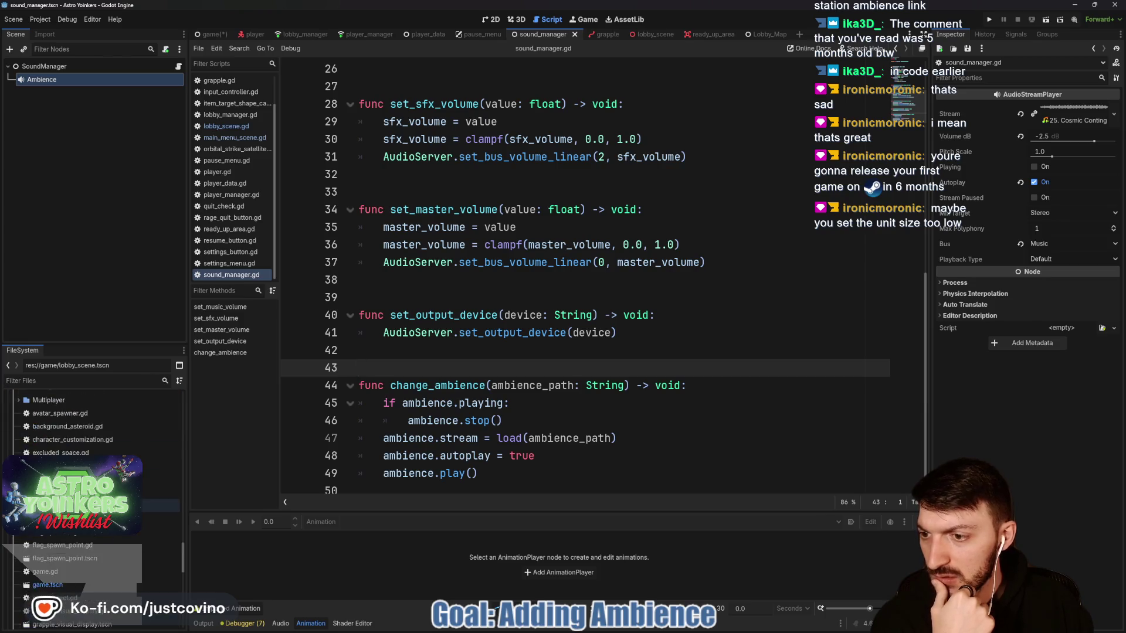
scroll(123, 480, "down", 15)
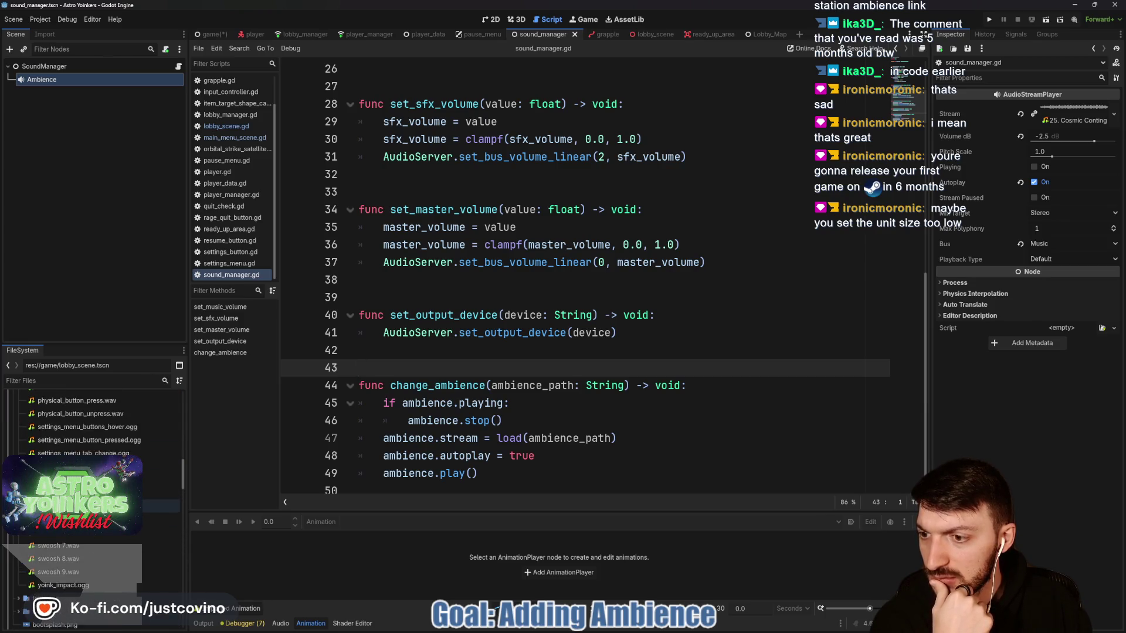
scroll(41, 453, "down", 5)
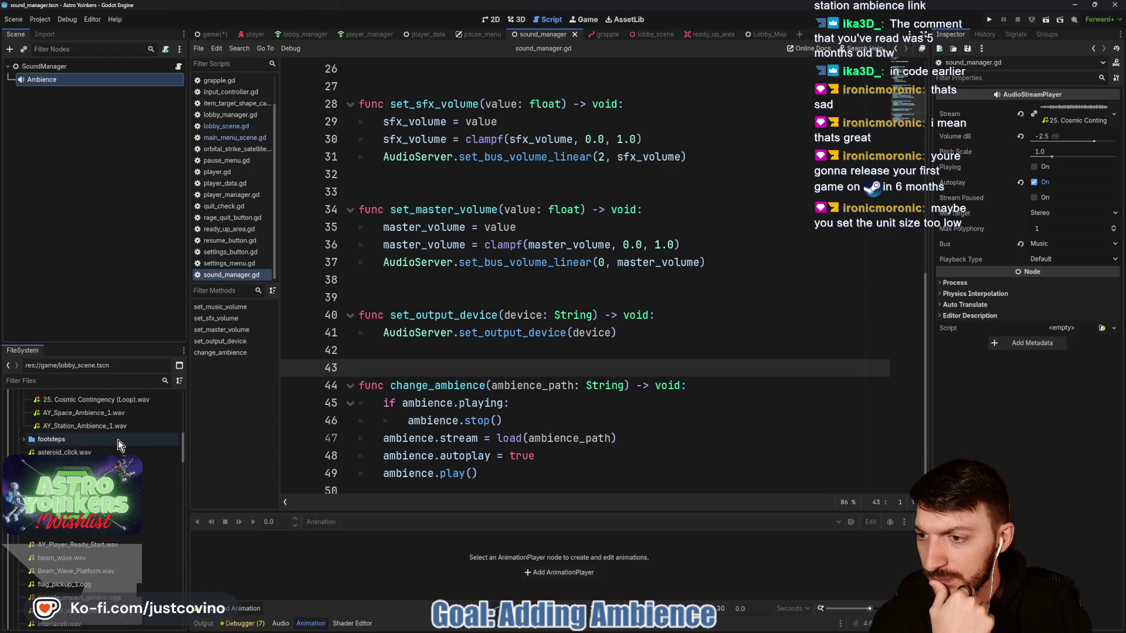
scroll(54, 456, "up", 3)
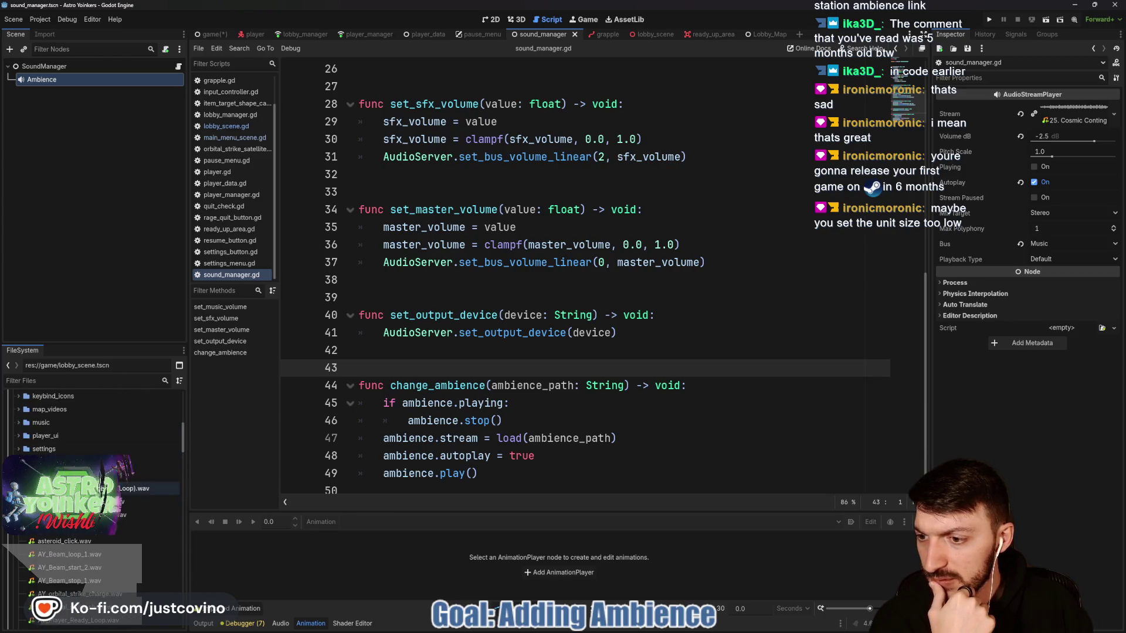
left_click(76, 501)
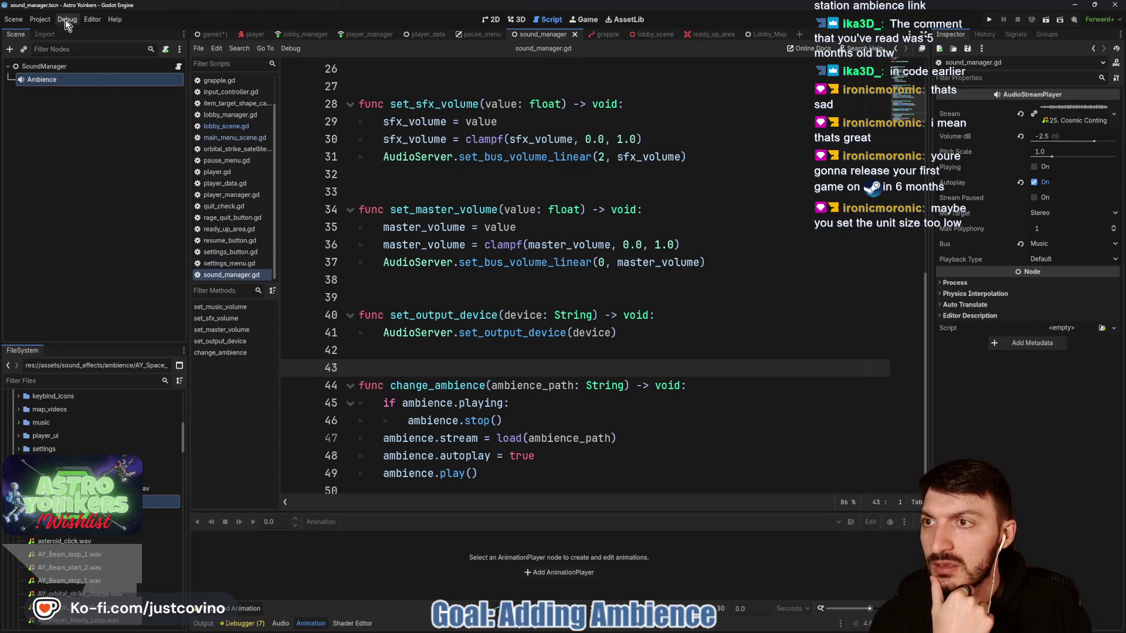
left_click(46, 34)
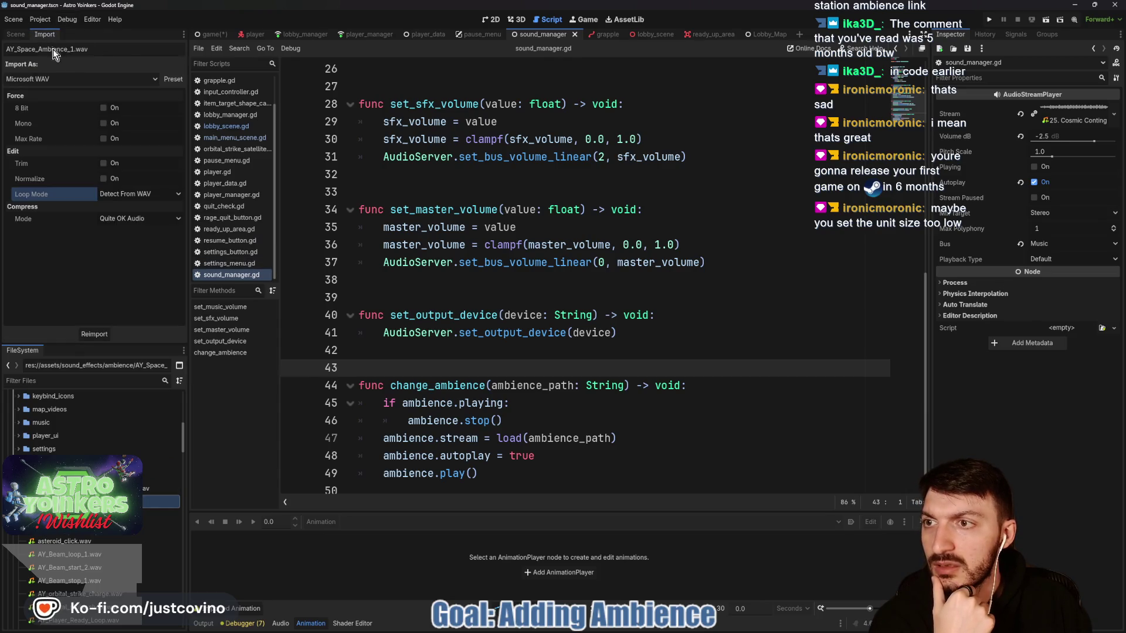
left_click(143, 194)
left_click(120, 231)
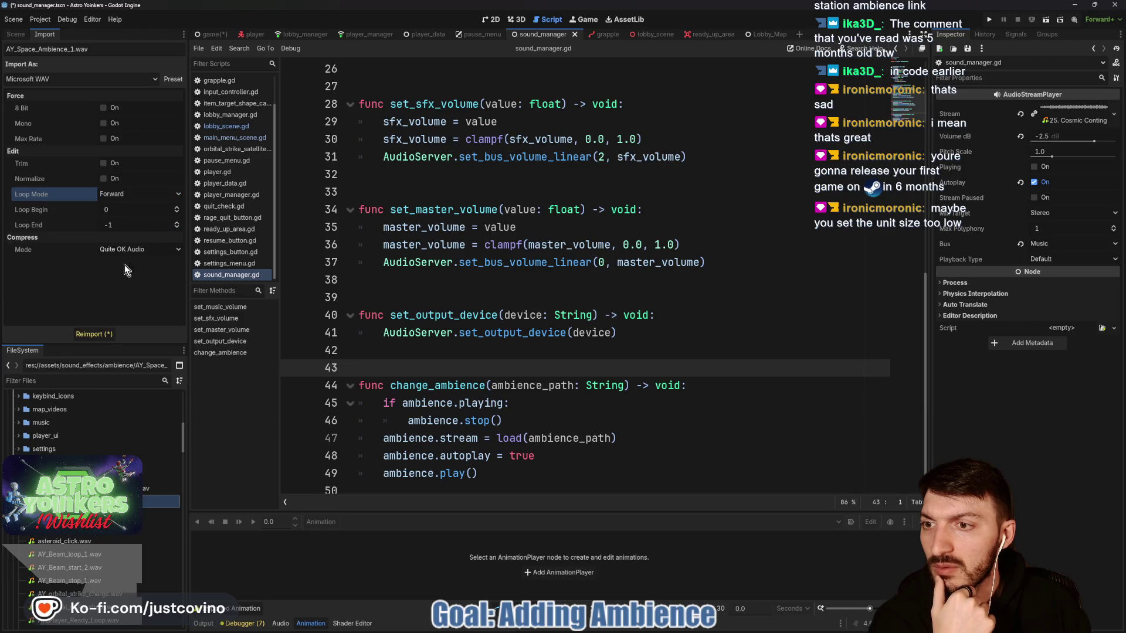
left_click(91, 334)
- Reimport AY_Station_Ambience_1.wav with Loop Mode Forward and copy its file path
left_click(161, 515)
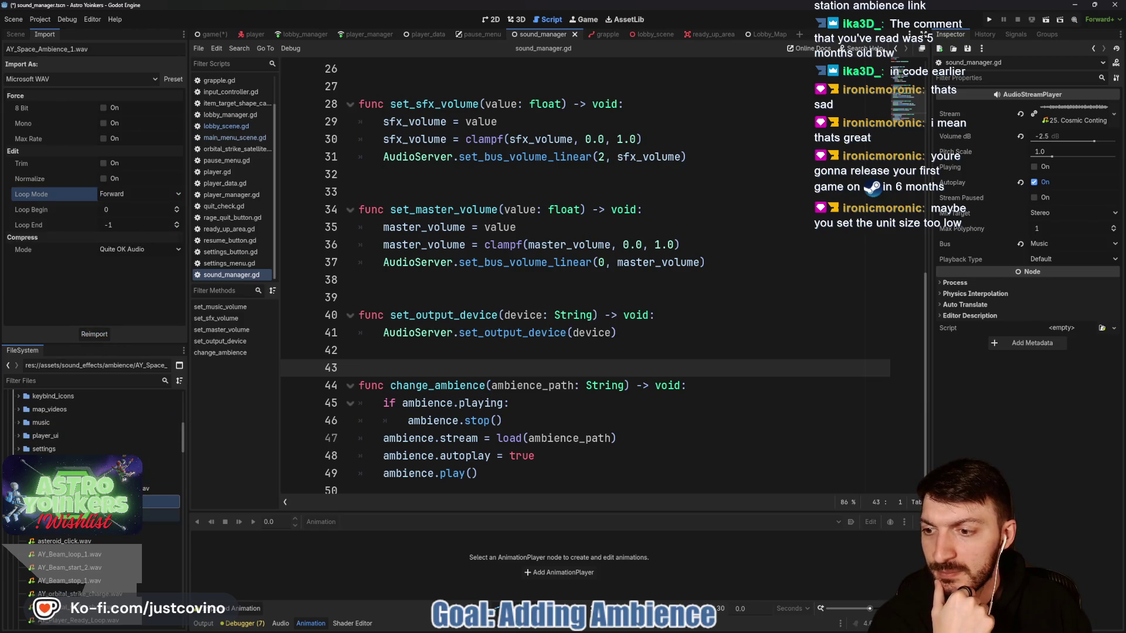
left_click(132, 196)
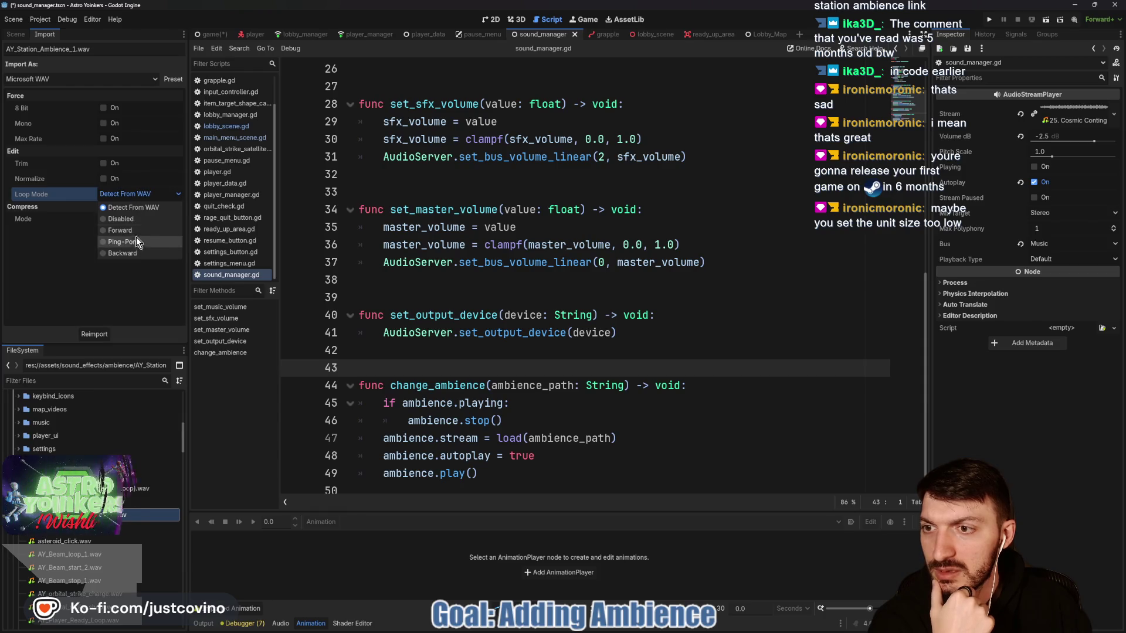
left_click(134, 234)
left_click(93, 334)
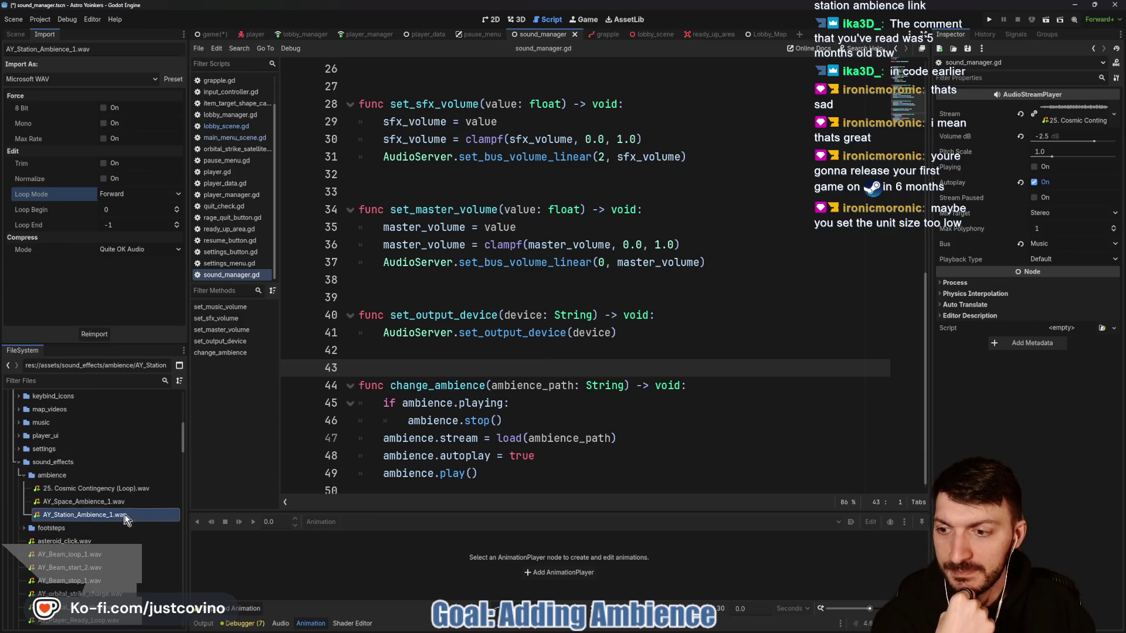
right_click(88, 515)
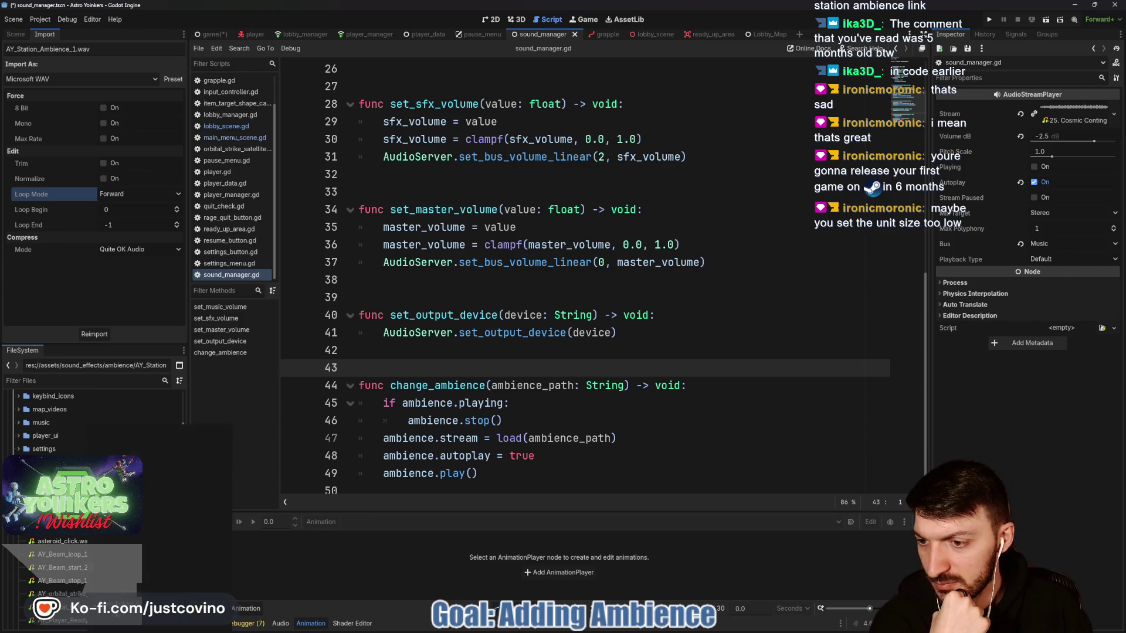
left_click(589, 360)
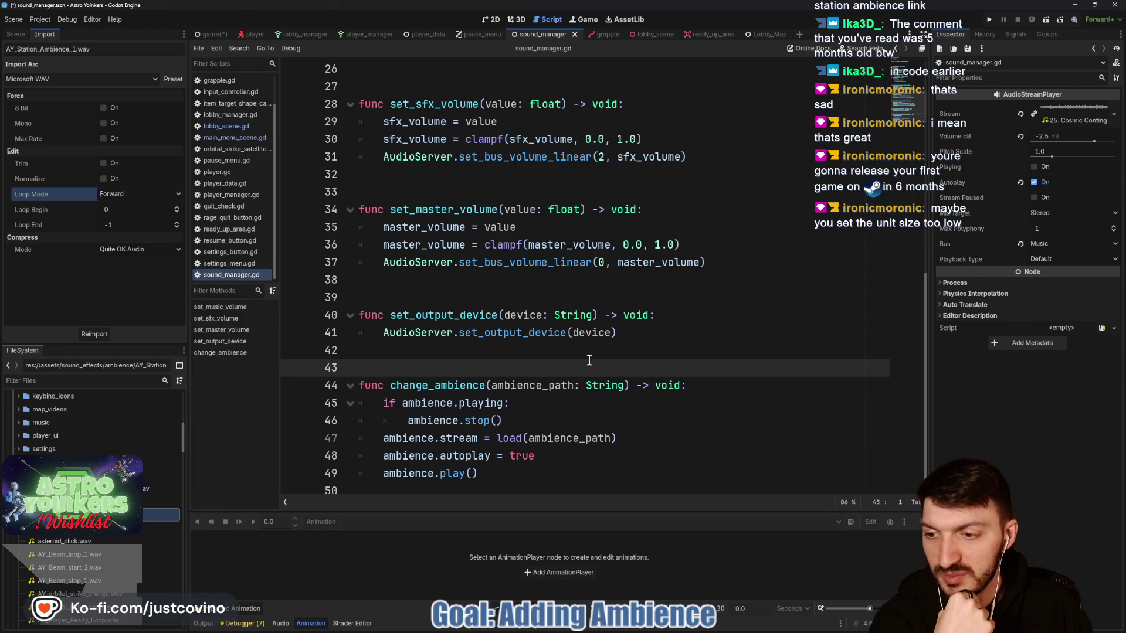
- In lobby_scene.gd's _ready, call SoundManager.change_ambience with the pasted AY_Station_Ambience_1.wav path
left_click(649, 36)
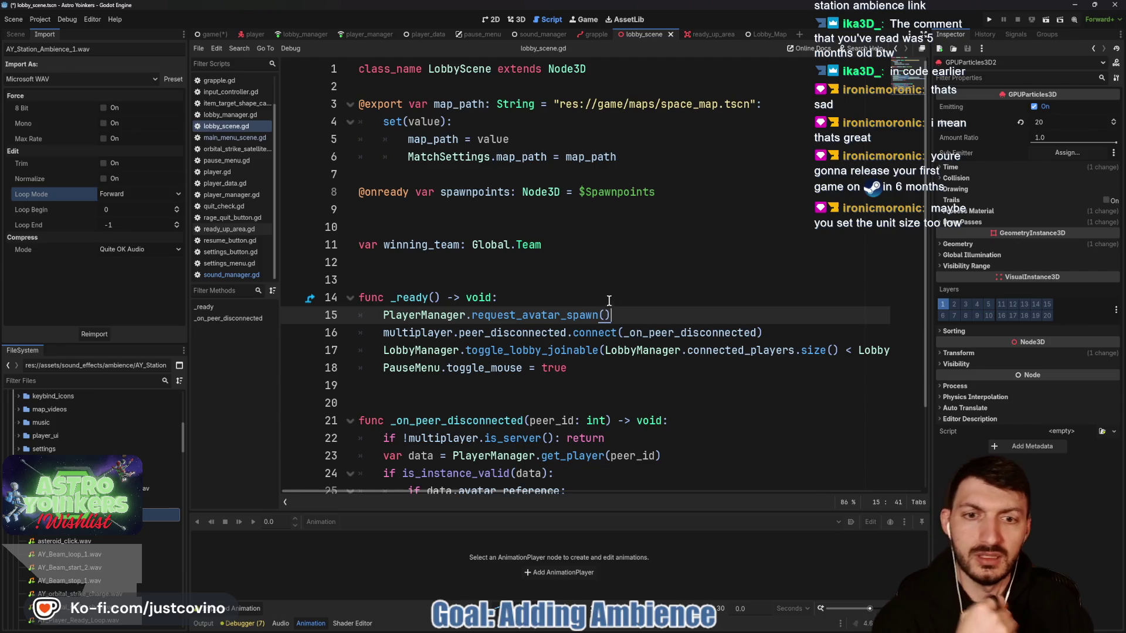
key("Return")
type("SoundManae")
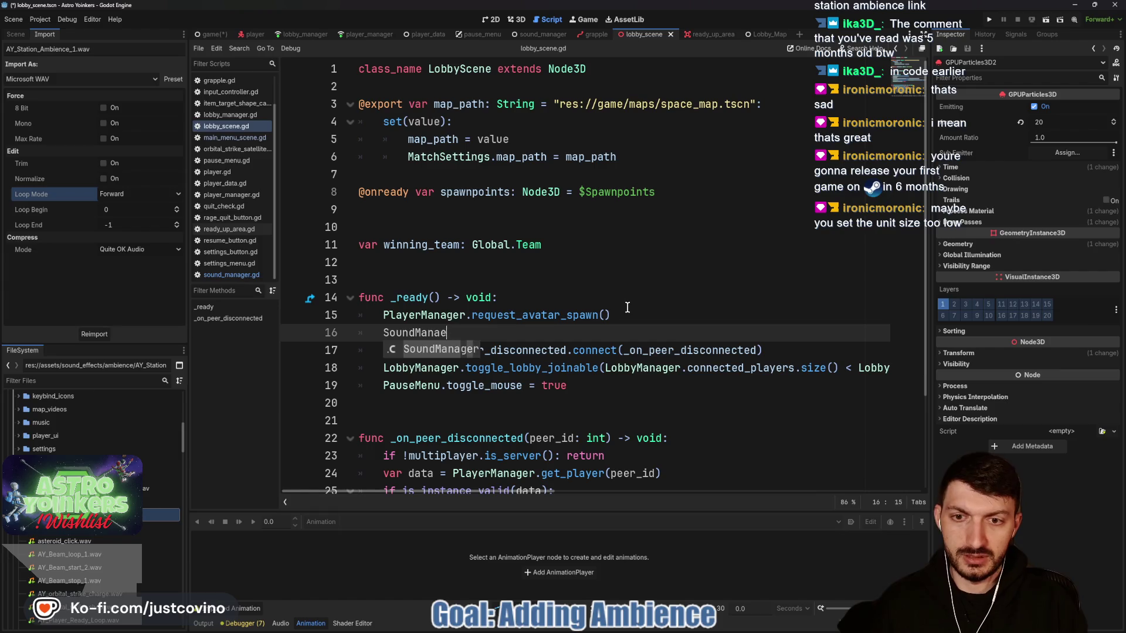
key("BackSpace")
key("Return")
type(".")
key("Down")
key("Return")
type("\"")
type("res://assets/sound_effects/ambience/AY_Station_Ambience_1.wav")
left_click(627, 305)
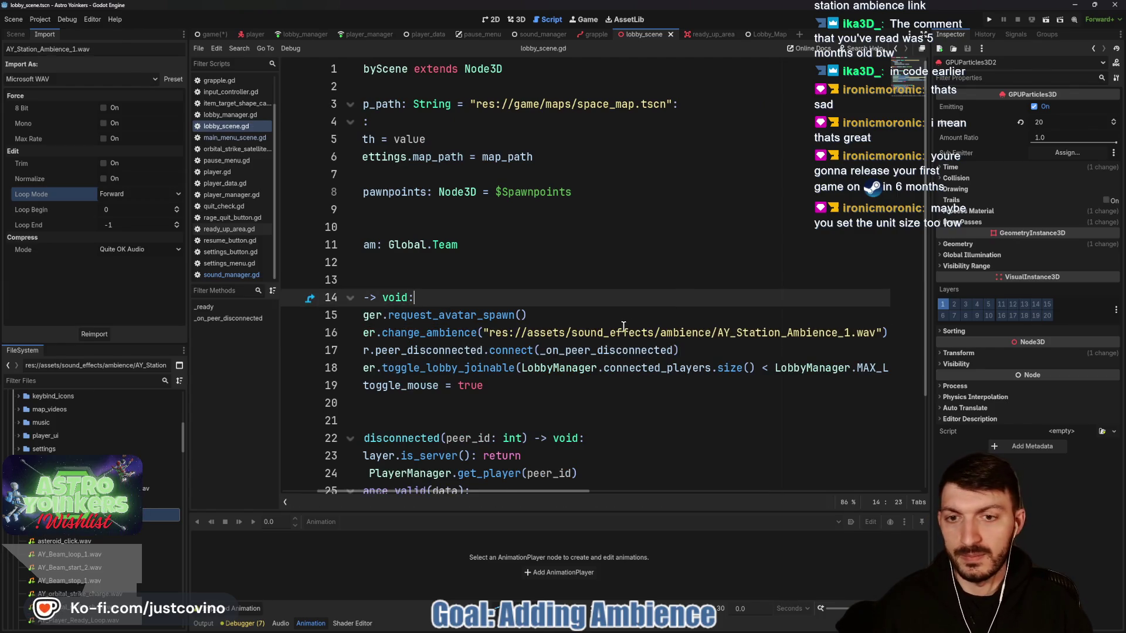
scroll(609, 328, "left", 2)
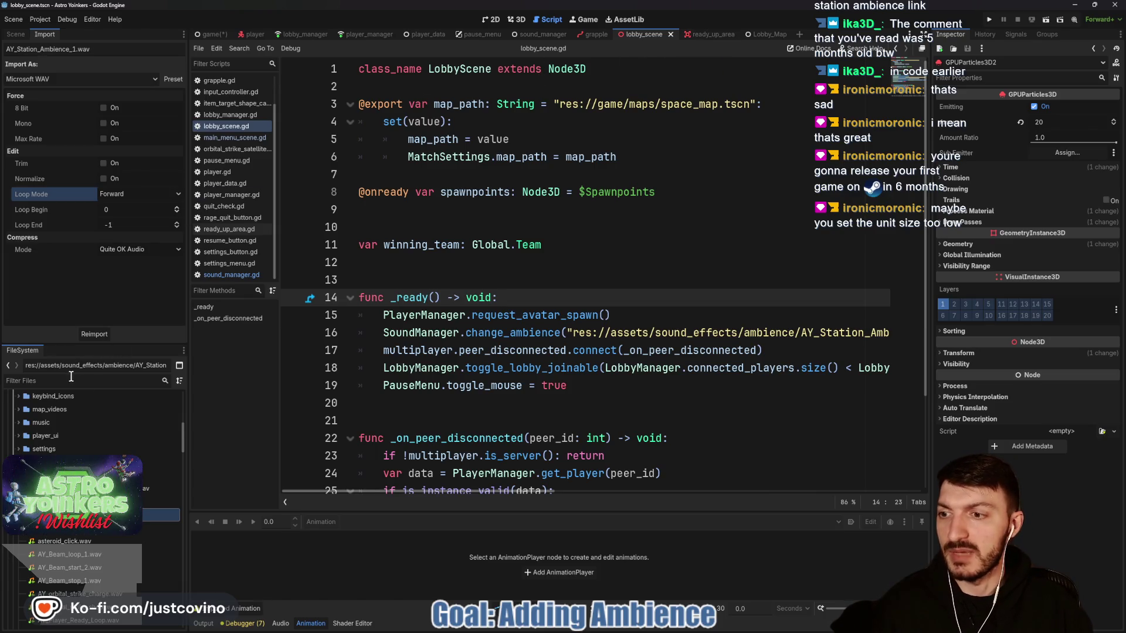
- Filter the FileSystem for 'space' and select space_map.tscn
right_click(91, 502)
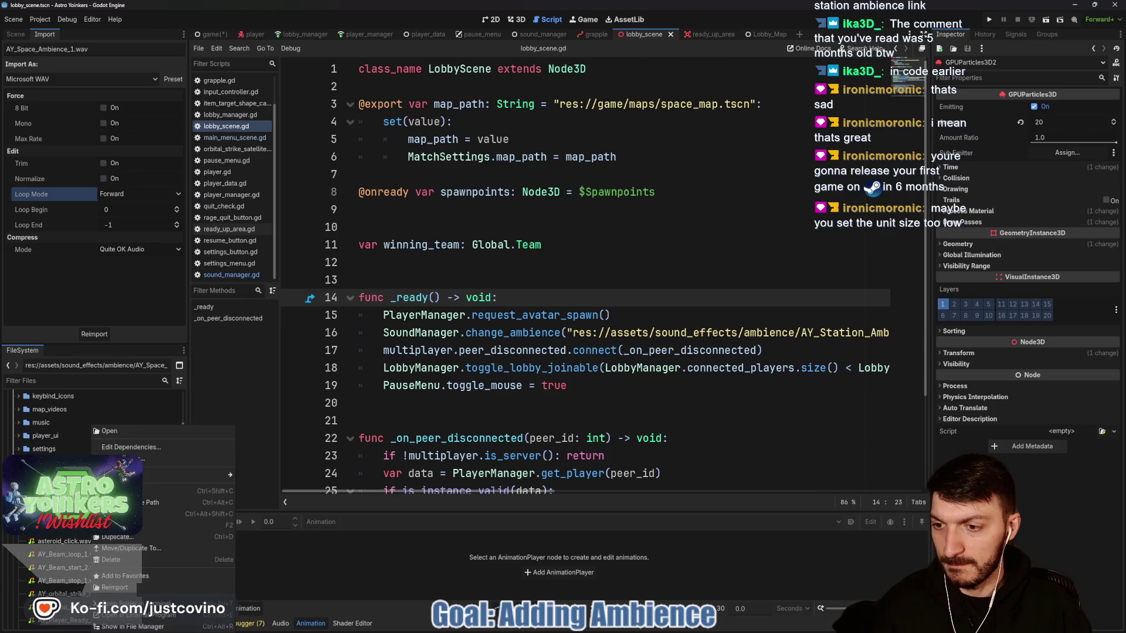
key("Escape")
left_click(89, 380)
type("space")
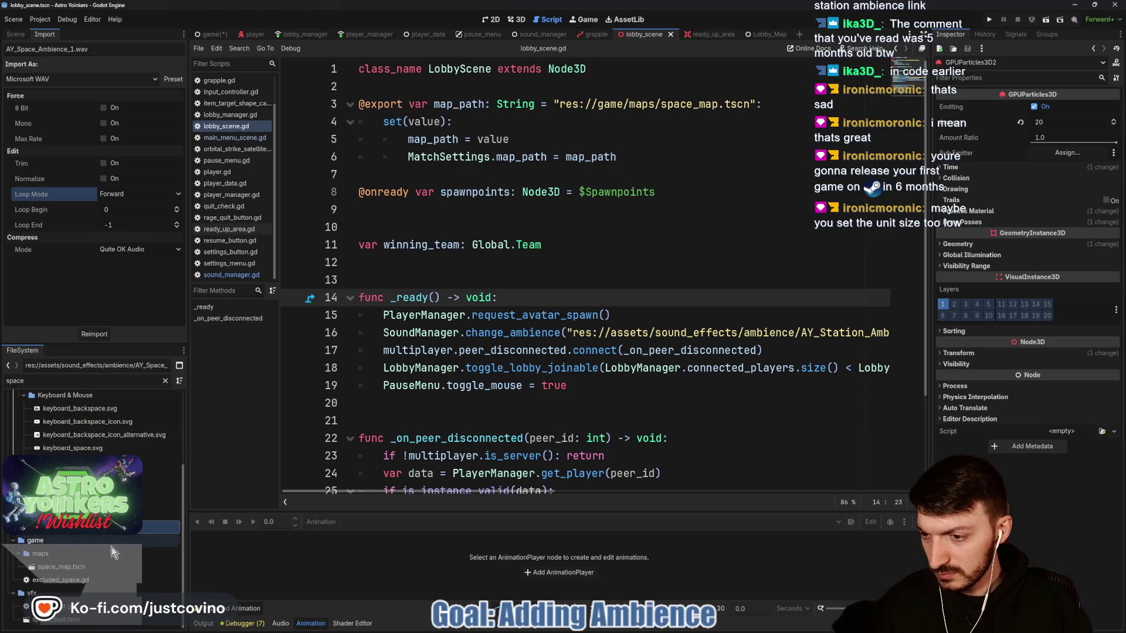
left_click(97, 569)
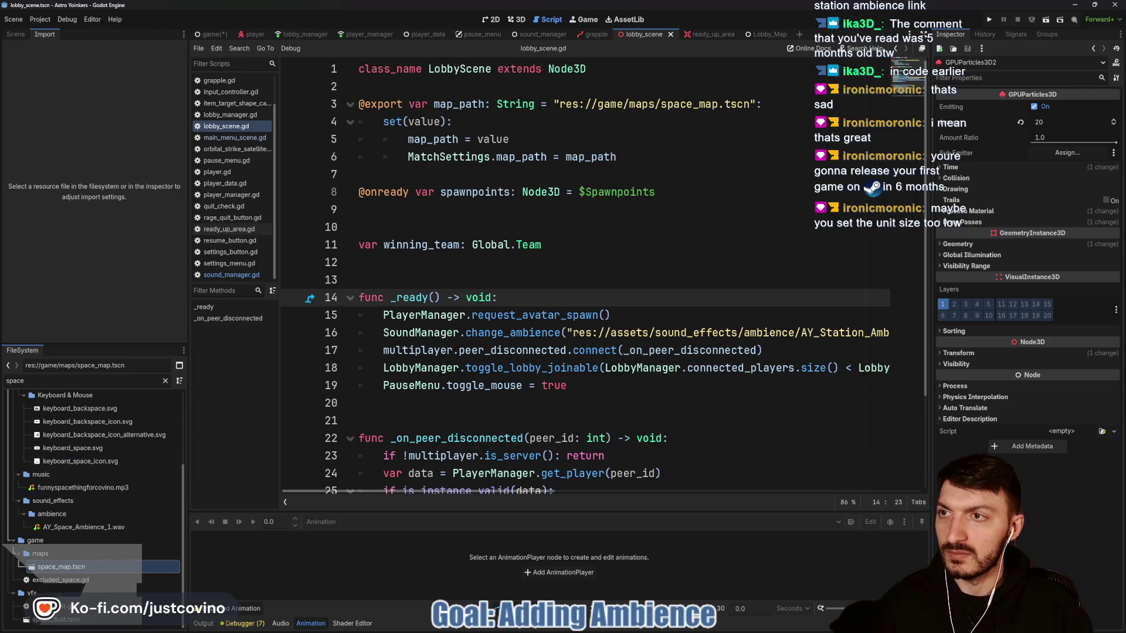
- Open the space_map scene and its attached map.gd script
left_click(16, 34)
scroll(75, 163, "up", 10)
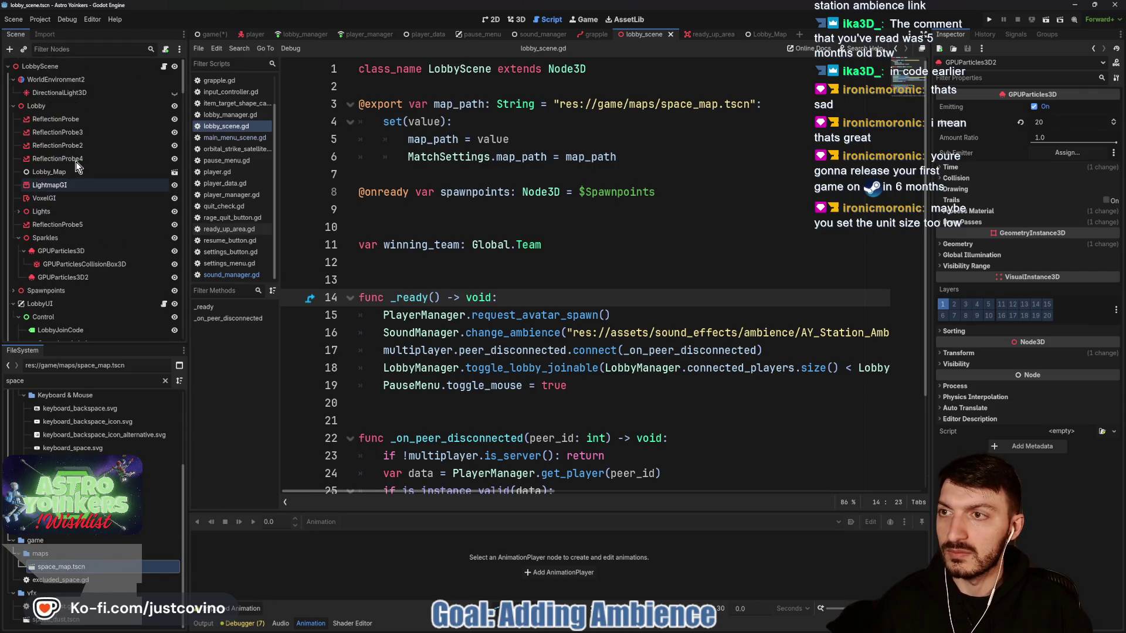
double_click(67, 569)
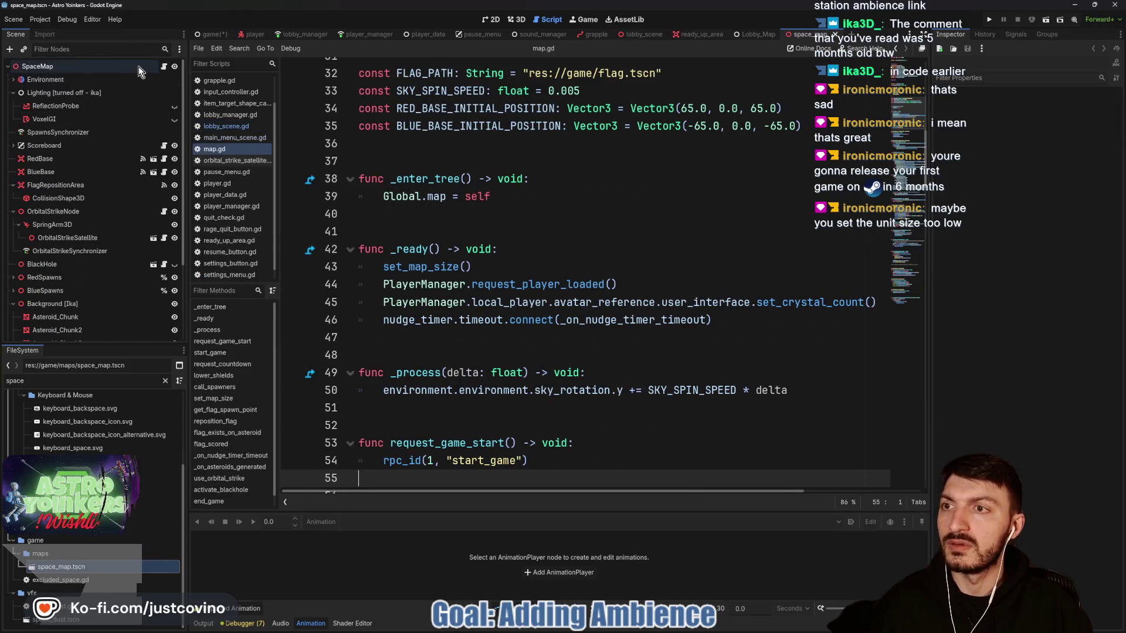
left_click(166, 67)
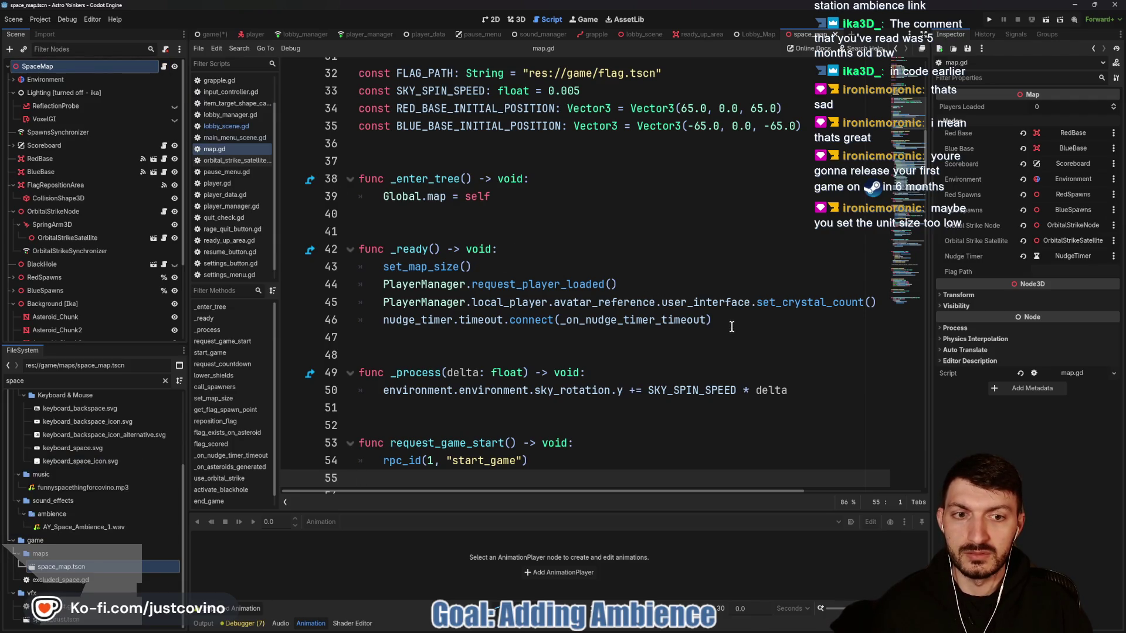
- Add SoundManager.change_ambience with the AY_Space_Ambience_1.wav path to map.gd's _ready() and save
left_click(527, 255)
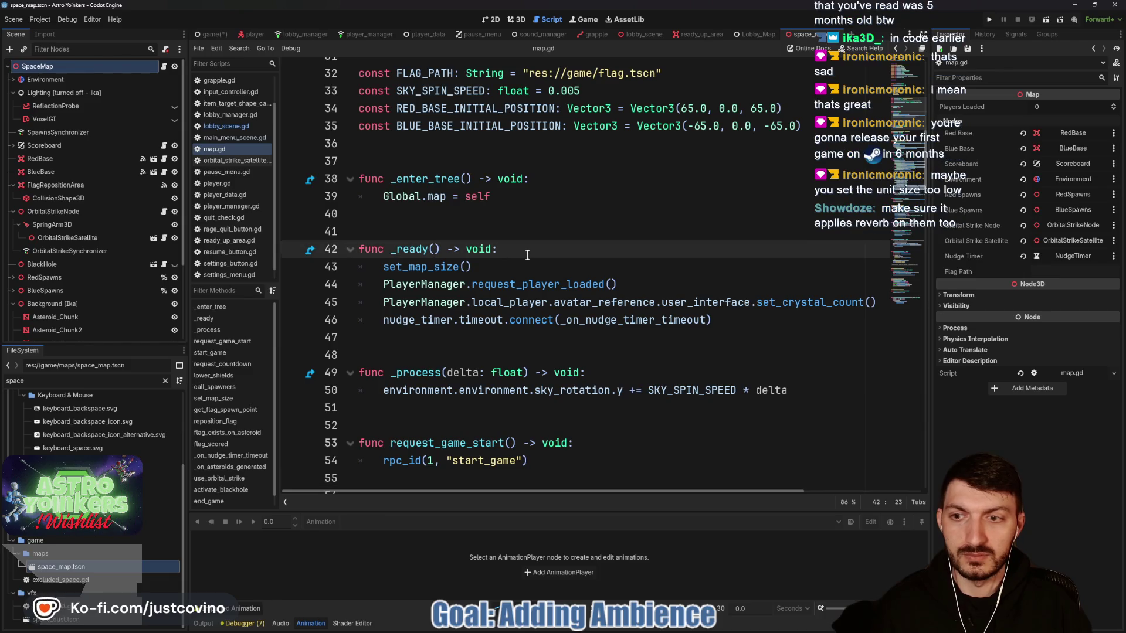
key("Return")
type("SoundManager")
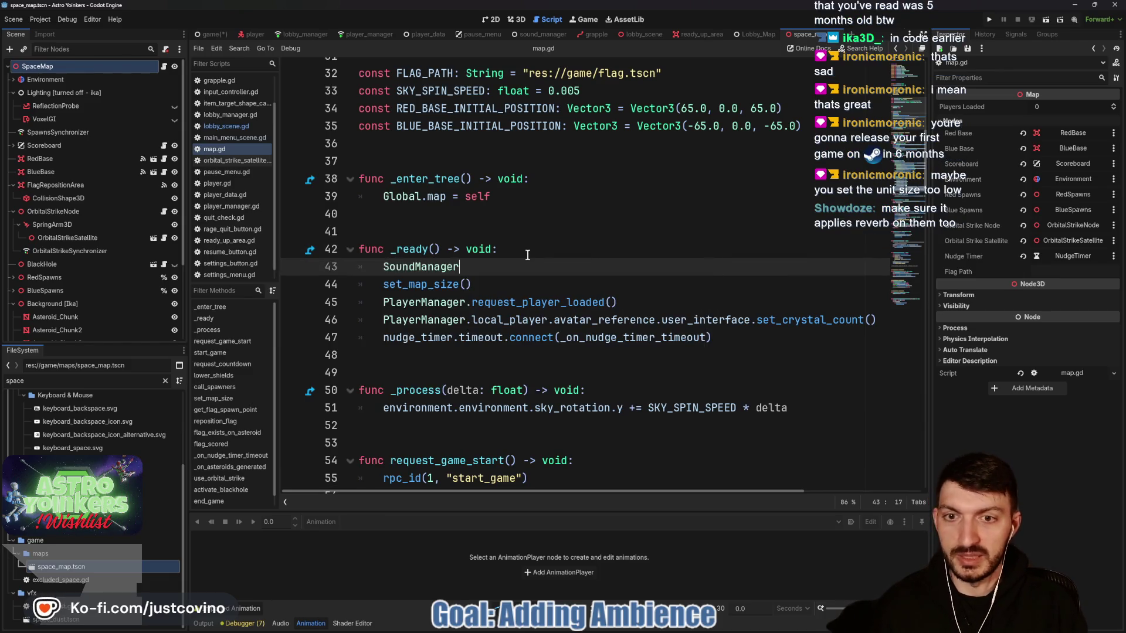
type(".")
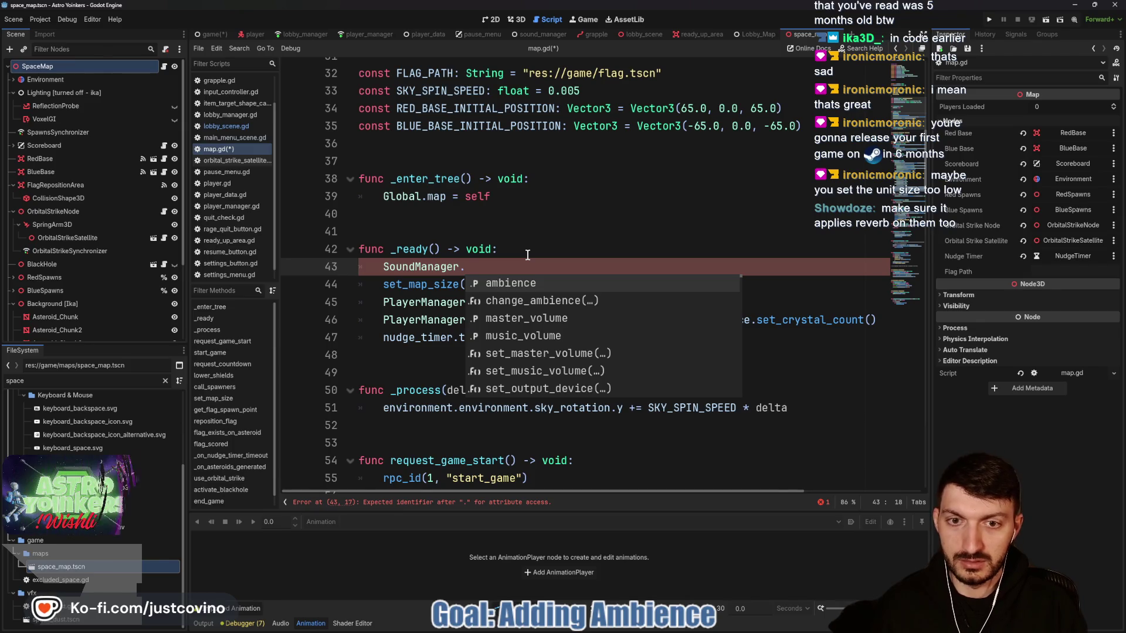
key("Return")
type("\"res://assets/sound_effects/ambience/AY_Space_Ambience_1.wav\"")
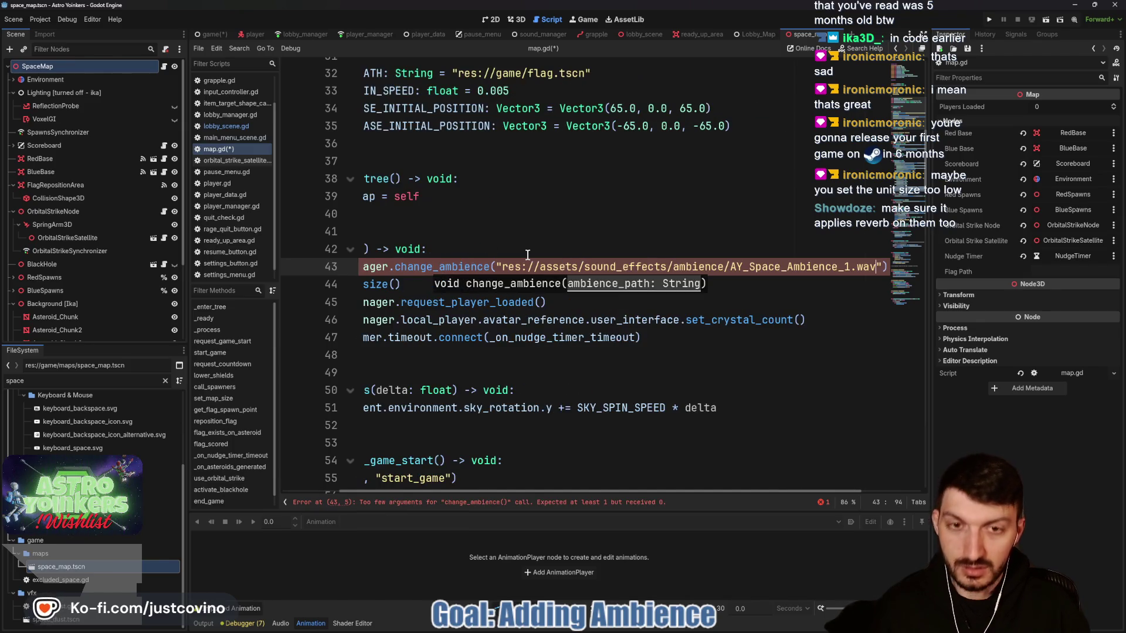
left_click(527, 255)
key("ctrl+s")
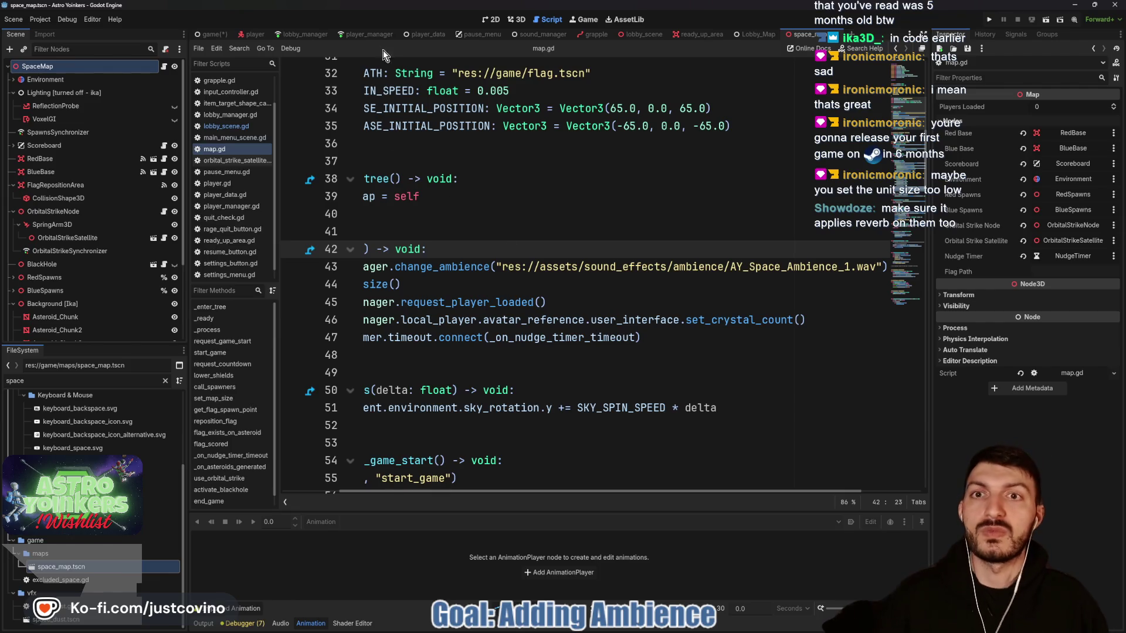
left_click(530, 35)
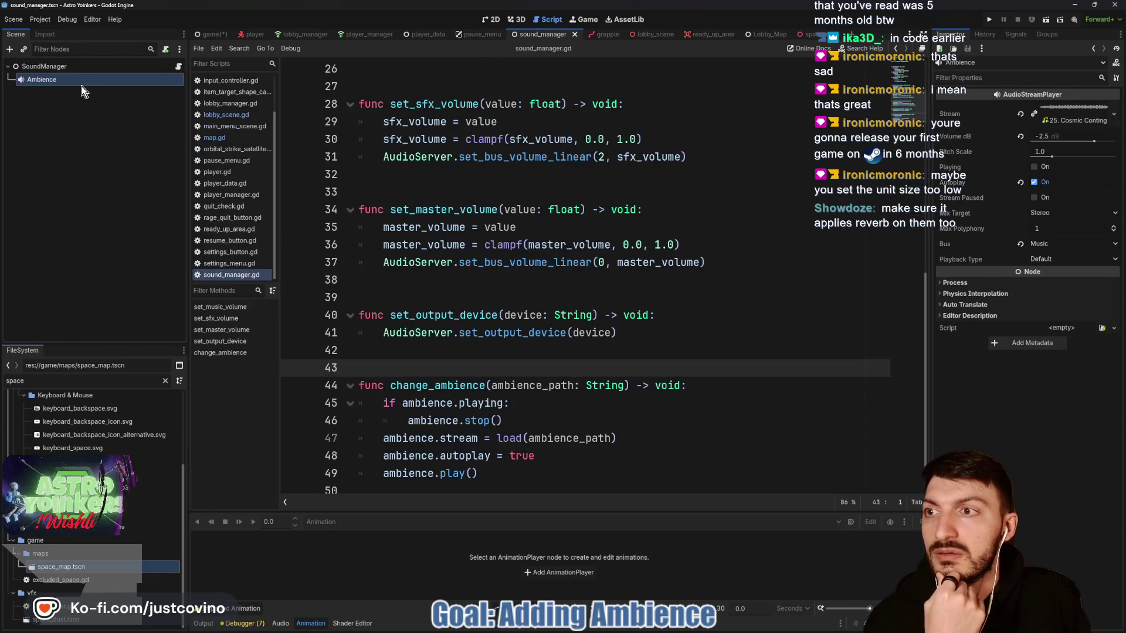
- Leave the Ambience player on the Music bus and view the Master/Music/SoundEffects/3DSFX bus layout
left_click(1064, 246)
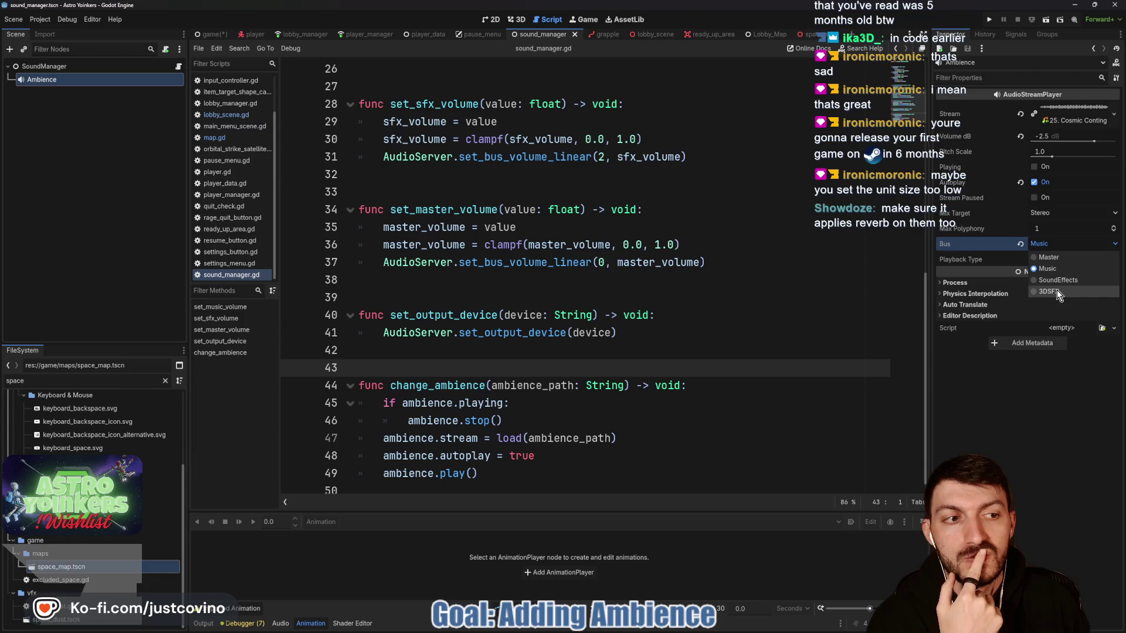
left_click(1004, 284)
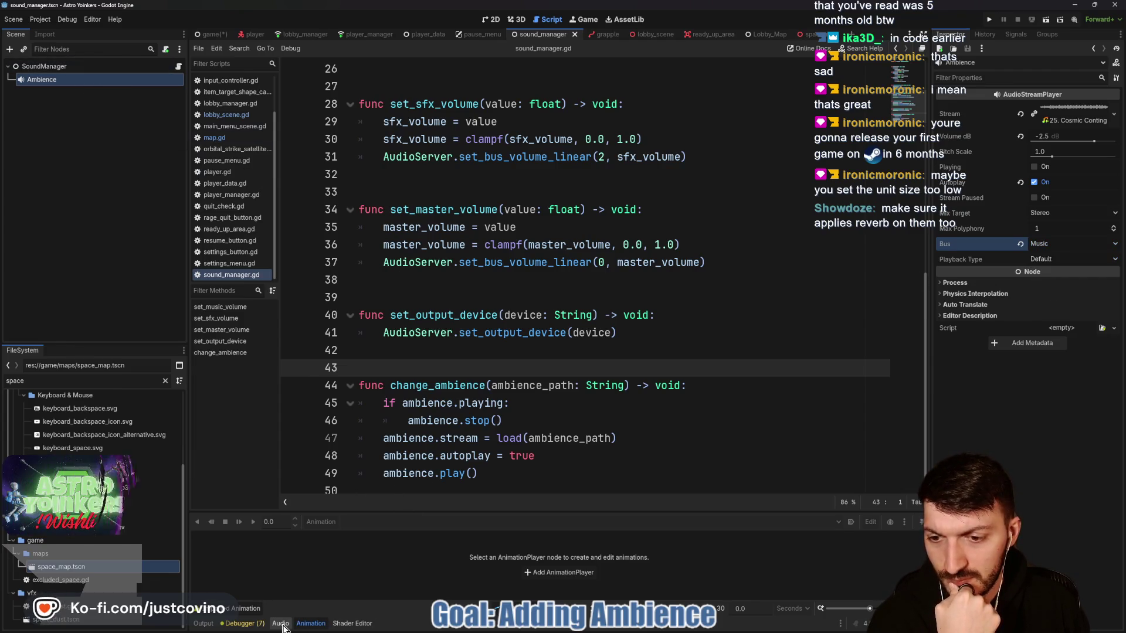
left_click(282, 624)
- Enlarge the Audio panel and add a new bus named Ambience
mouse_move(476, 557)
left_mouse_down()
mouse_move(528, 258)
mouse_move(586, 245)
left_mouse_up()
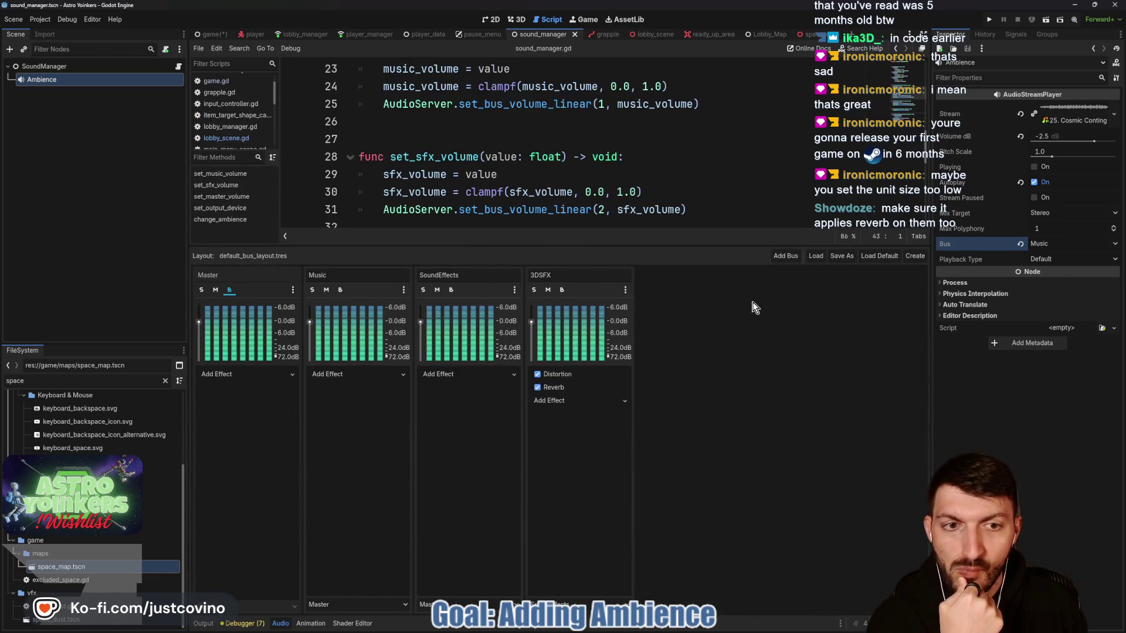
left_click(799, 257)
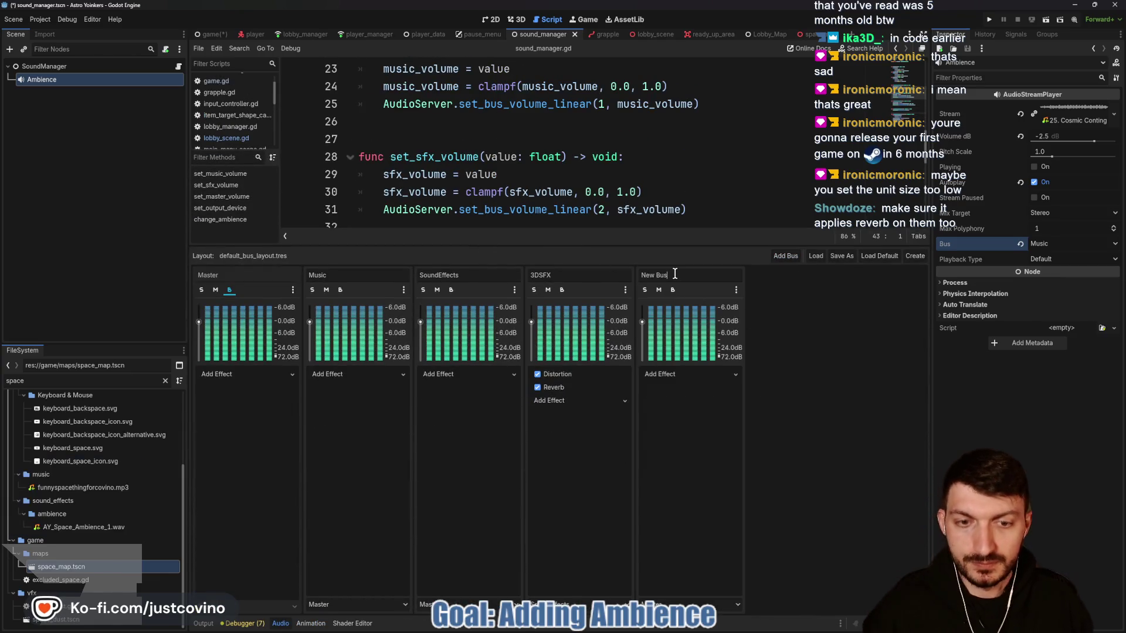
key("BackSpace")
key("BackSpace")
key("BackSpace")
type("Ambience")
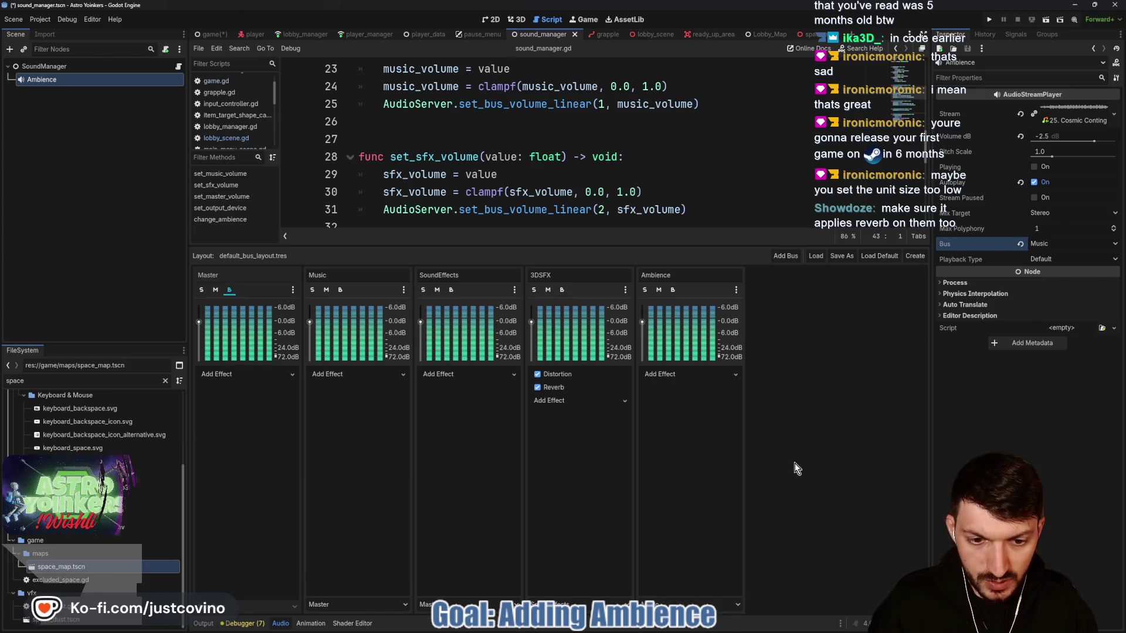
- Add a Reverb effect to the Ambience bus with Wet 0.2, then save the scene
left_click(705, 375)
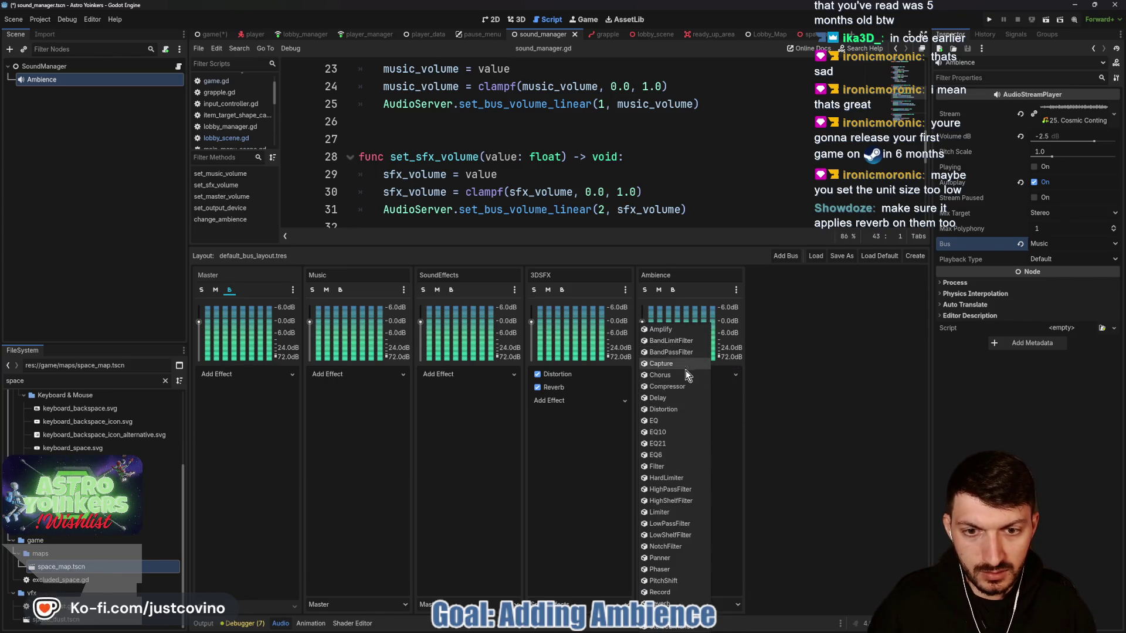
left_click(665, 603)
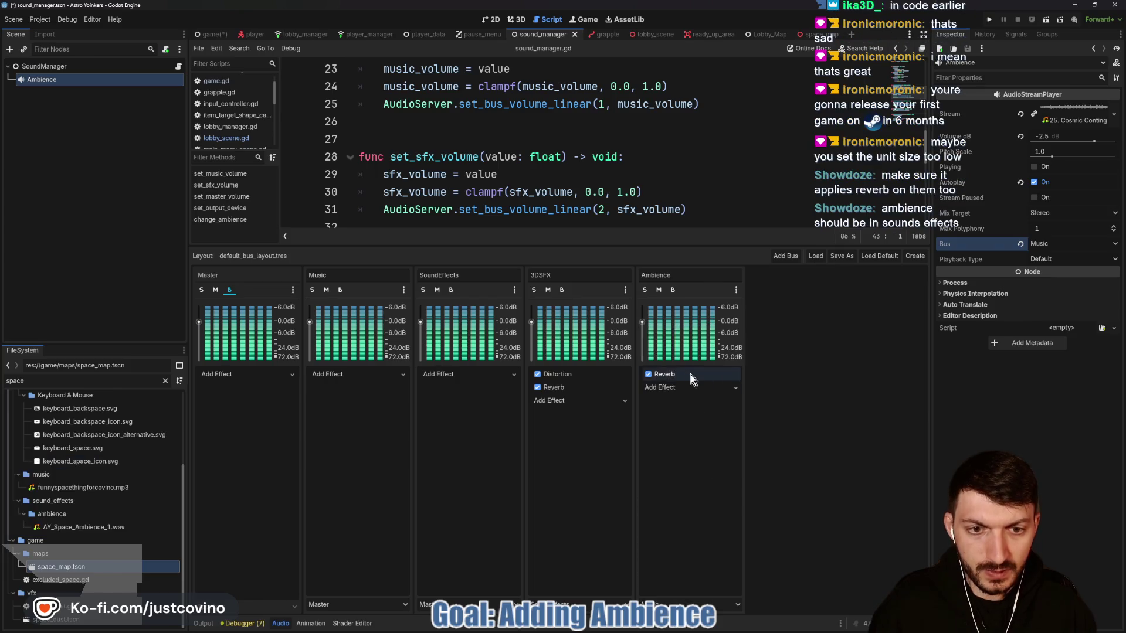
left_click(689, 378)
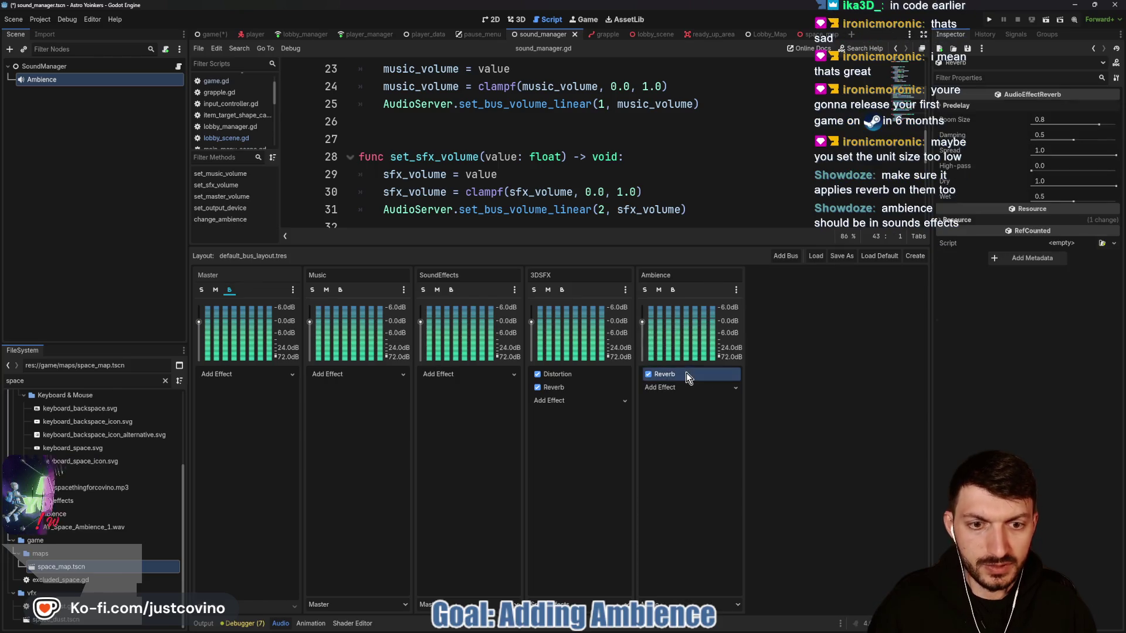
left_click(1060, 198)
type("0.2")
key("Return")
key("ctrl+s")
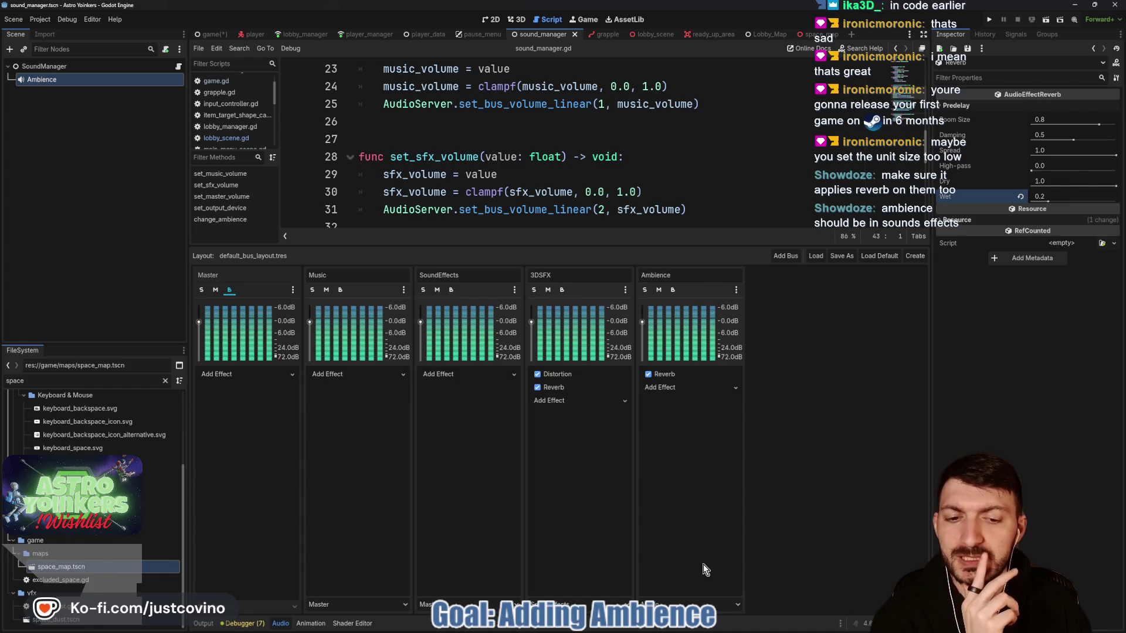
- Route the Ambience bus output into SoundEffects and give the script editor more room
left_click(677, 603)
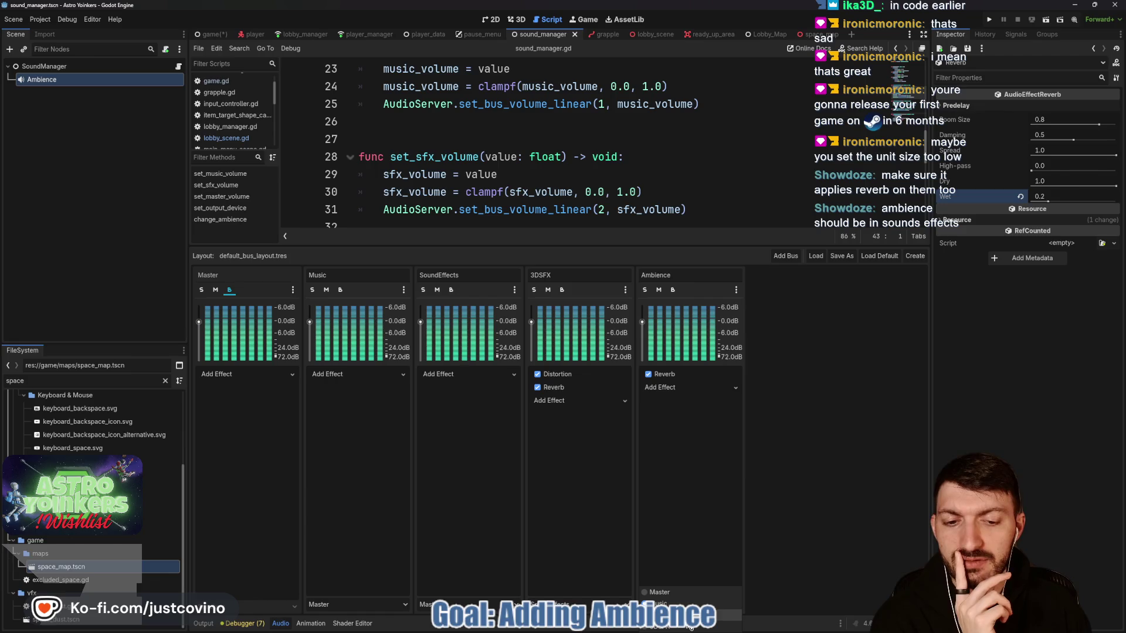
left_click(688, 623)
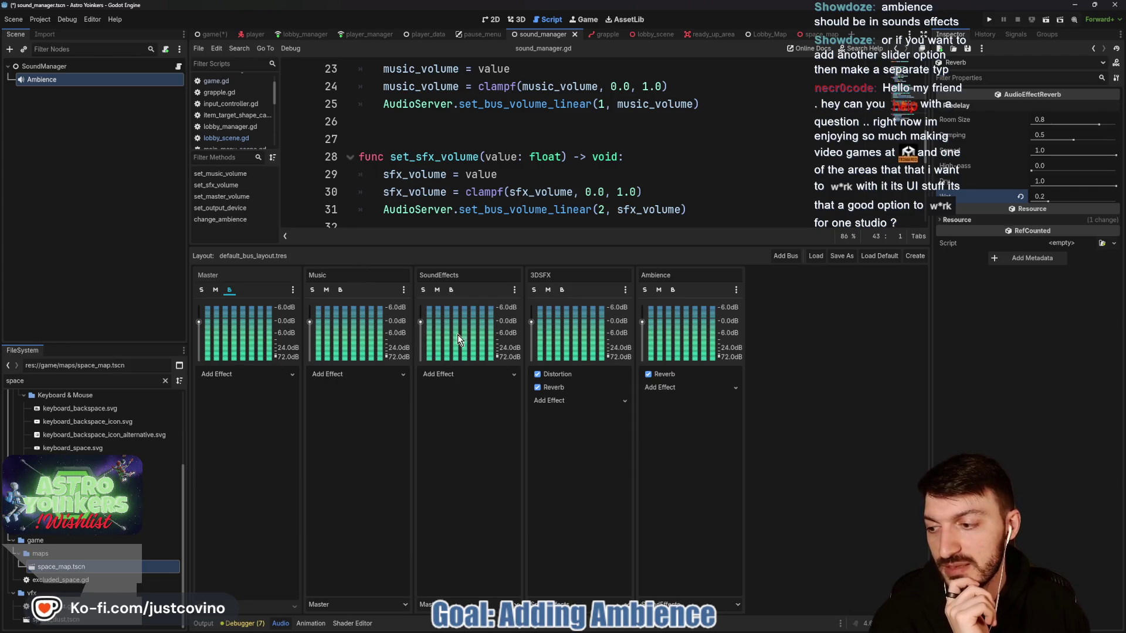
mouse_move(534, 344)
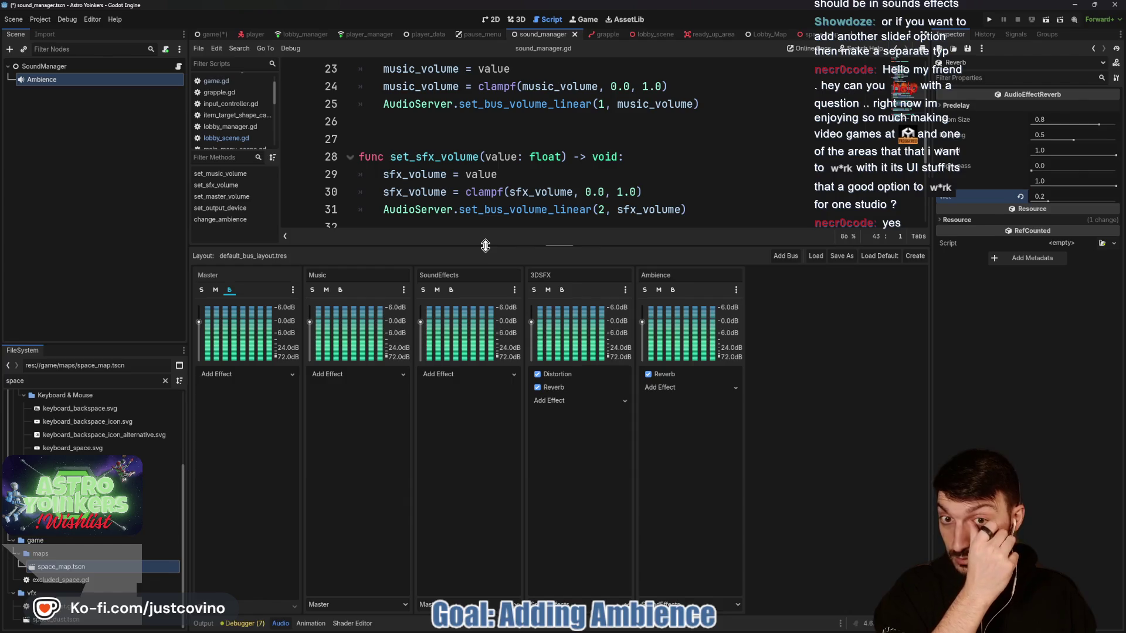
left_click_drag(485, 245, 494, 347)
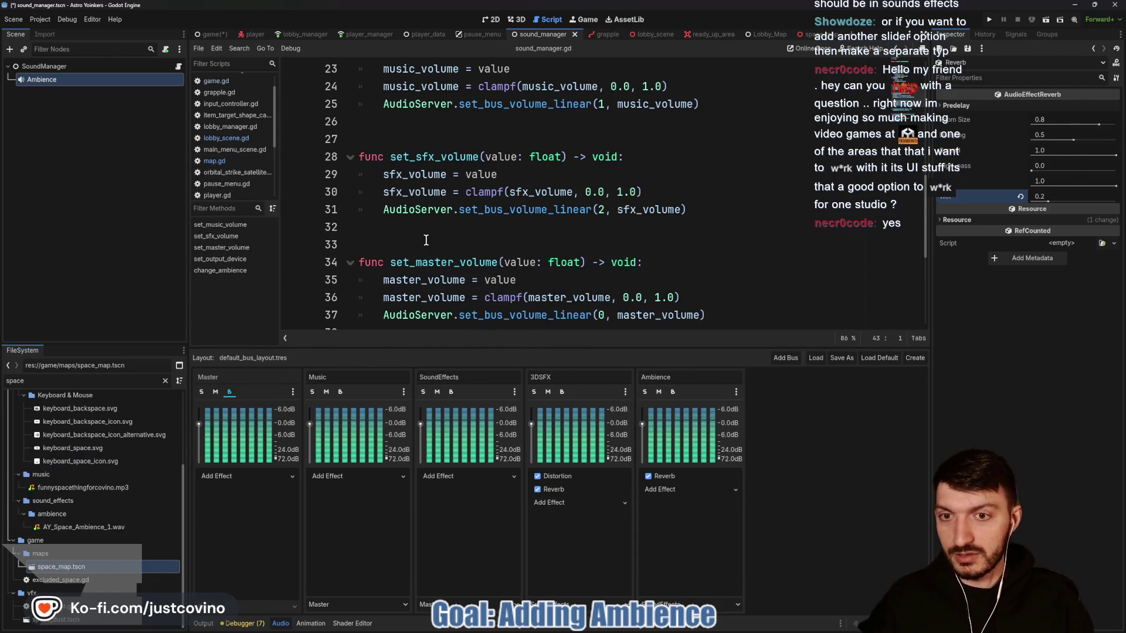
- Set the Ambience player's Bus to Ambience, then save the scene and script with Ctrl+S
left_click(511, 241)
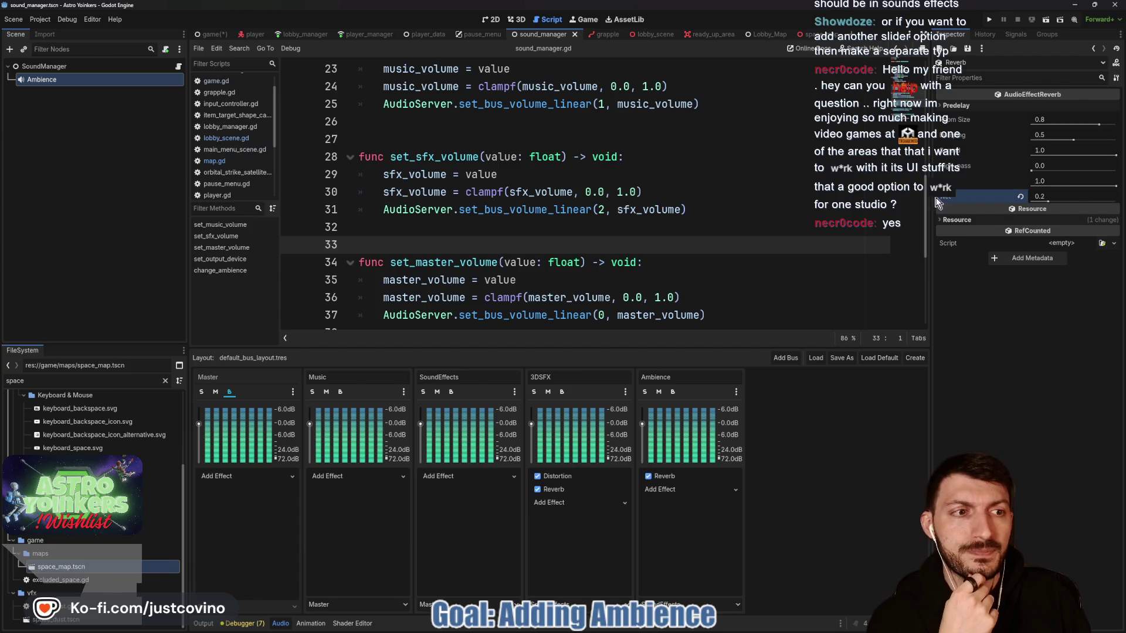
left_click(79, 88)
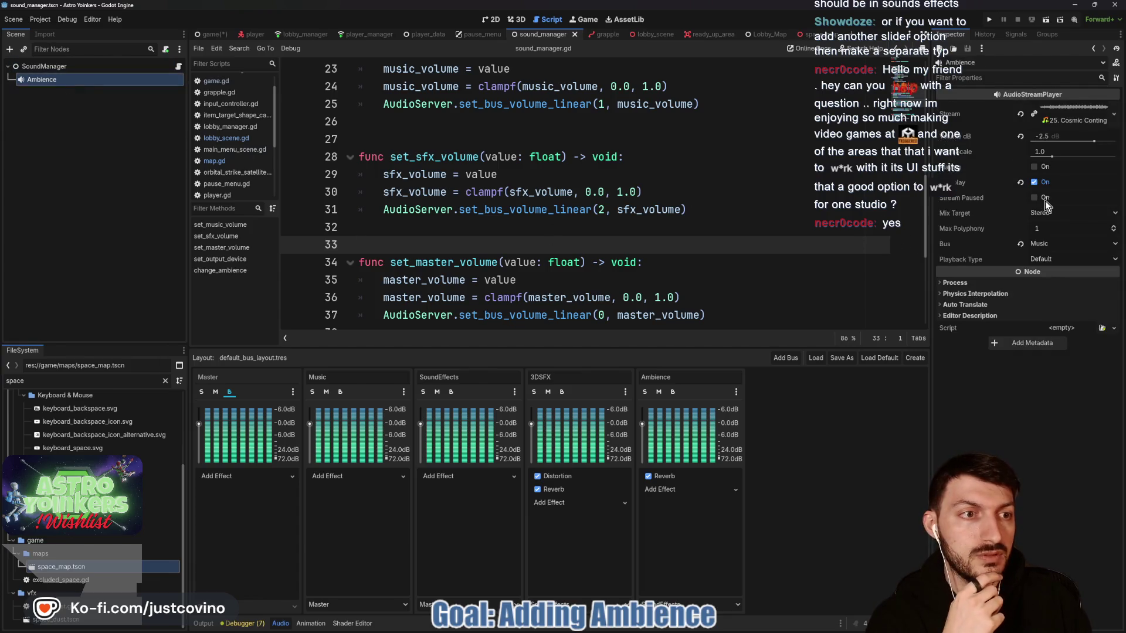
left_click(1052, 246)
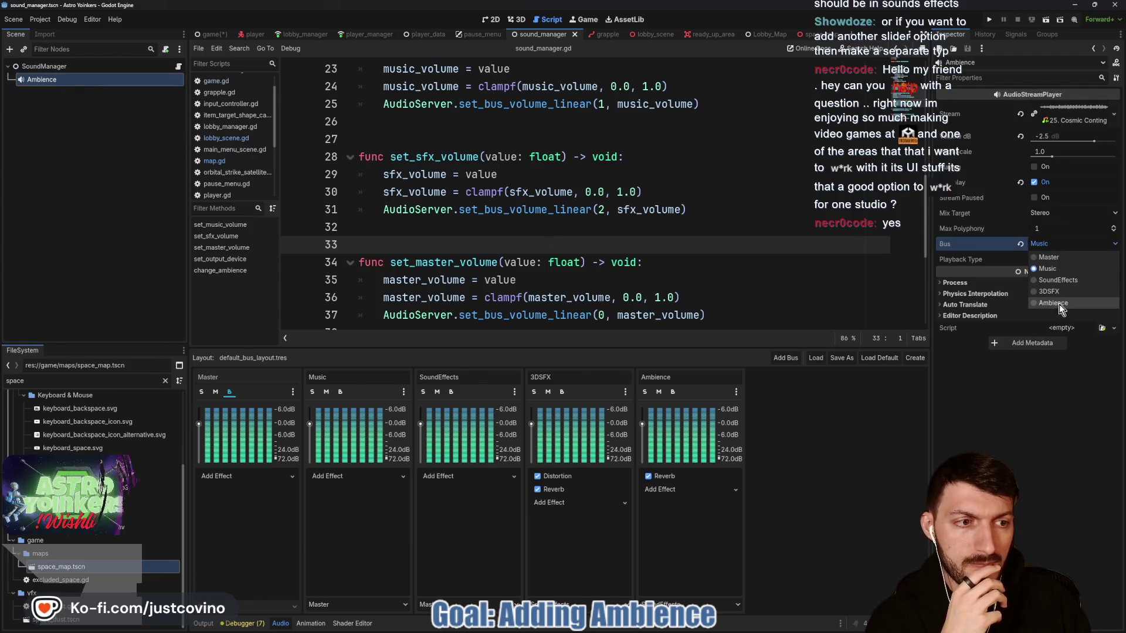
left_click(1056, 308)
left_click(755, 254)
key("ctrl+s")
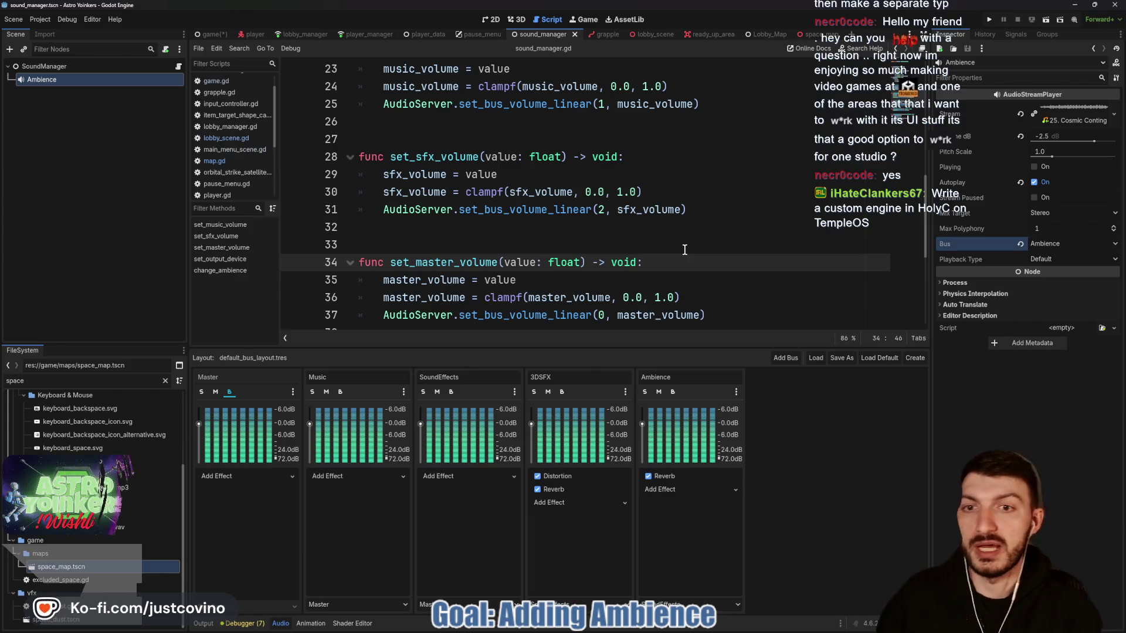
left_click(463, 234)
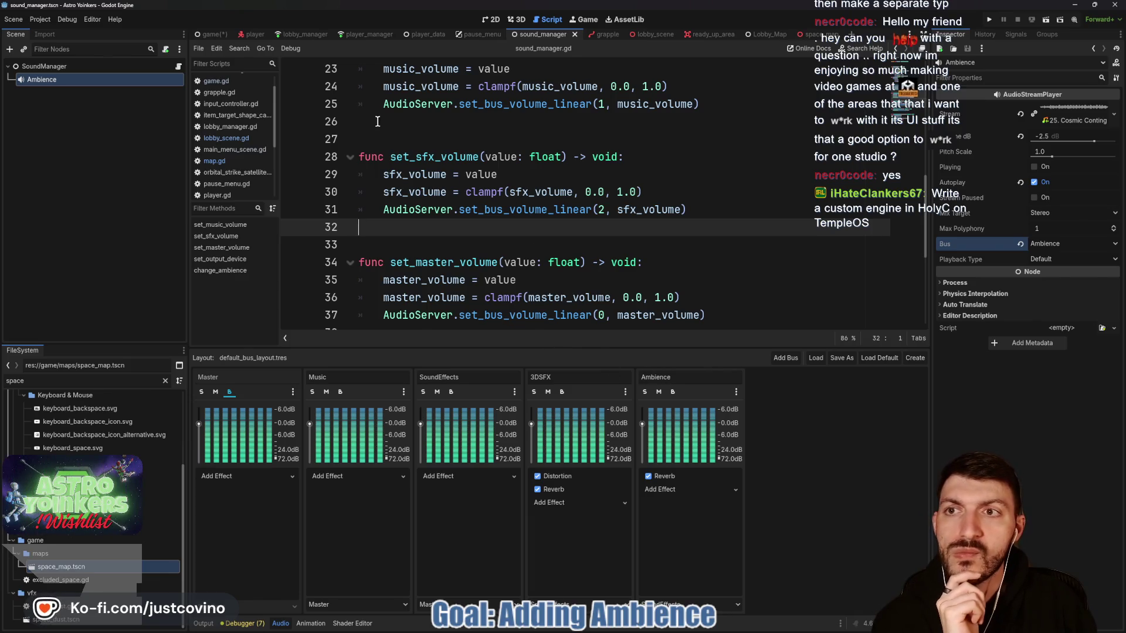
left_click(210, 34)
left_click(545, 208)
key("ctrl+s")
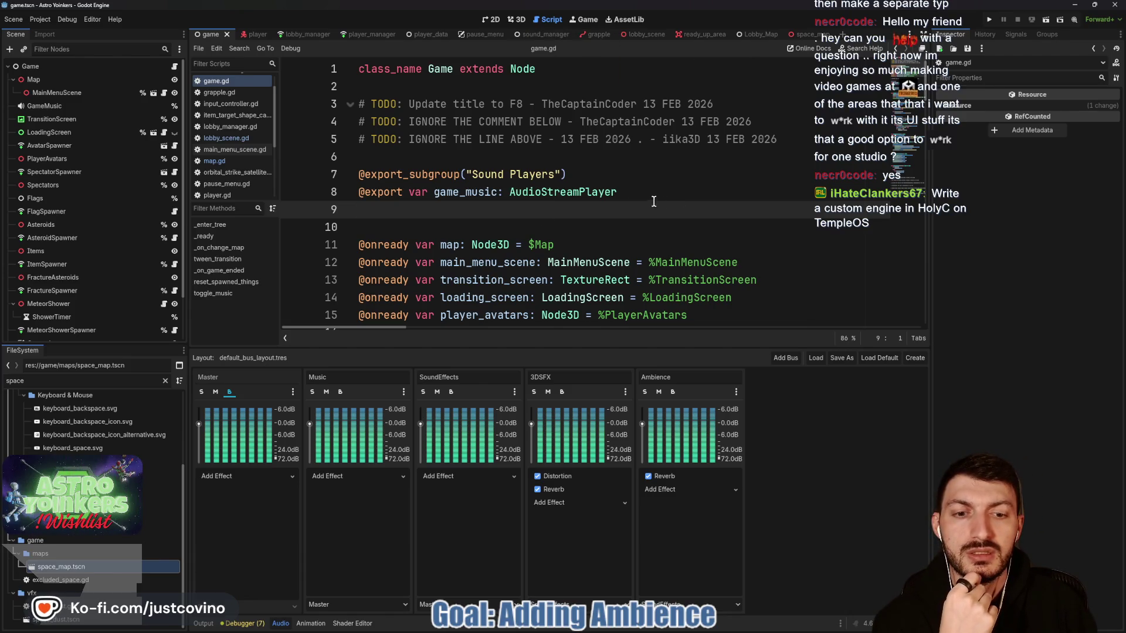
scroll(528, 193, "down", 4)
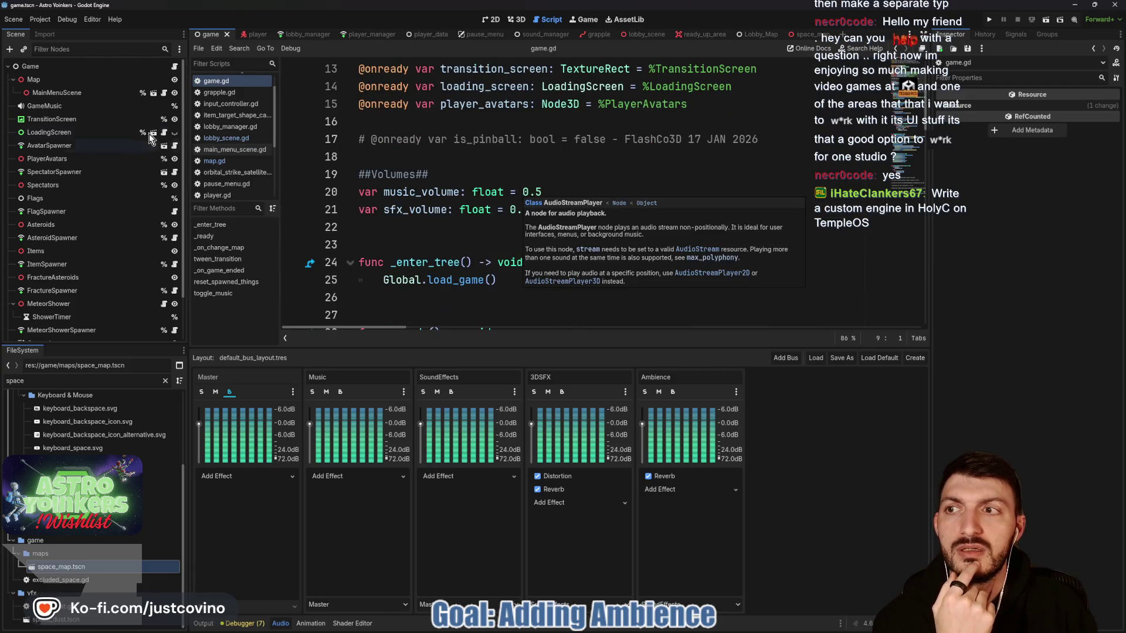
left_click(488, 36)
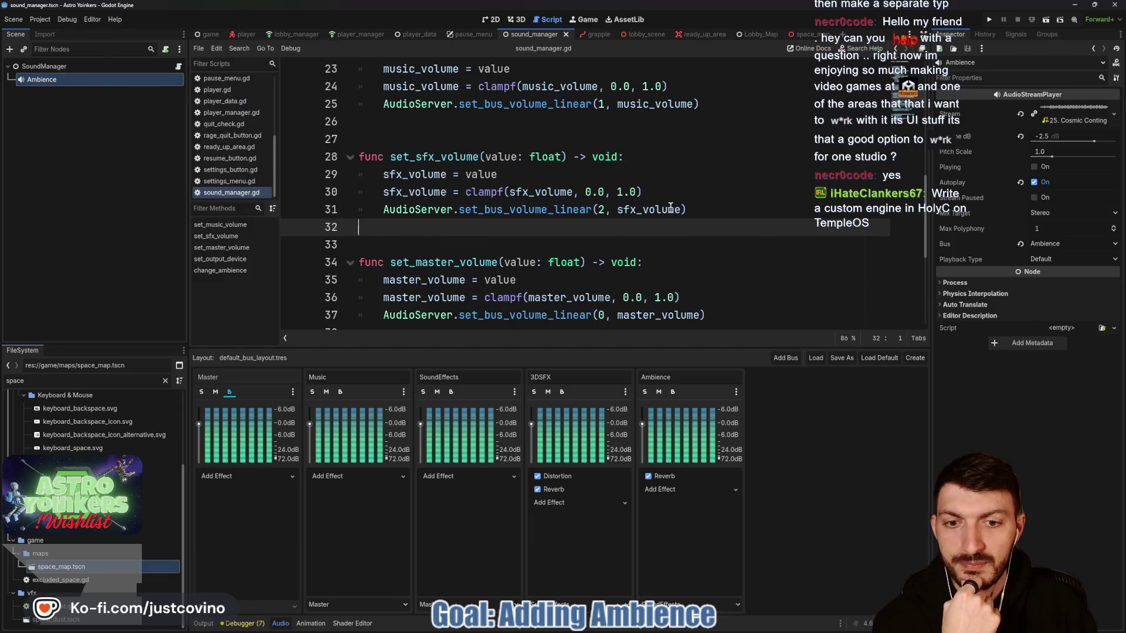
left_click(805, 37)
scroll(598, 279, "left", 4)
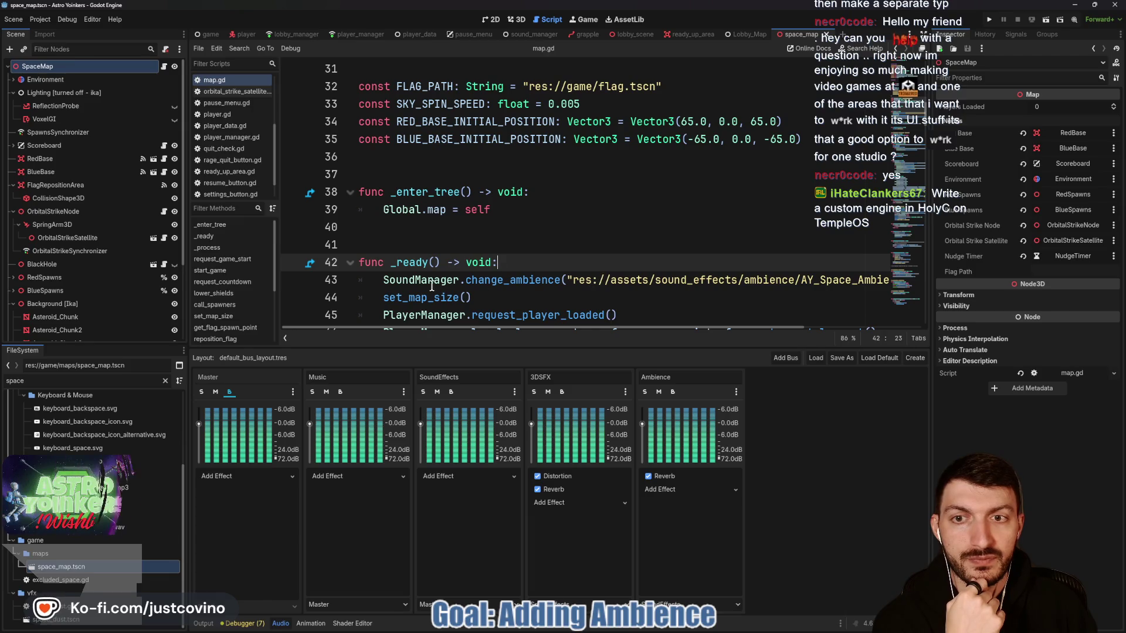
scroll(403, 158, "up", 1)
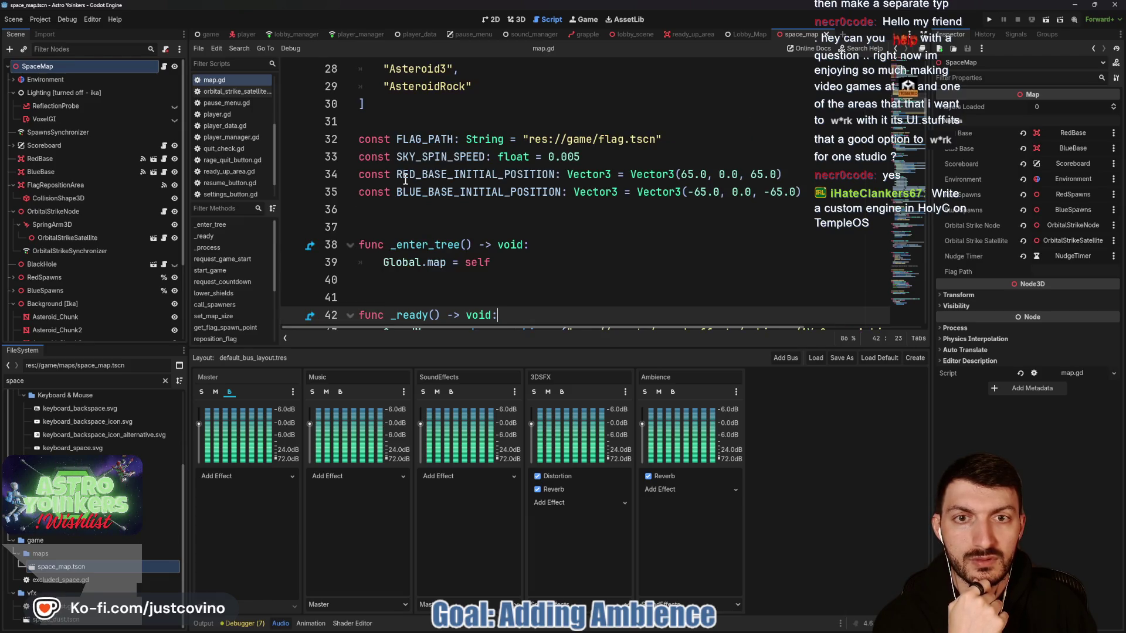
scroll(405, 179, "down", 1)
key("F5")
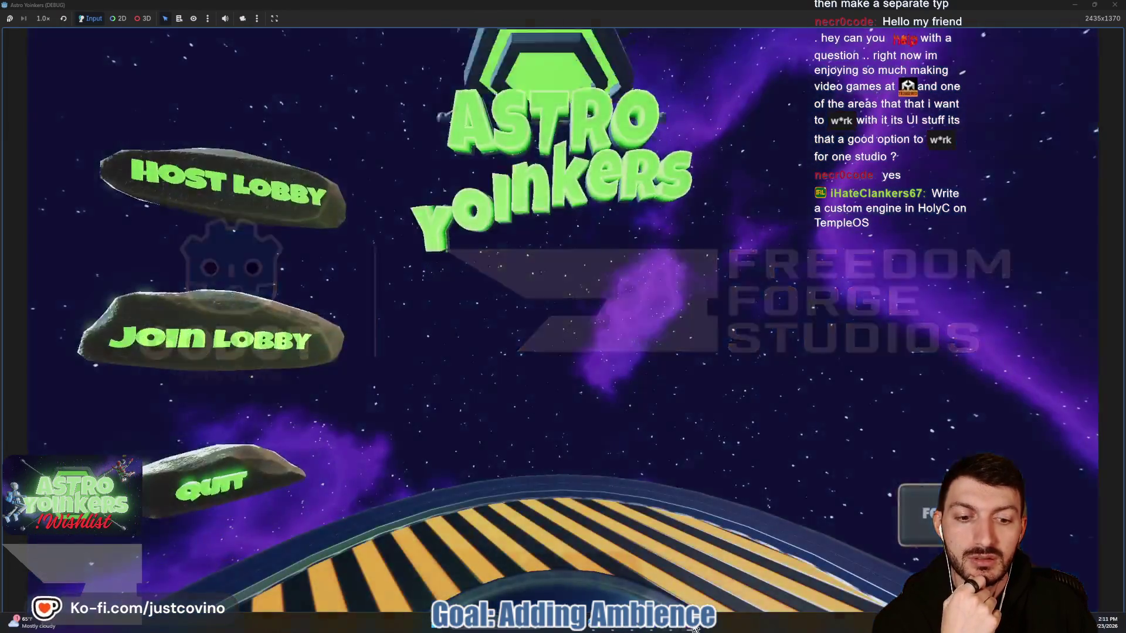
- Host a new lobby in the running game
mouse_move(692, 628)
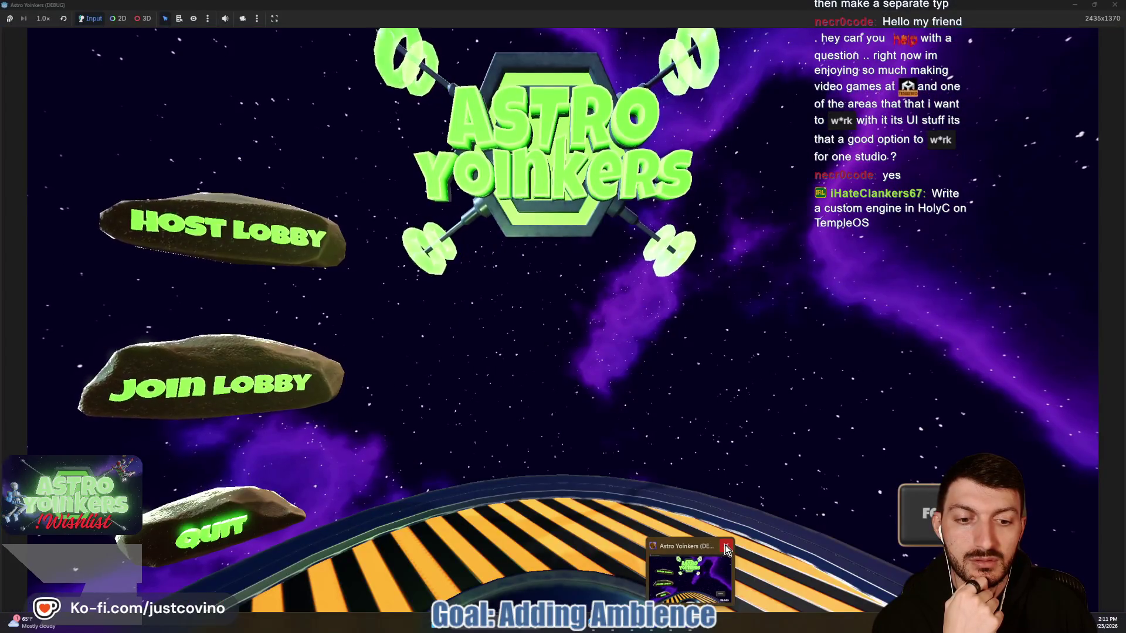
left_click(282, 243)
left_click(499, 252)
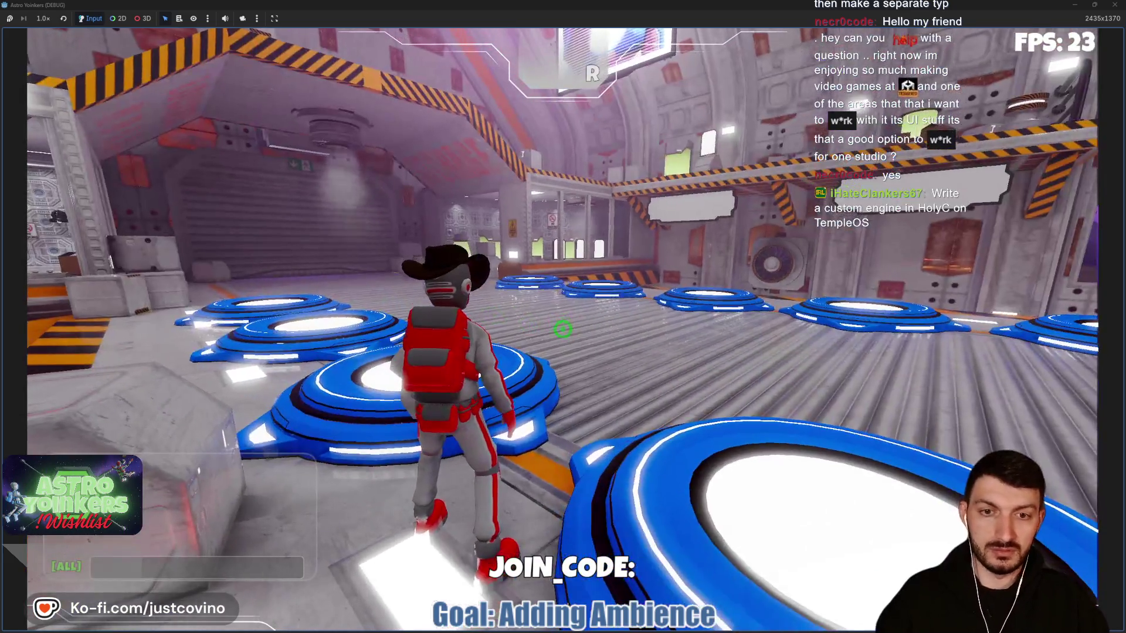
- Turn the Music volume down to 0% in the Audio settings and resume play
key("Escape")
left_click(560, 378)
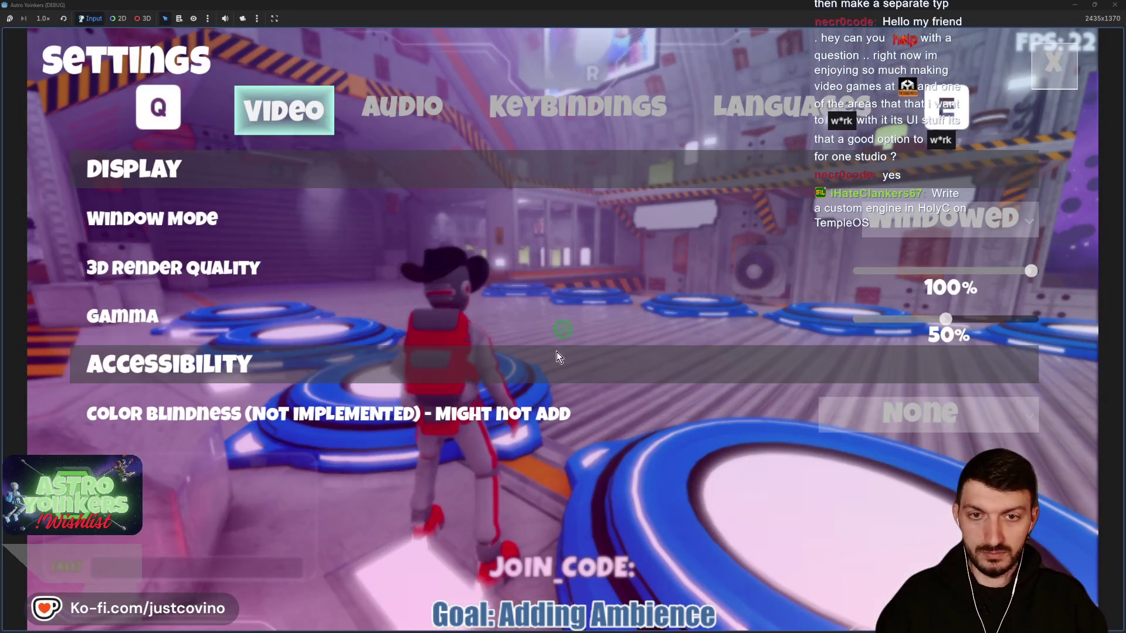
left_click(416, 116)
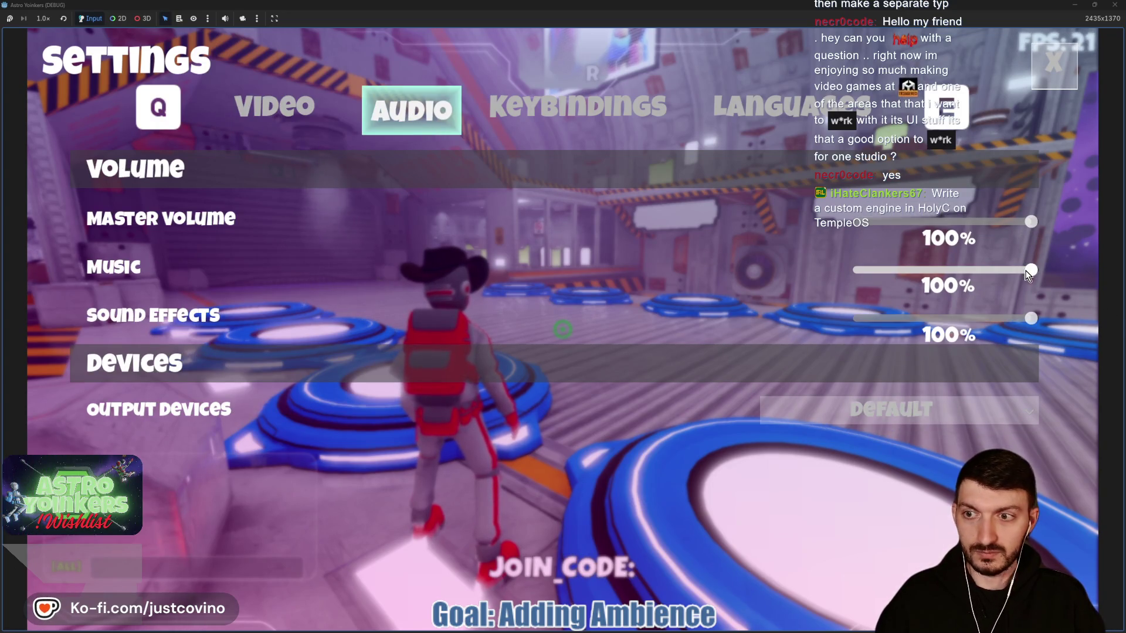
left_click_drag(1026, 272, 833, 271)
left_click(1054, 66)
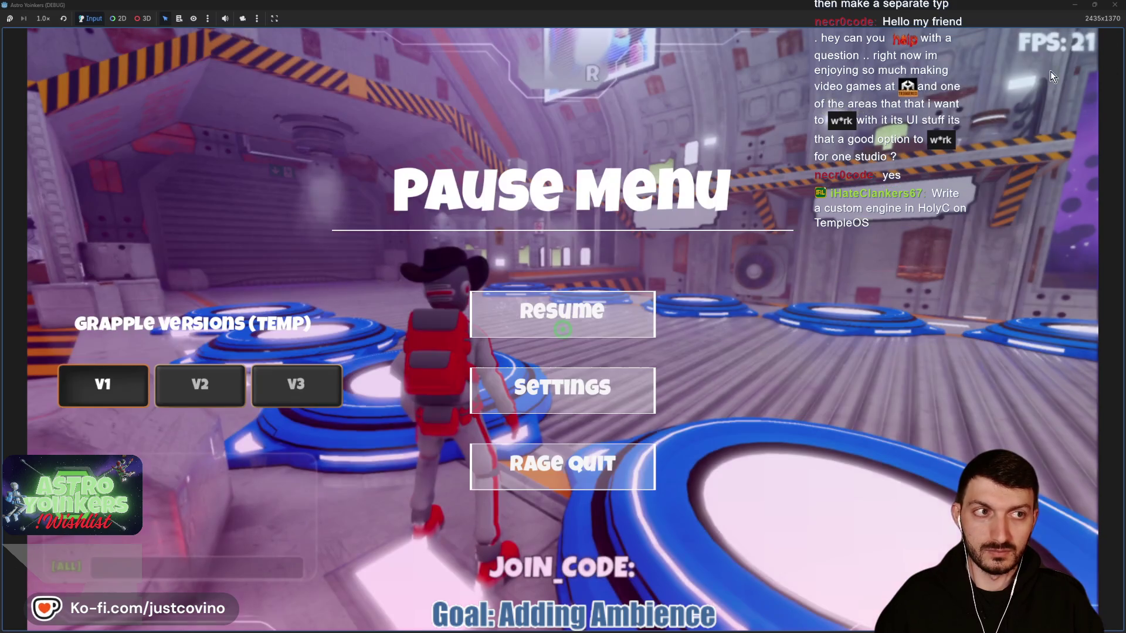
key("Escape")
- Run the character through the lobby to the generator, then walk away from it
key("w")
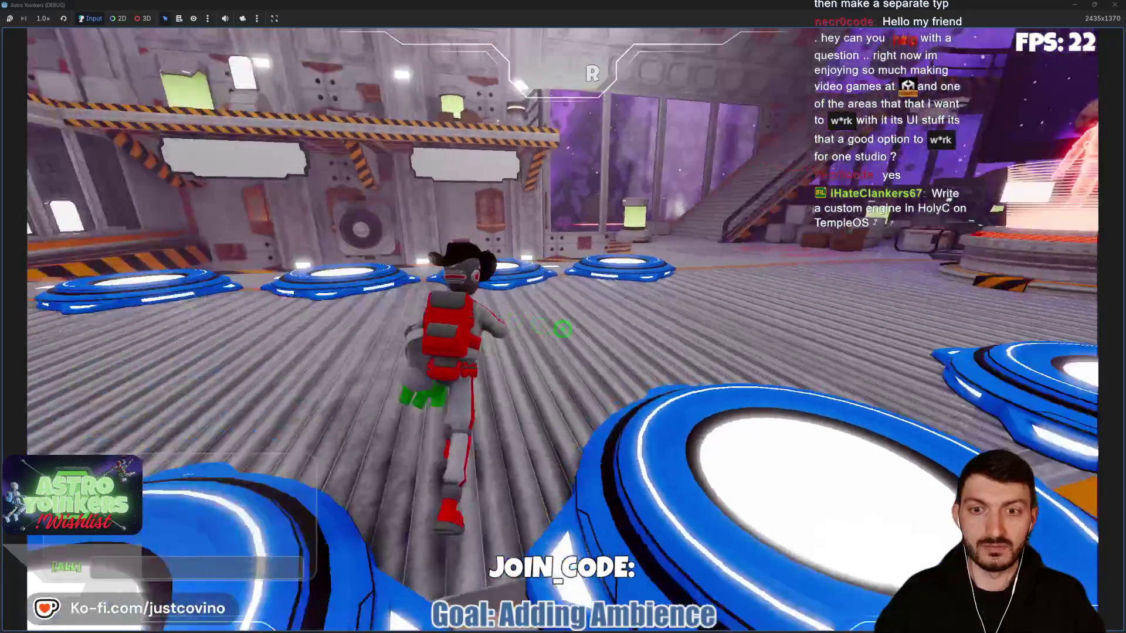
key("w")
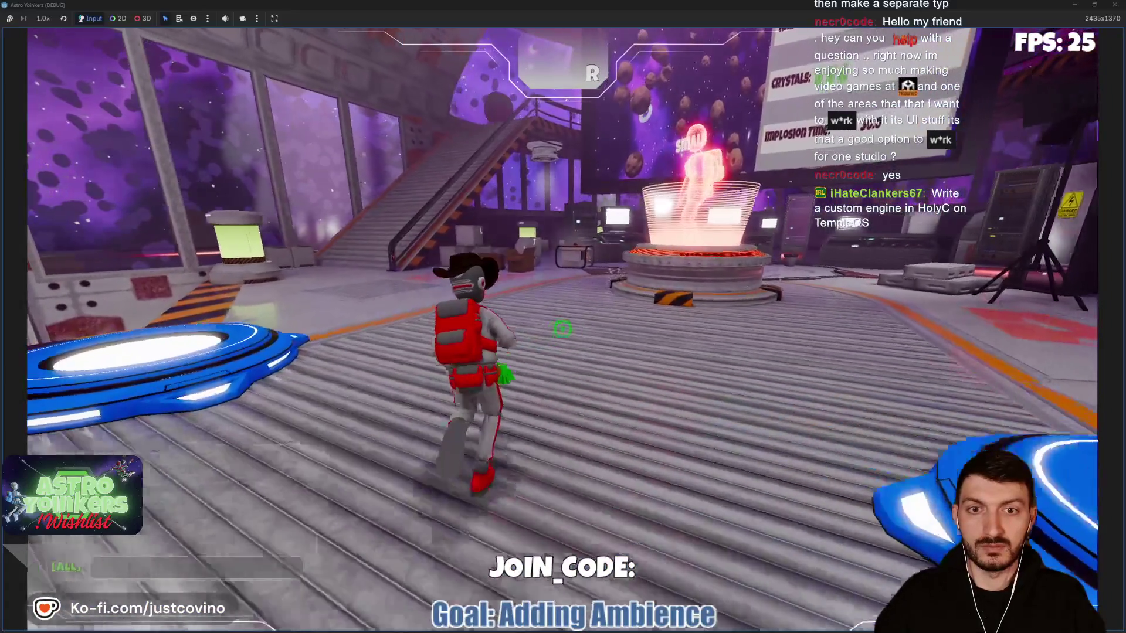
key("w")
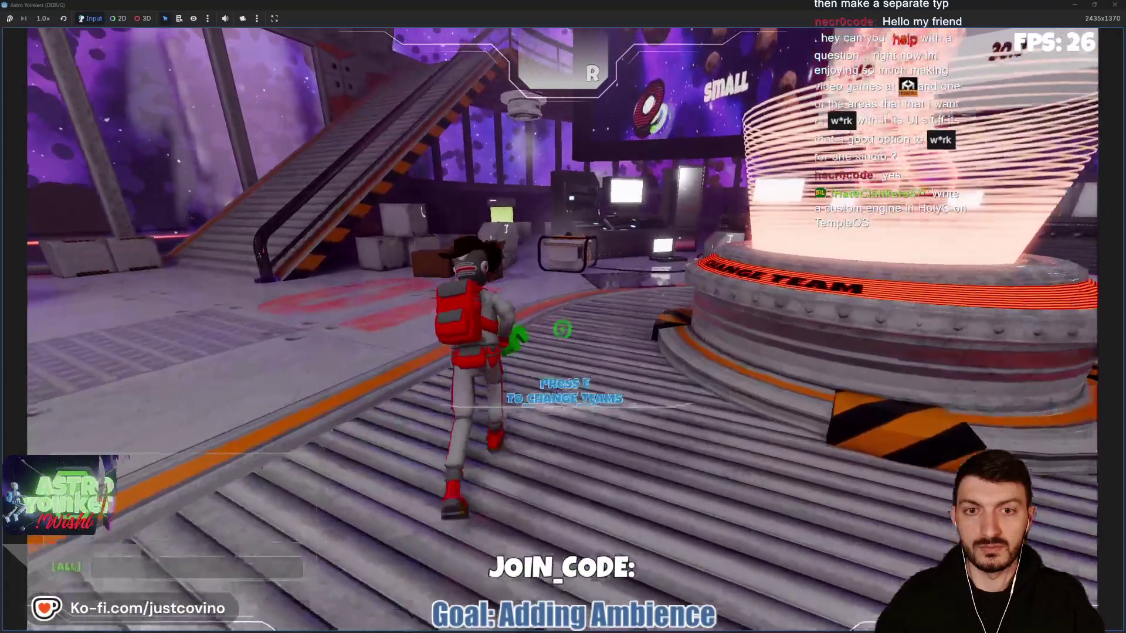
key("w")
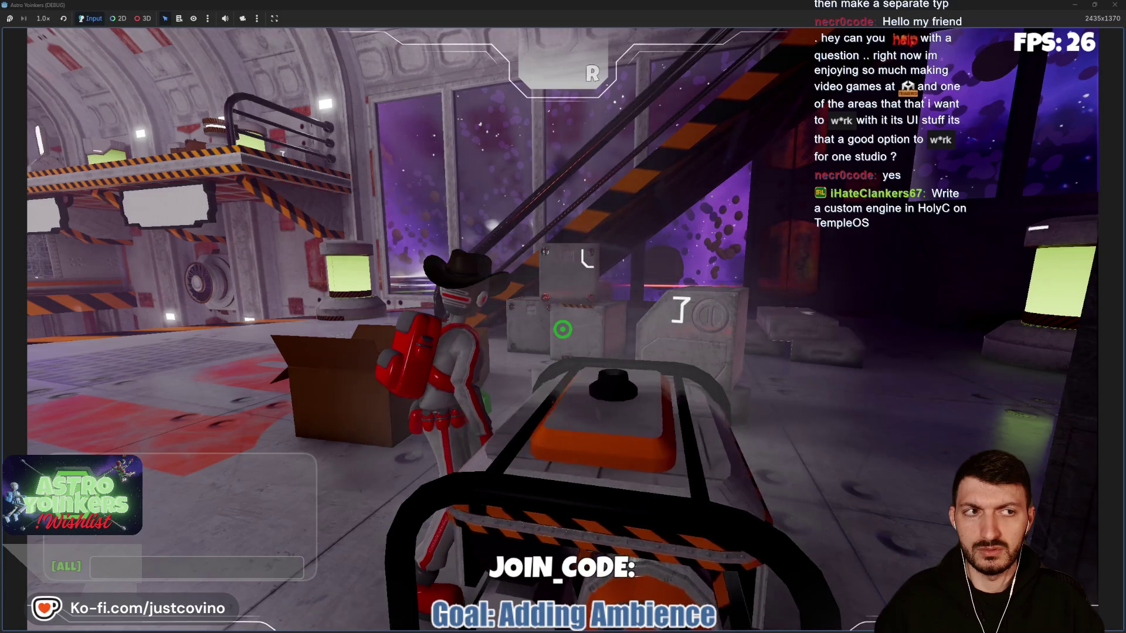
key("a")
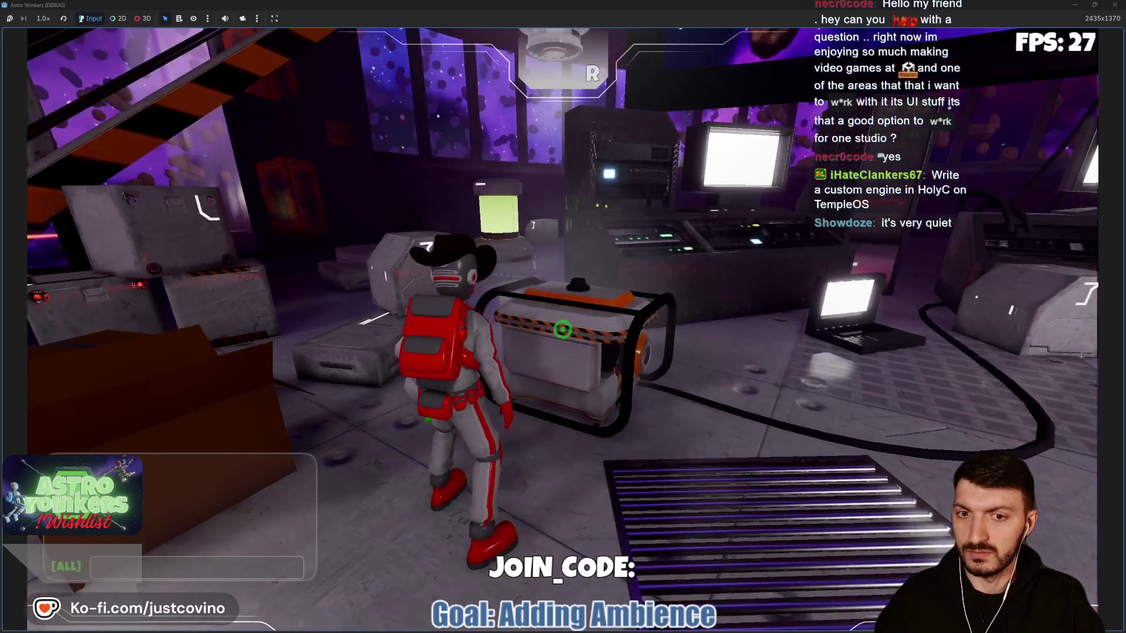
- Lower the Sound Effects volume to 40%, close the menus, and stop the game with F8
key("Escape")
left_click(562, 387)
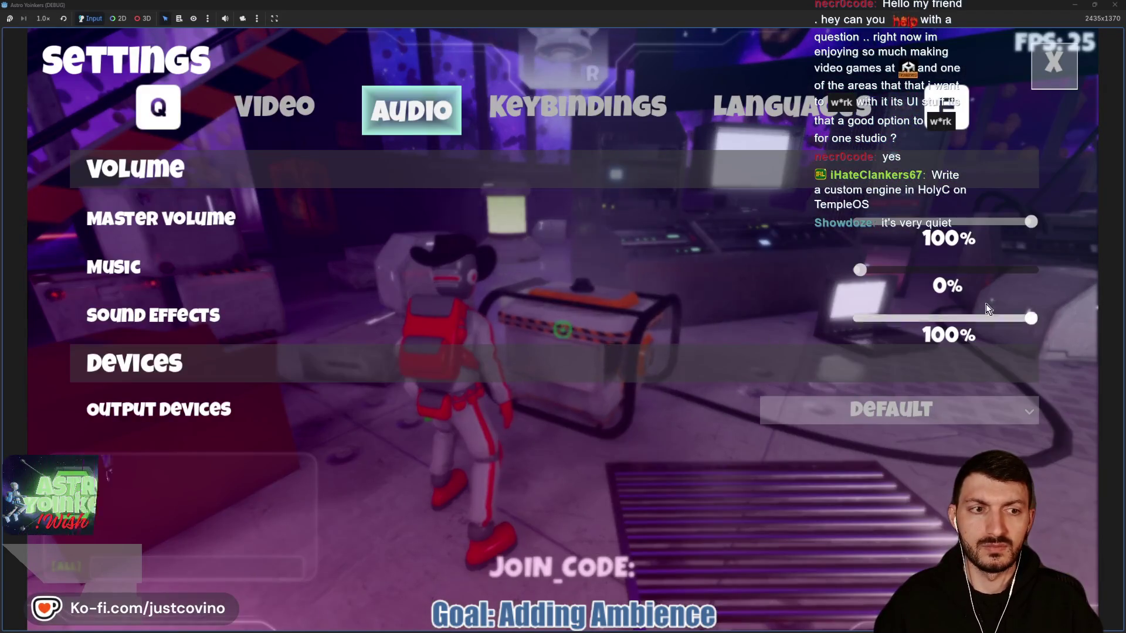
left_click_drag(1029, 318, 928, 317)
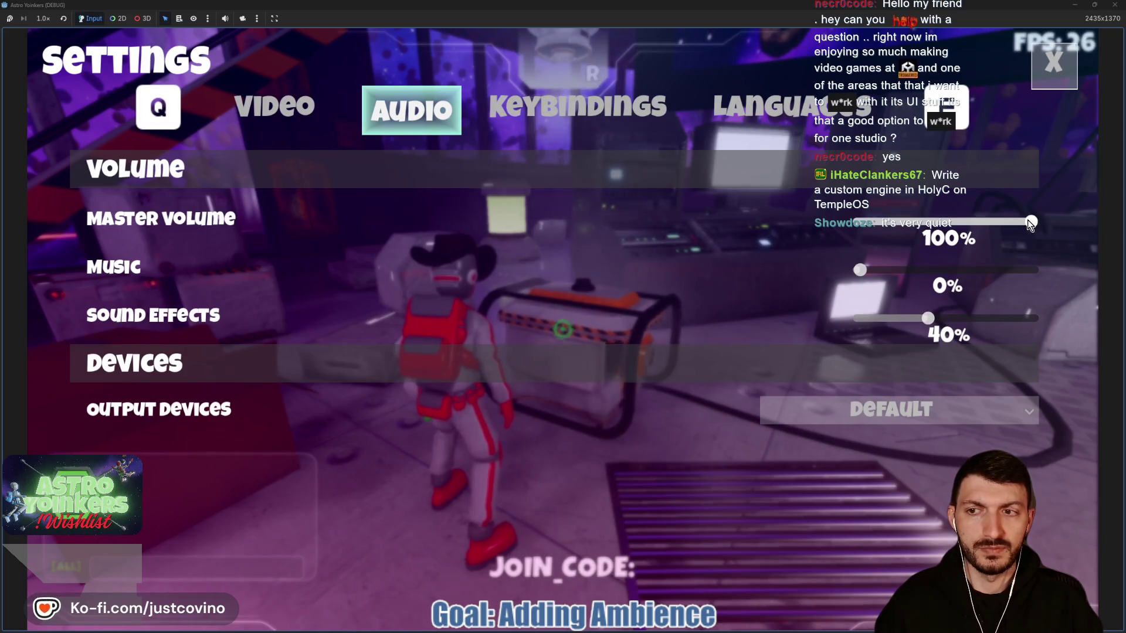
key("Escape")
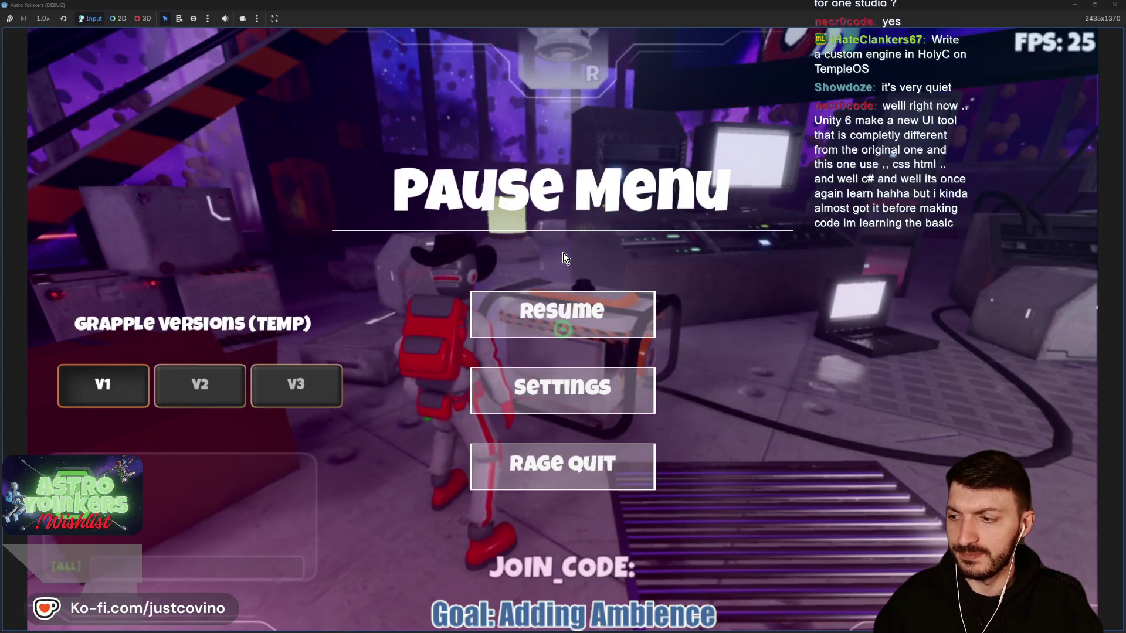
key("Escape")
key("Escape")
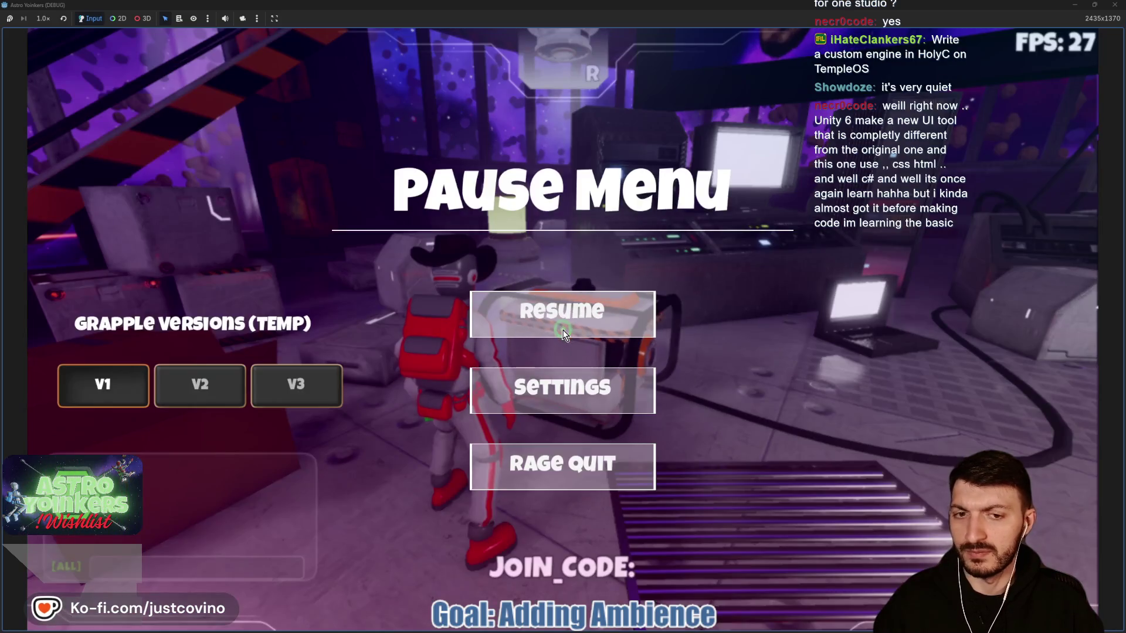
key("Escape")
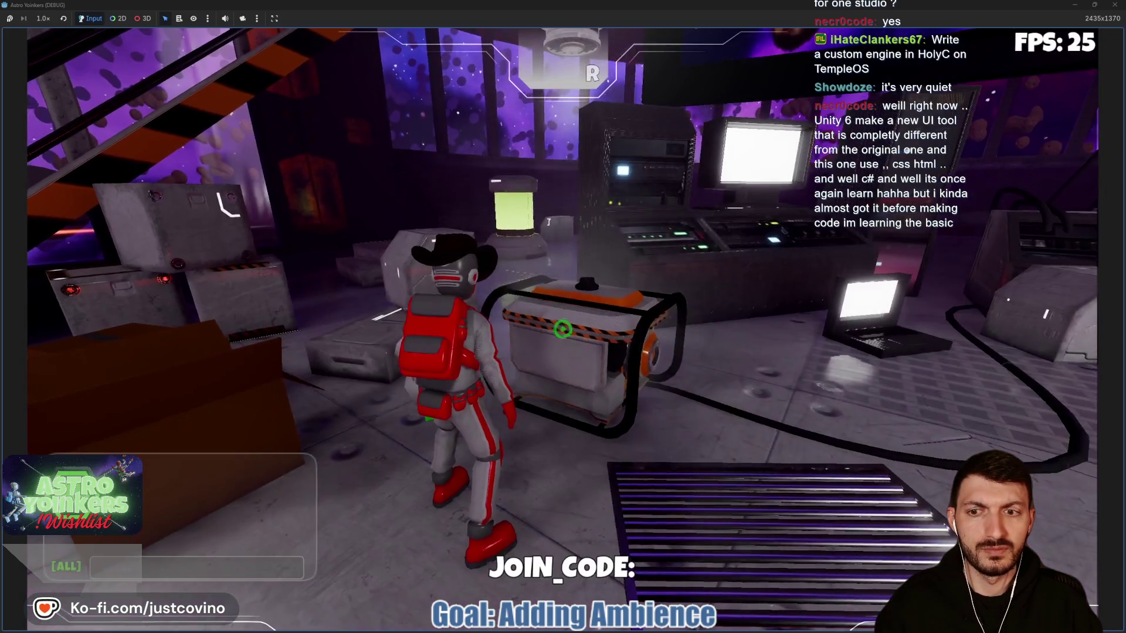
key("Escape")
key("F8")
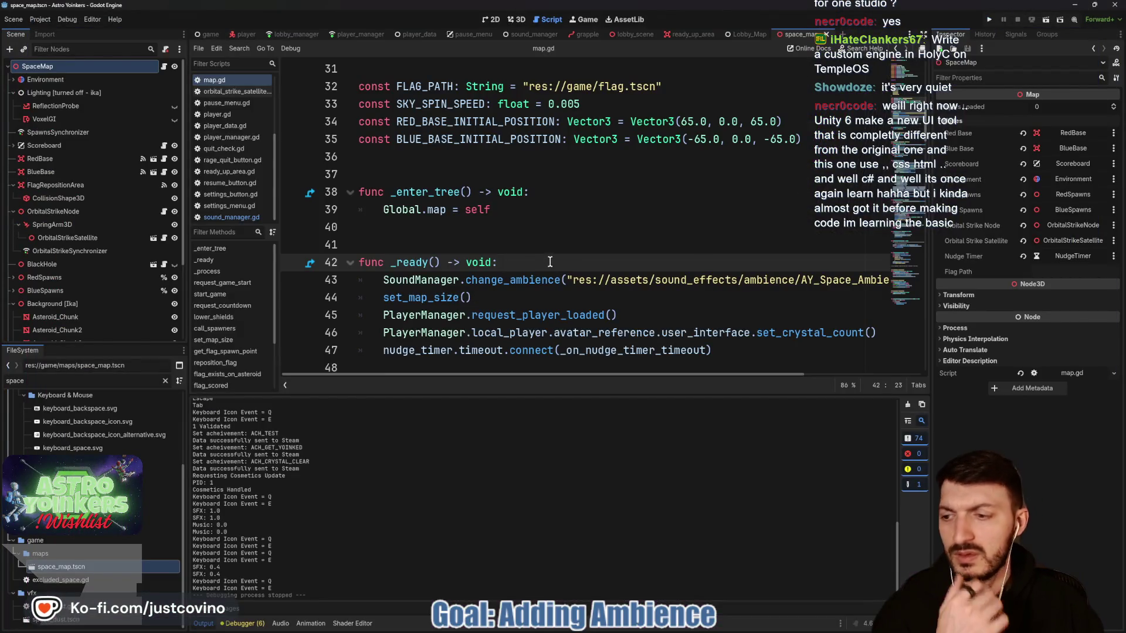
- Switch to the Lobby_Map scene and inspect the AudioStreamPlayer3D's Max Polyphony field
left_click(747, 34)
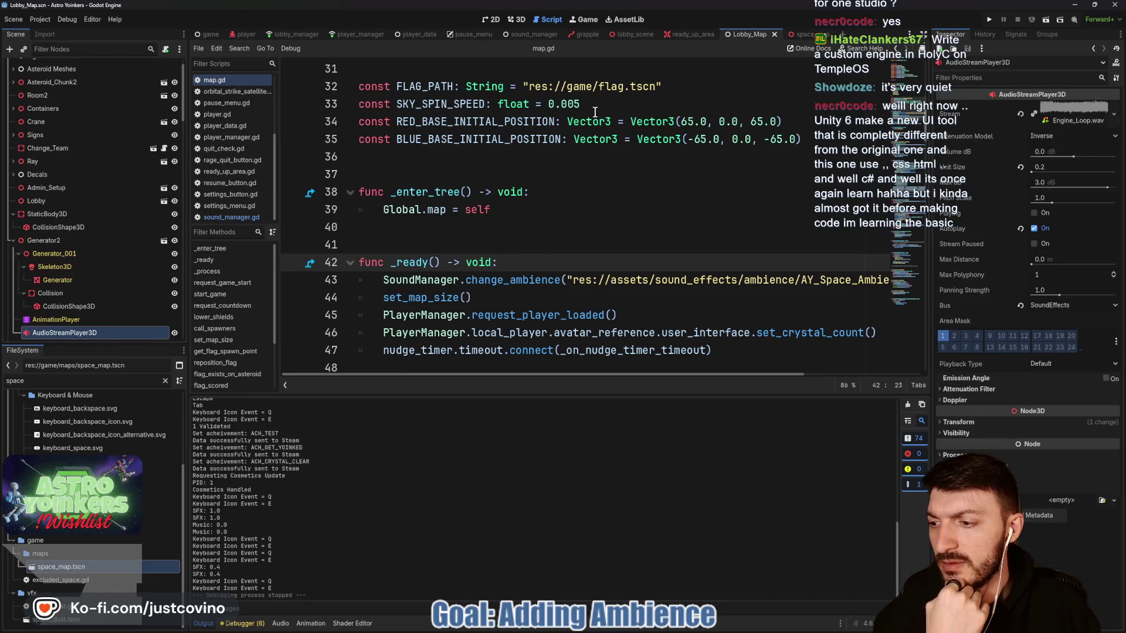
mouse_move(574, 139)
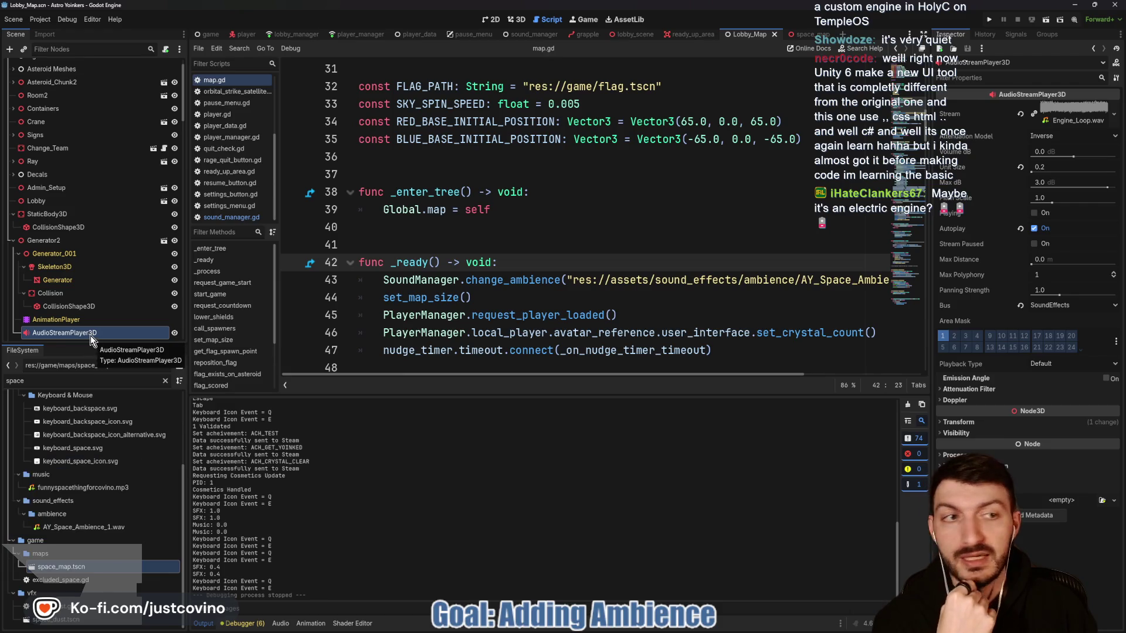
scroll(90, 317, "down", 3)
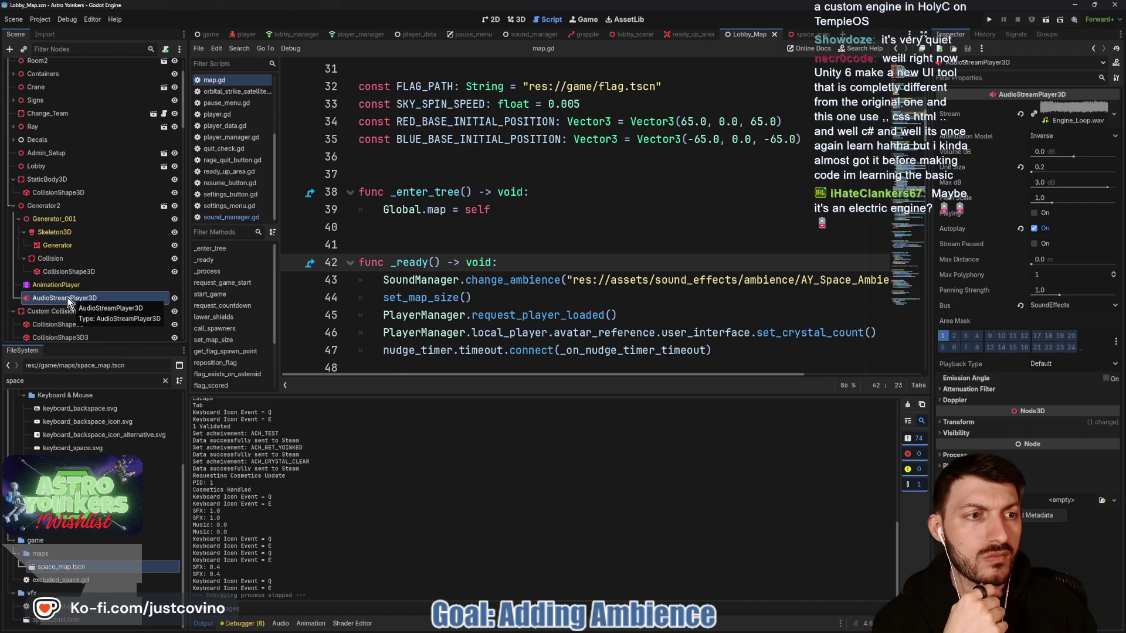
left_click(1044, 273)
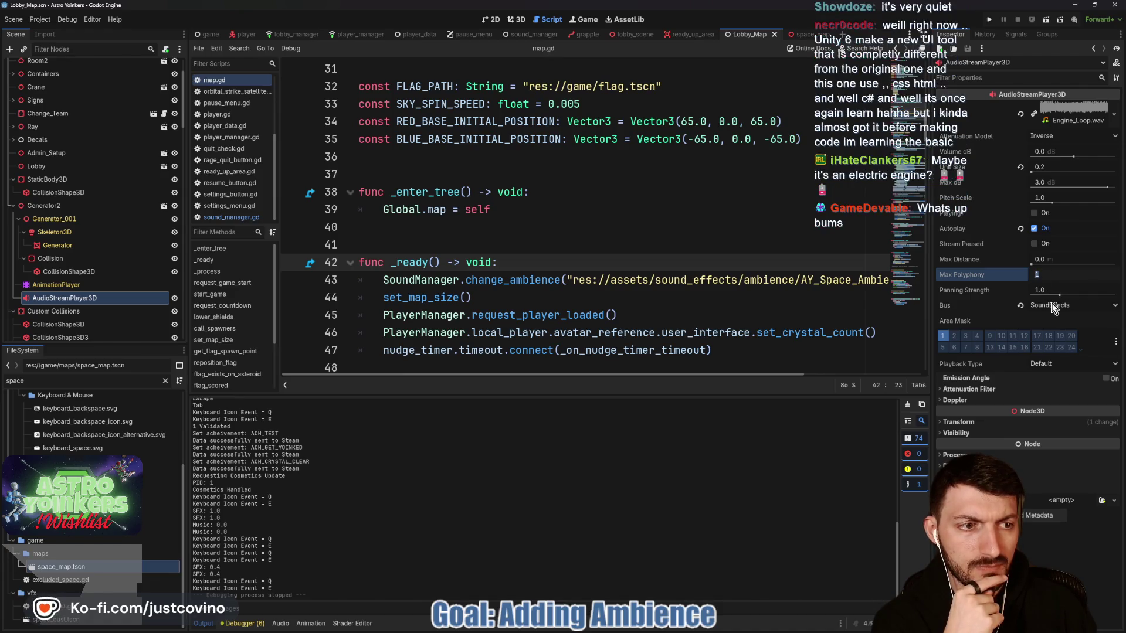
left_click(630, 245)
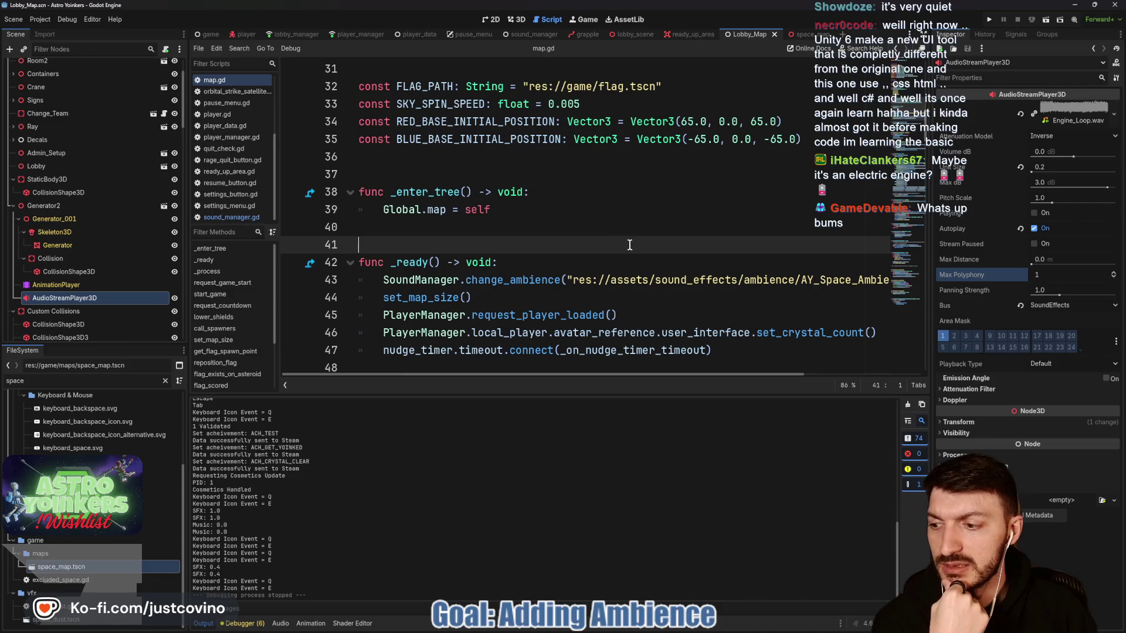
- Show the generator's animation timeline and look over its properties
left_click(59, 284)
left_click(65, 297)
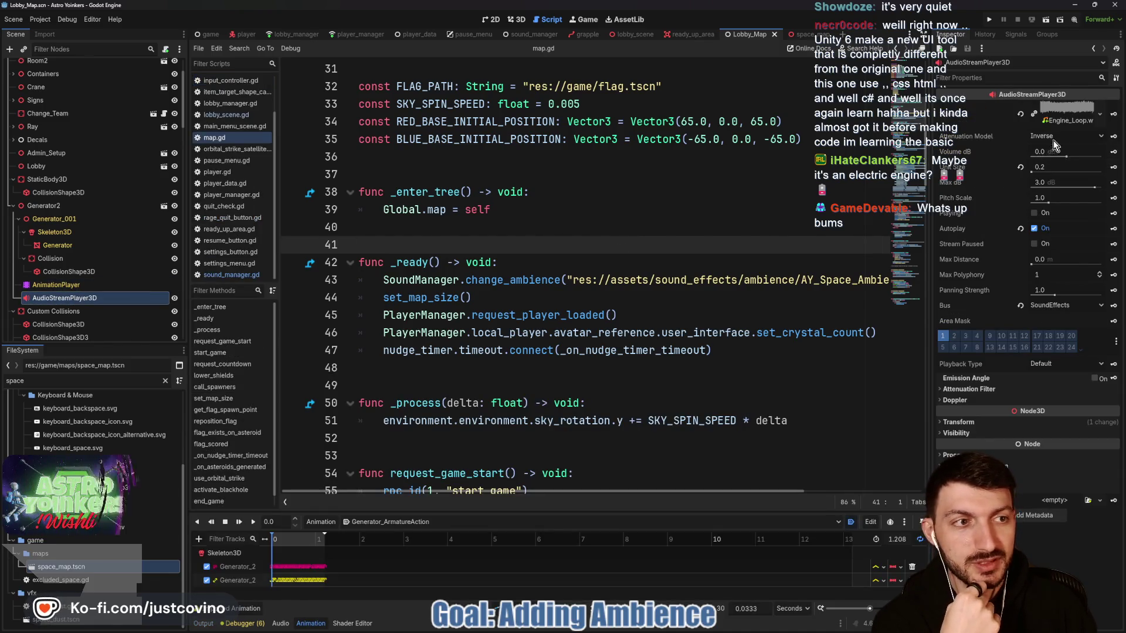
mouse_move(976, 138)
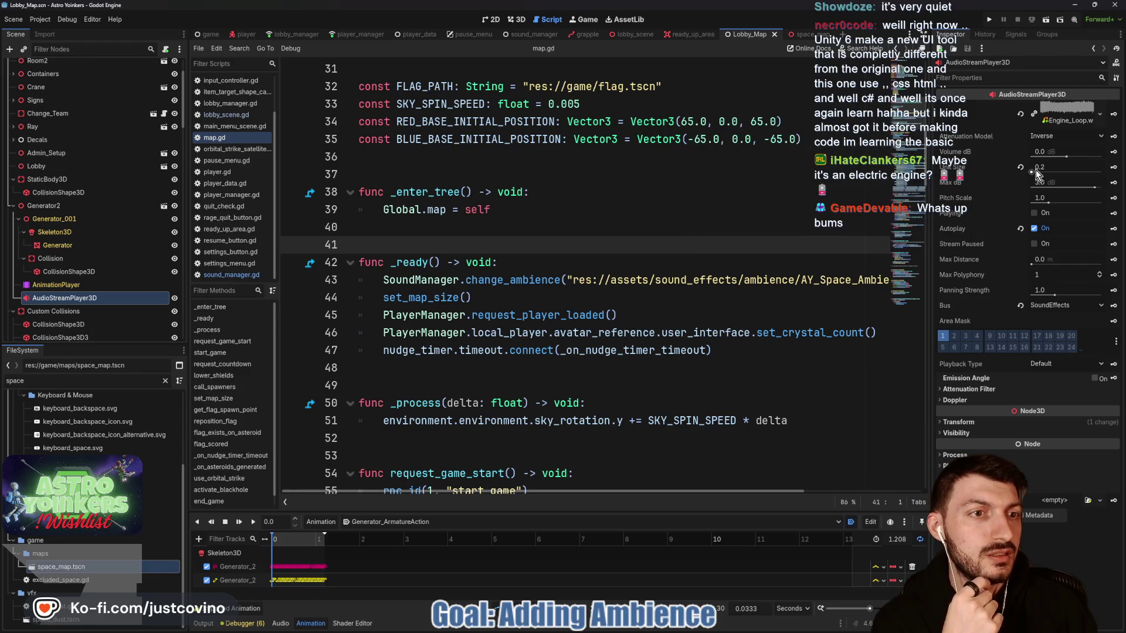
mouse_move(954, 170)
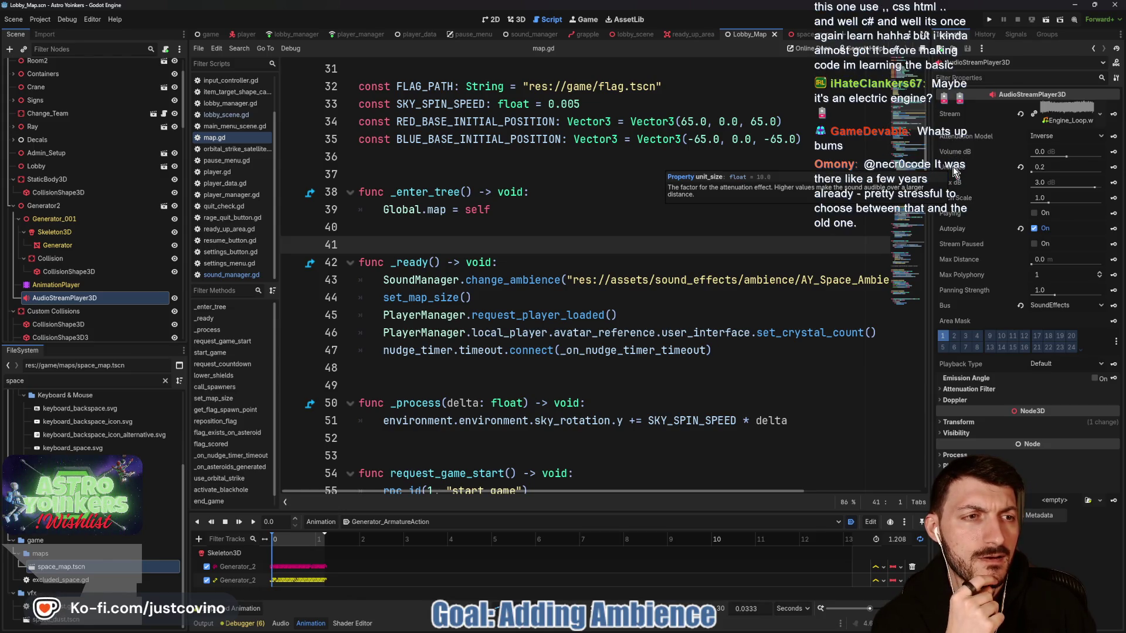
mouse_move(1071, 156)
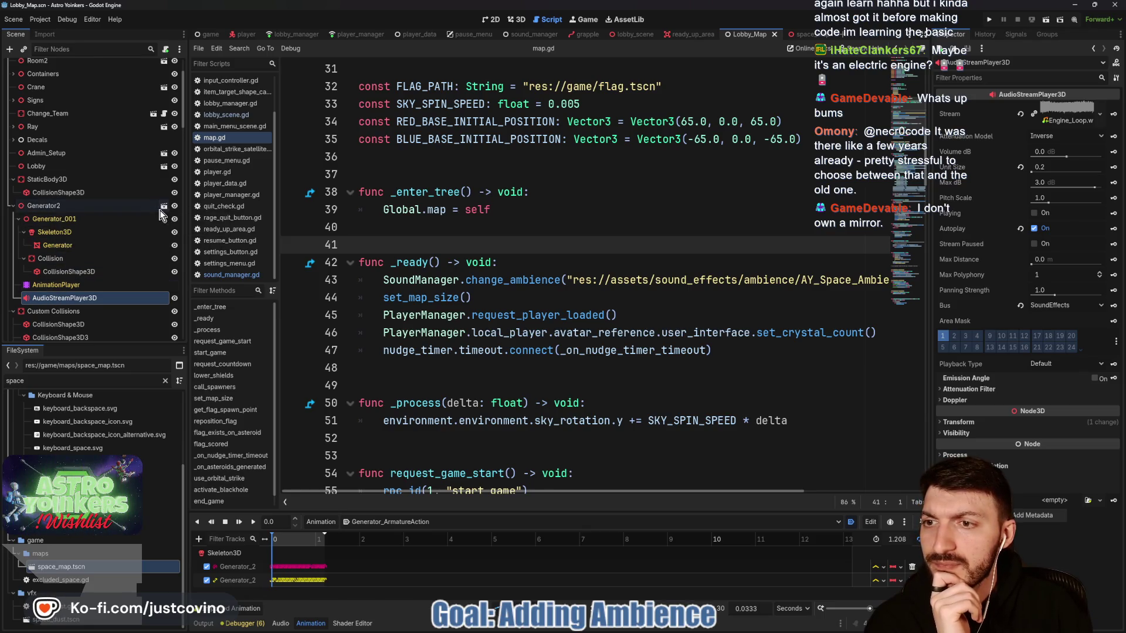
scroll(136, 237, "down", 5)
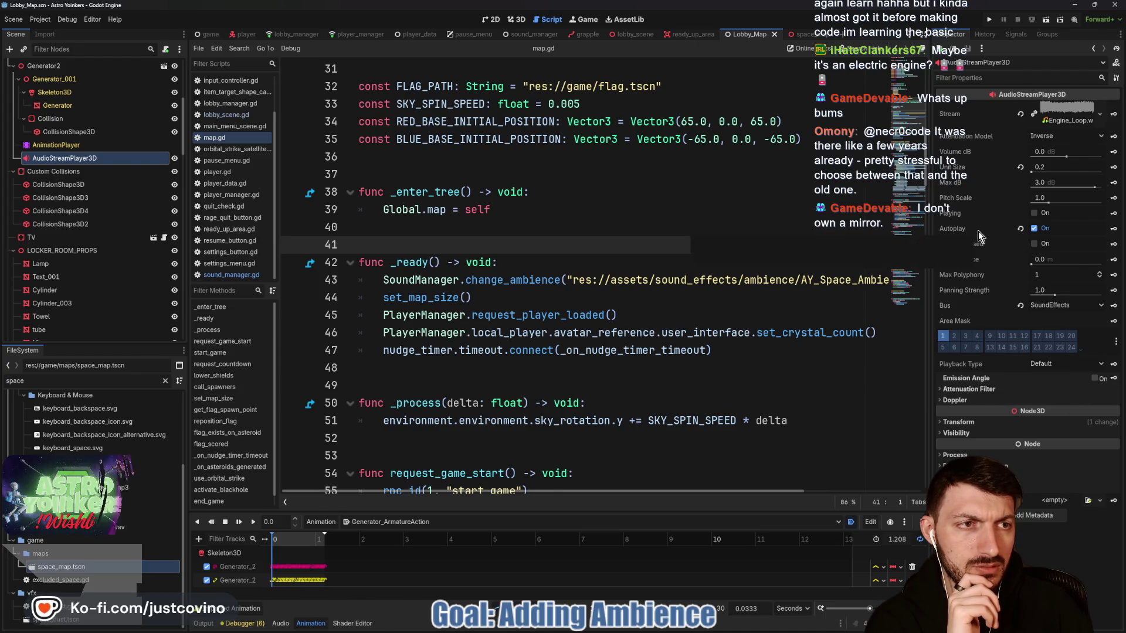
- Check the Engine_Loop.wav loop settings and set Max Polyphony to 2
left_click(1070, 121)
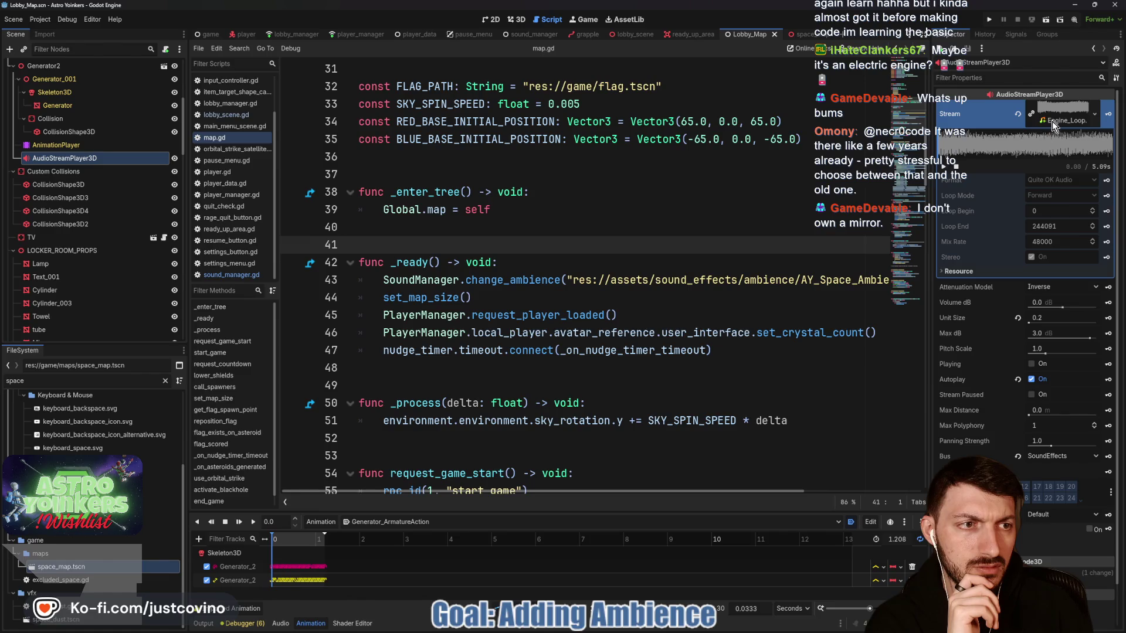
left_click(1057, 114)
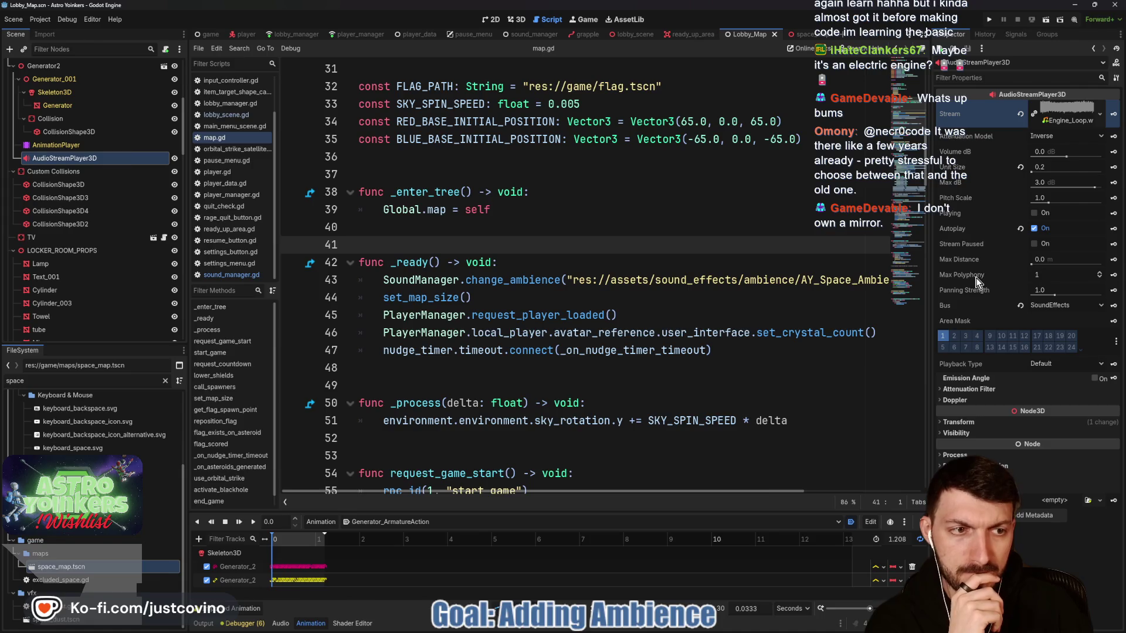
mouse_move(977, 282)
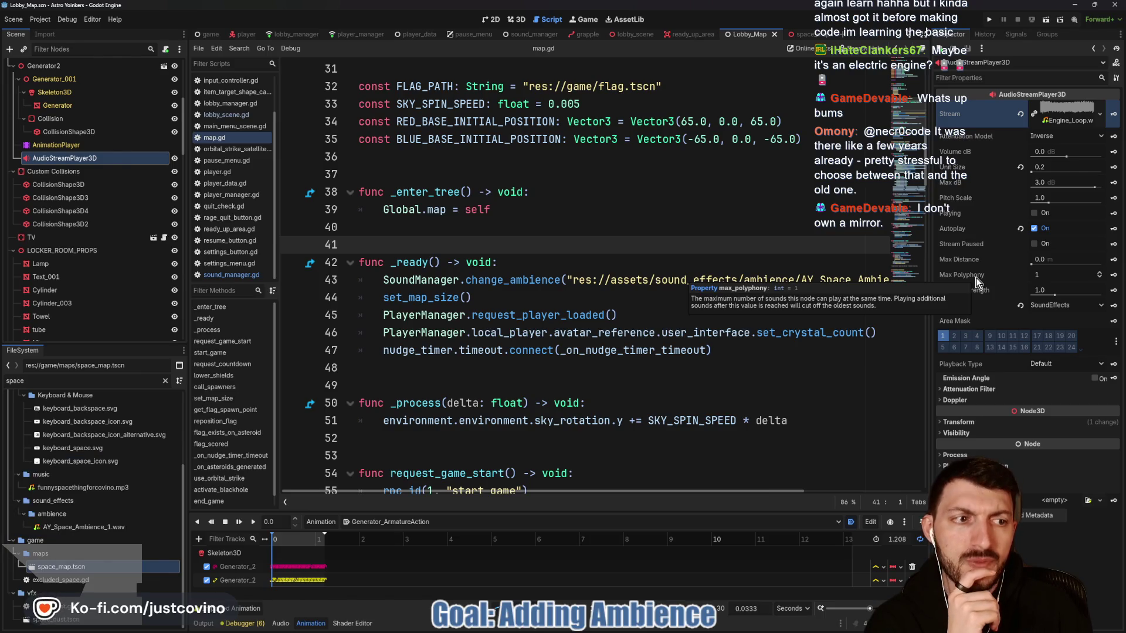
left_click(1073, 274)
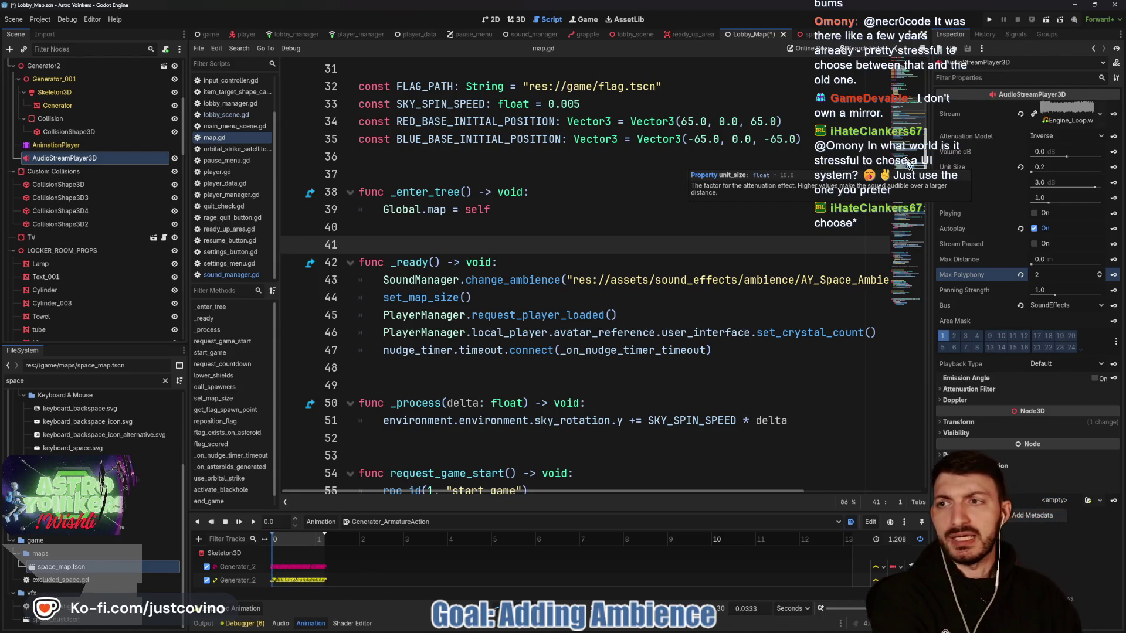
scroll(96, 212, "up", 5)
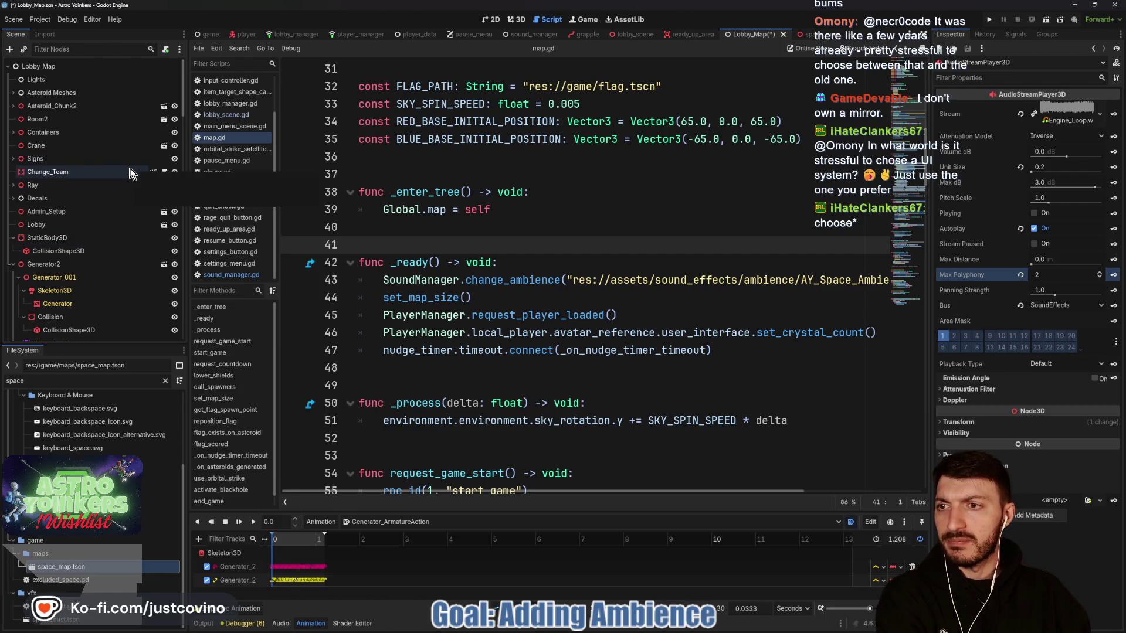
scroll(122, 191, "down", 5)
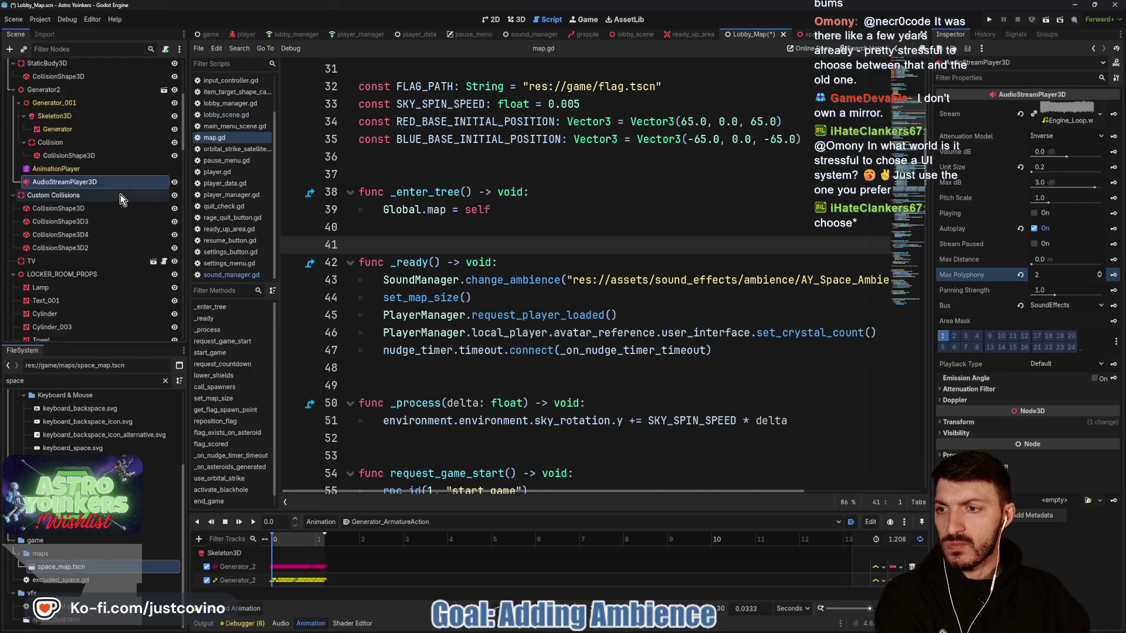
scroll(120, 194, "down", 2)
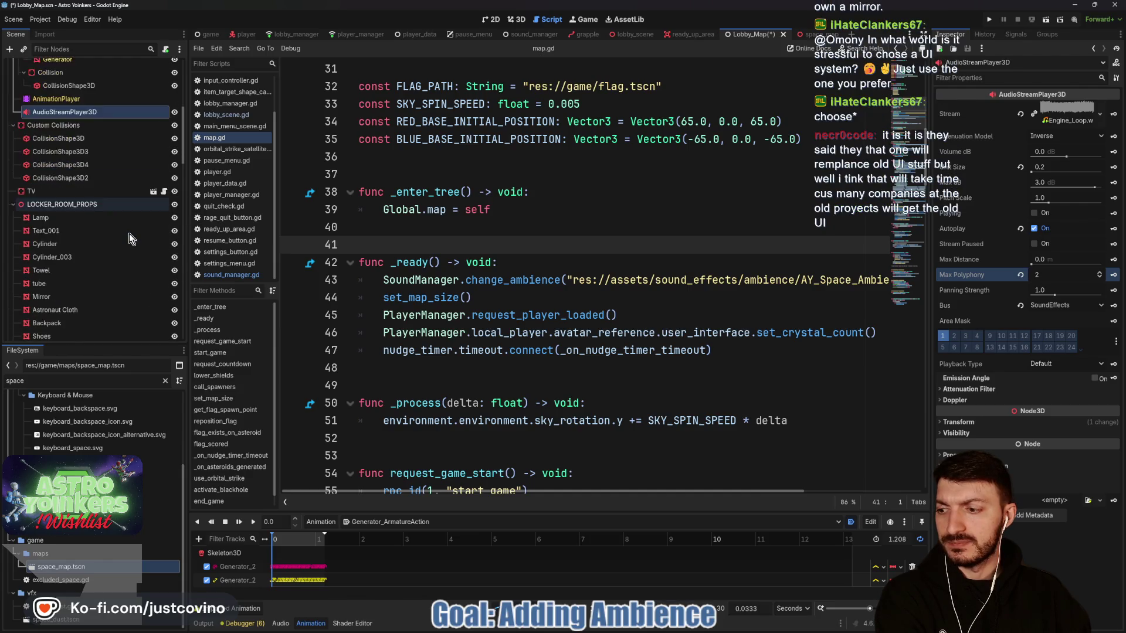
scroll(129, 234, "down", 1)
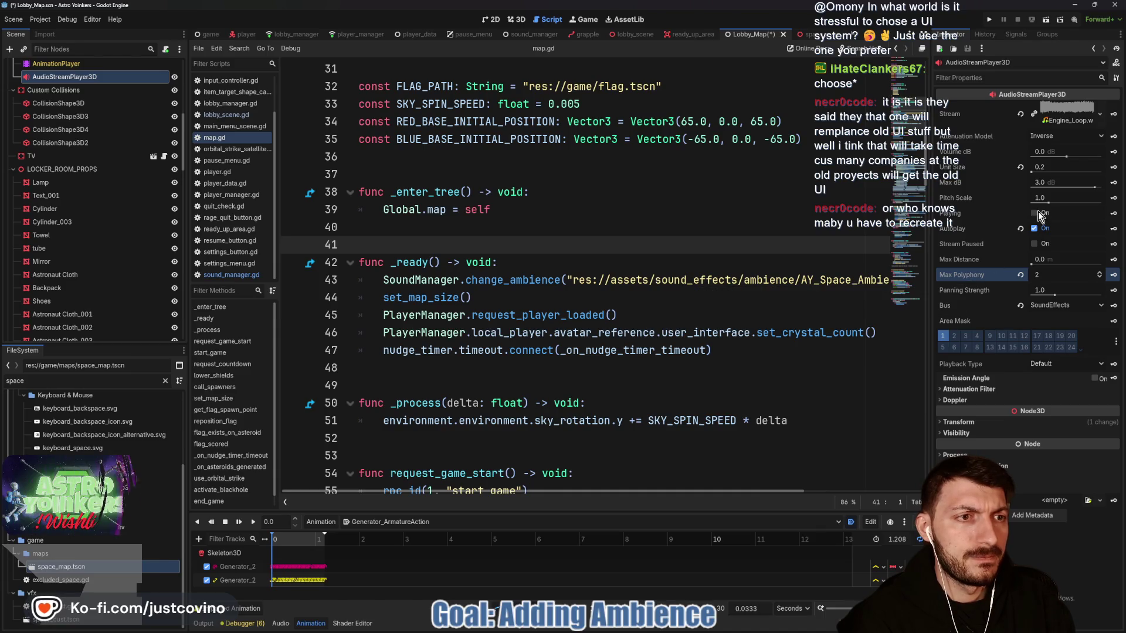
left_click(1021, 169)
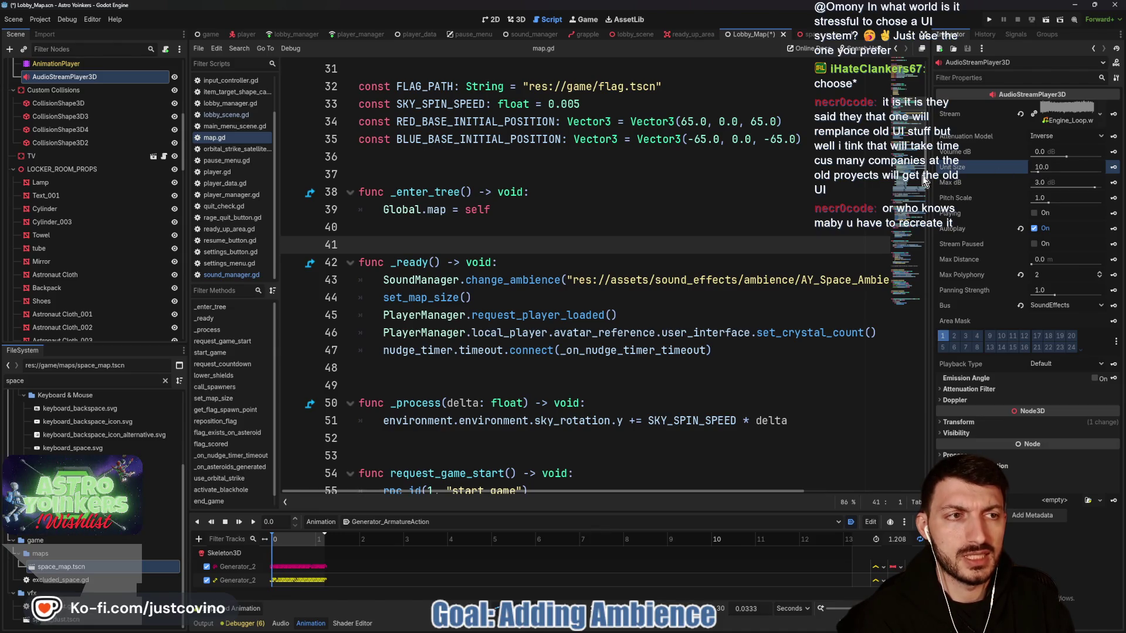
- Save the scene and launch the project to hear the ambience
left_click(604, 226)
key("ctrl+s")
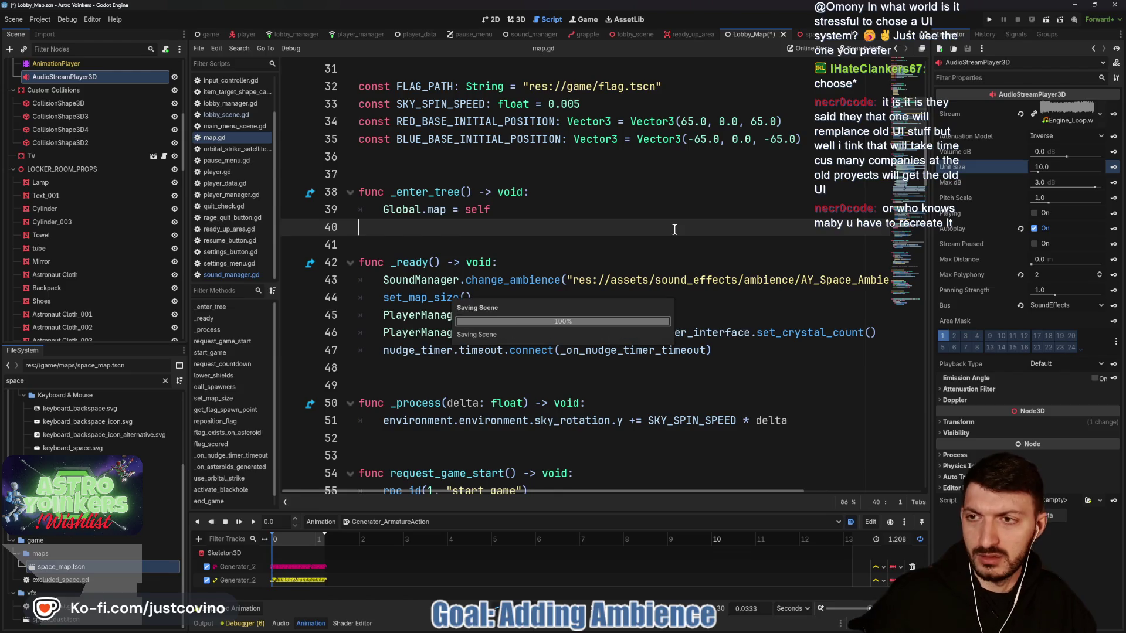
left_click(988, 21)
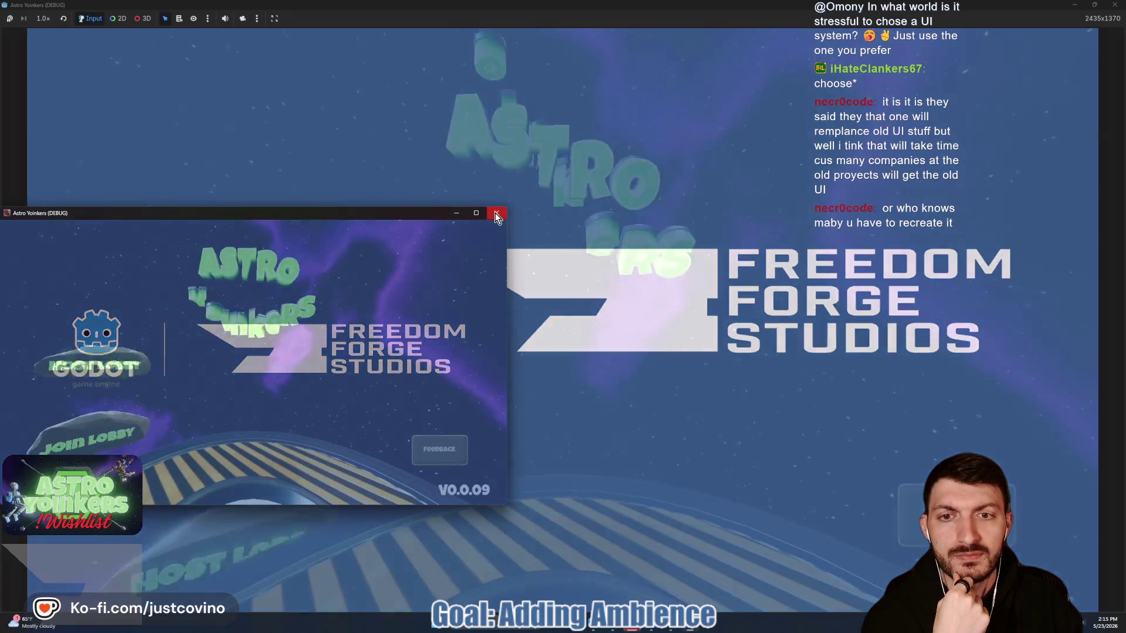
- Host a new lobby with the chosen visibility
left_click(496, 216)
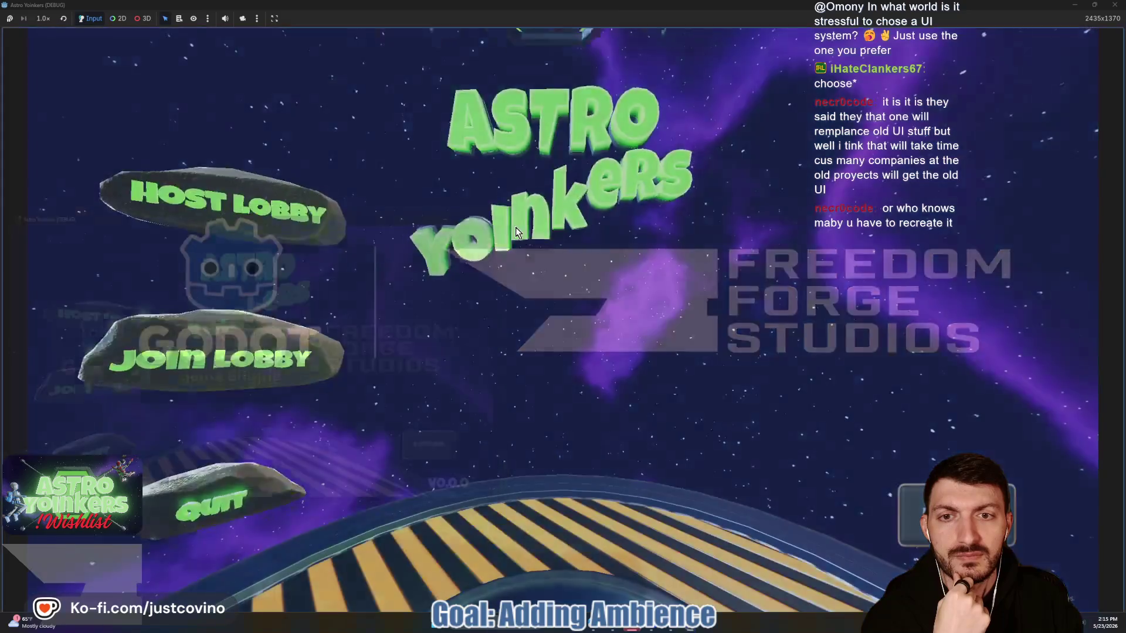
left_click(227, 201)
left_click(504, 248)
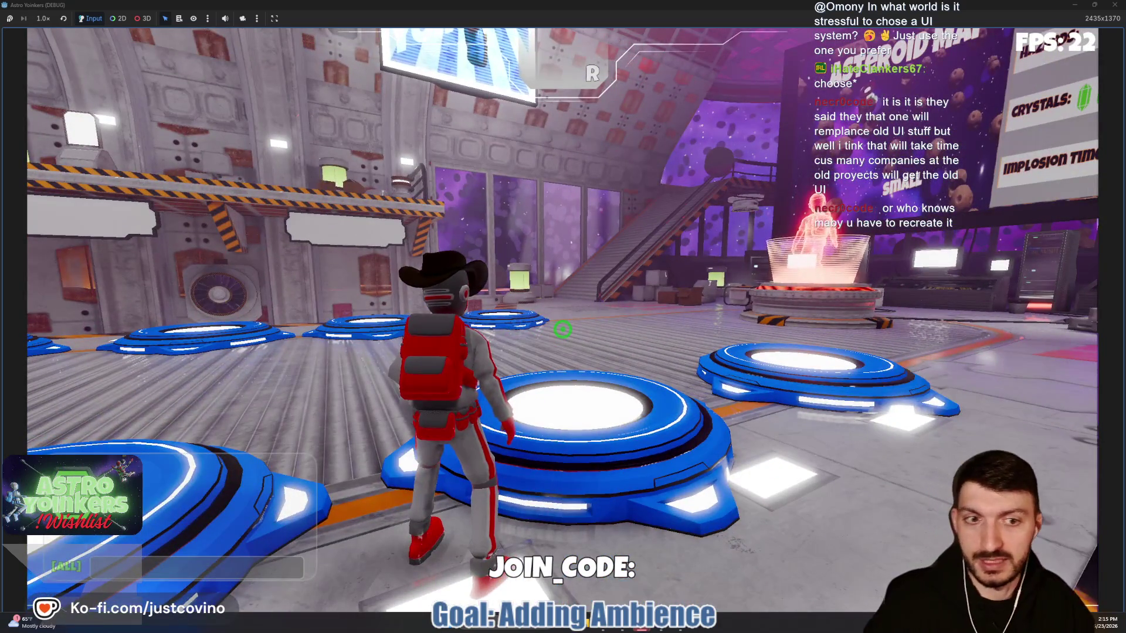
- Walk the character past the hologram pedestal to the generator and back, then stop the game
key("w")
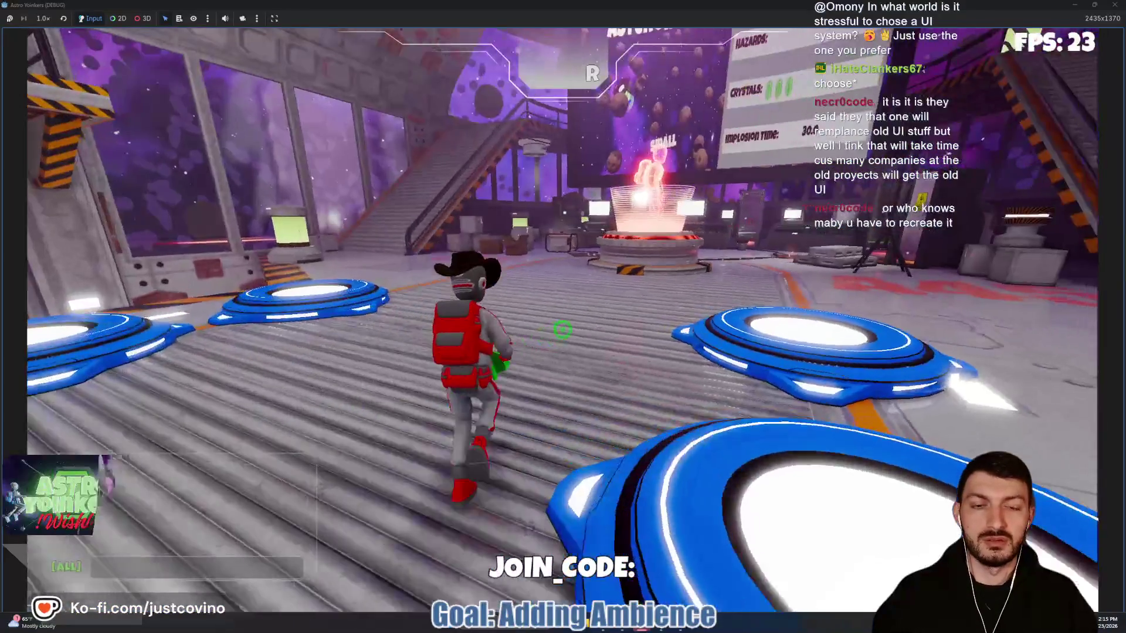
key("w")
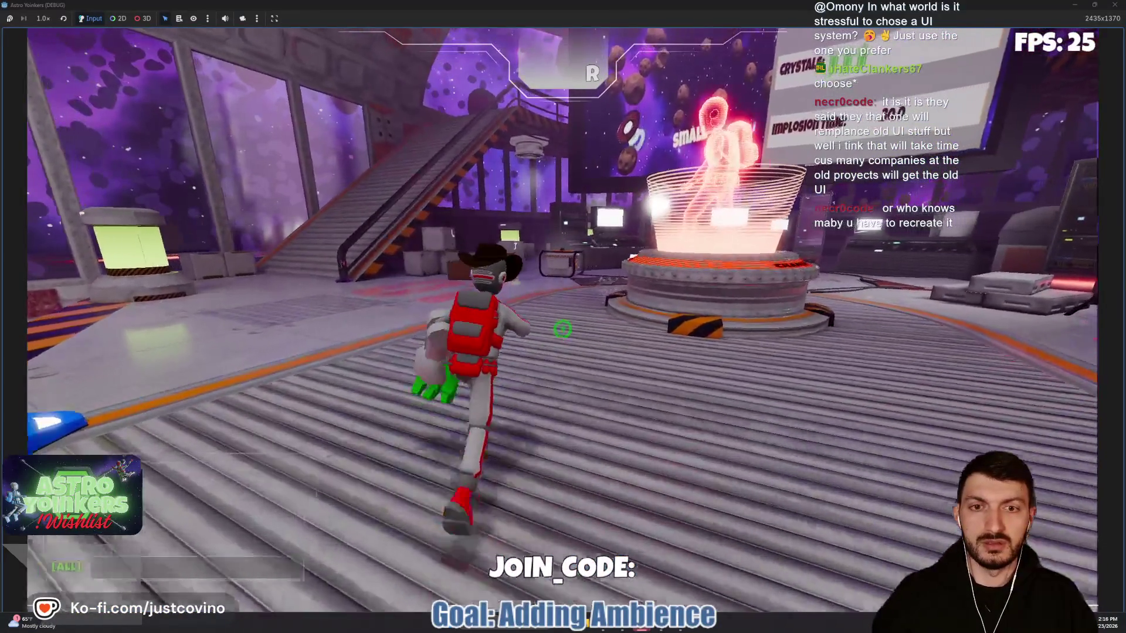
key("w")
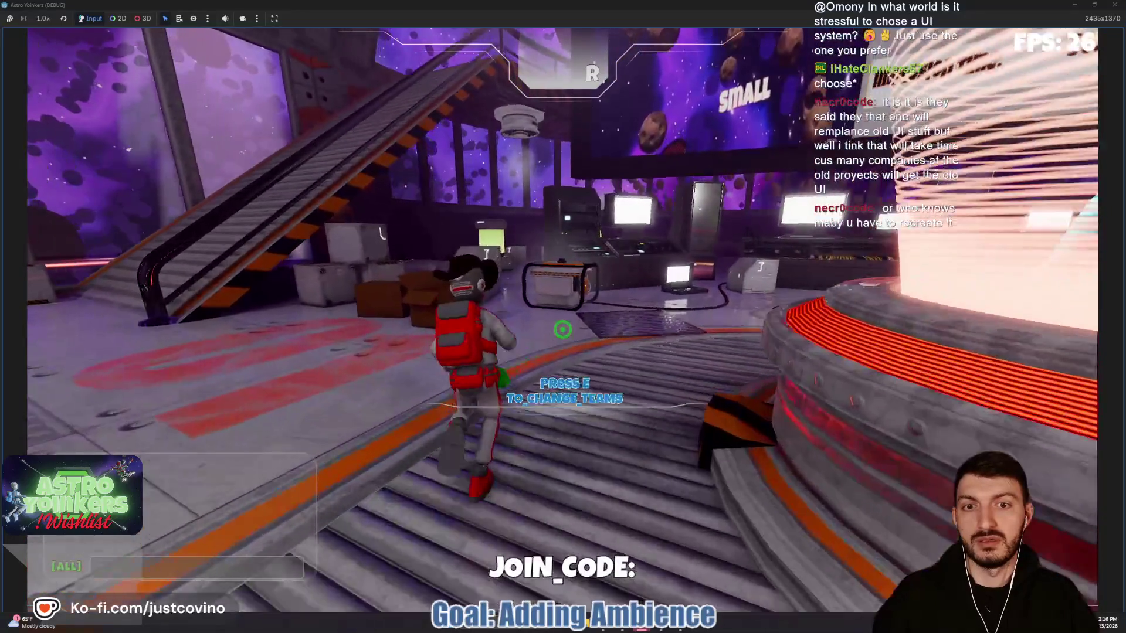
key("w")
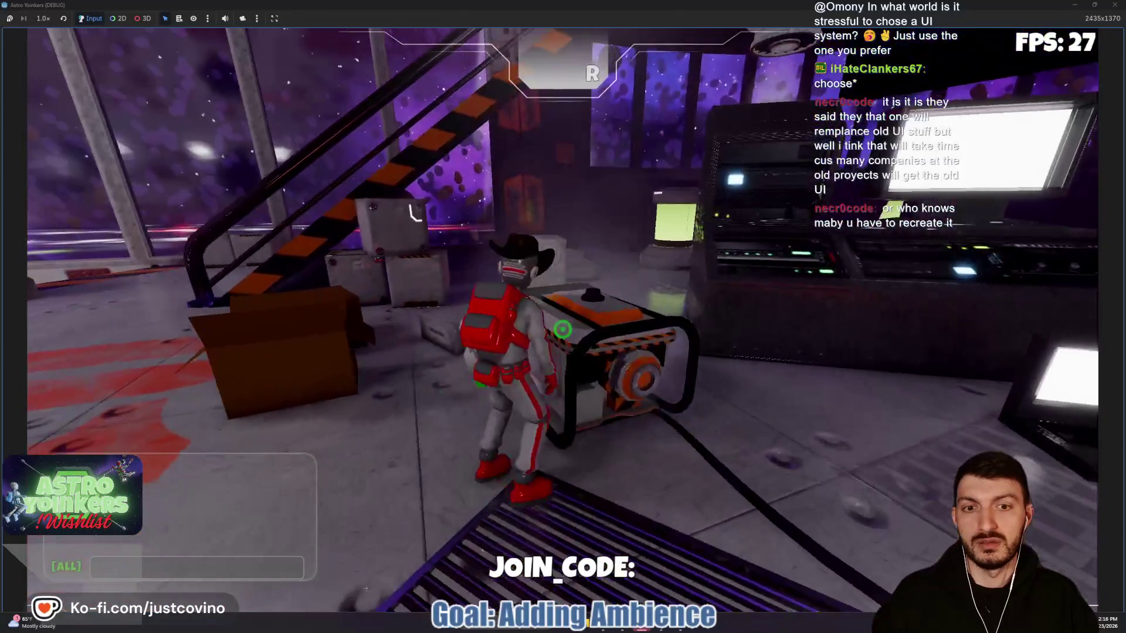
key("w")
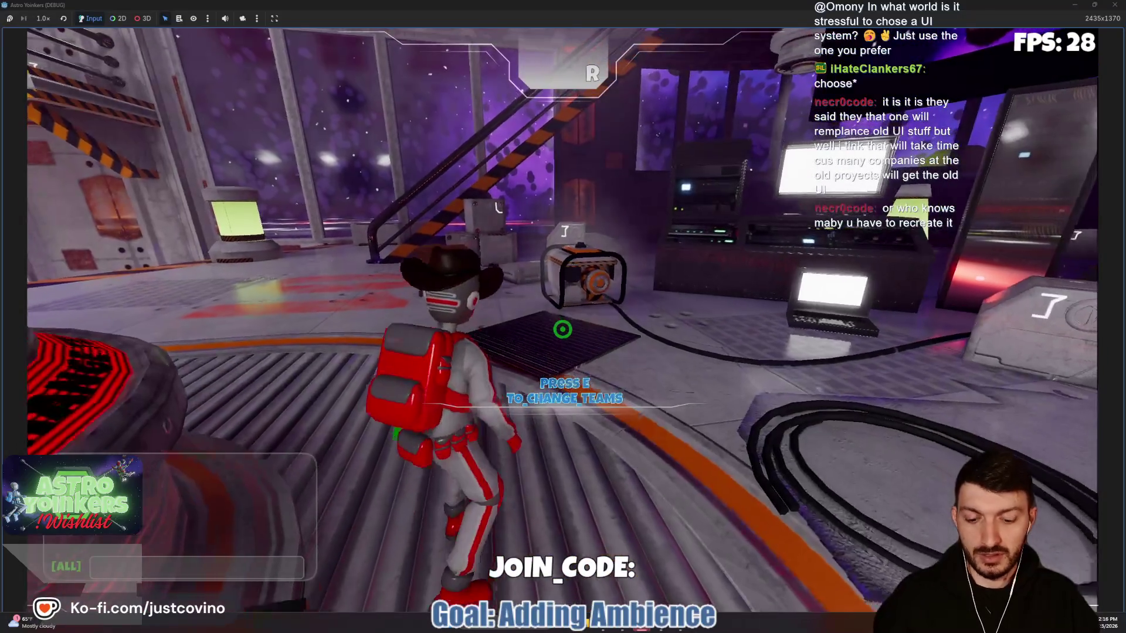
key("F8")
left_click(1049, 167)
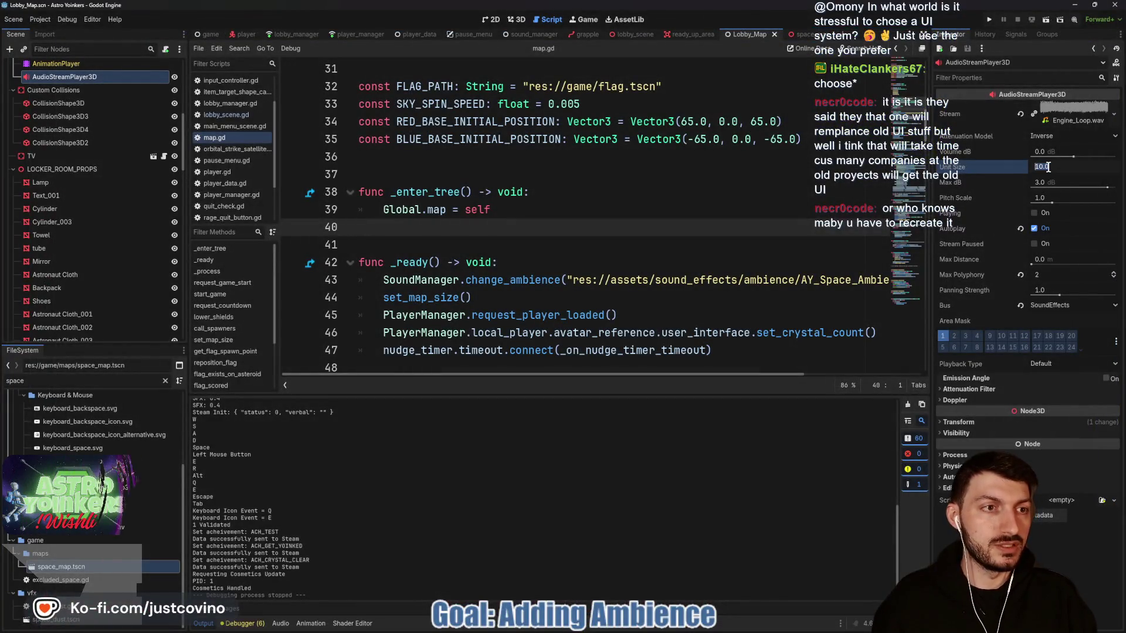
- Set Unit Size to 2.0, save the scene, and relaunch the game
type("2")
key("Return")
key("ctrl+s")
left_click(989, 21)
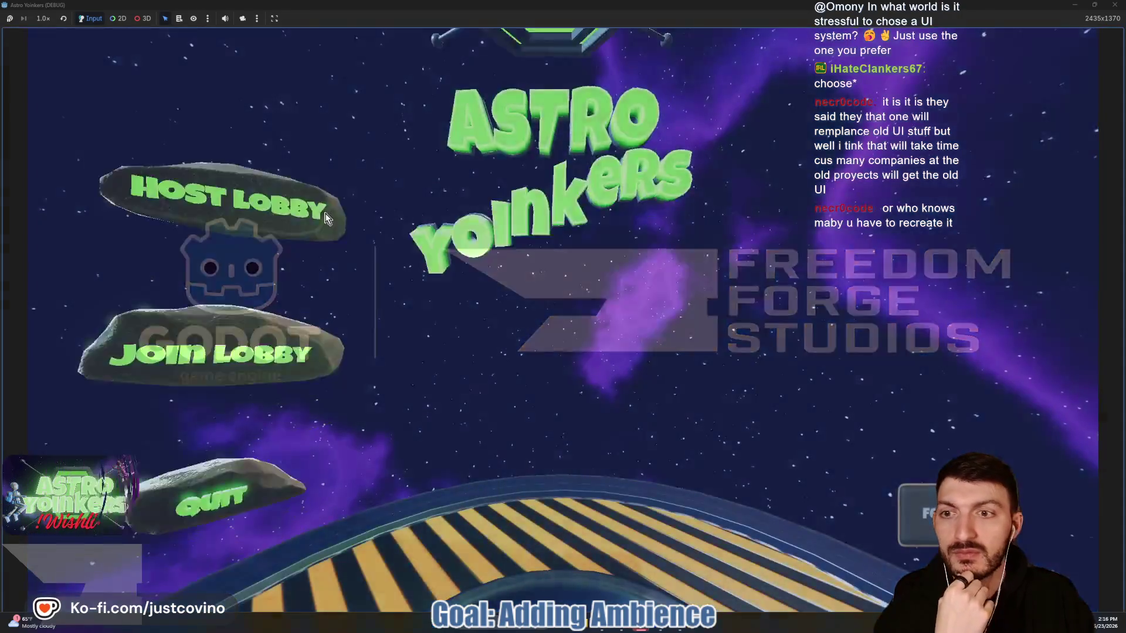
- Host a lobby, walk through the locker room to the generator and back, then stop with F8
left_click(191, 206)
left_click(527, 265)
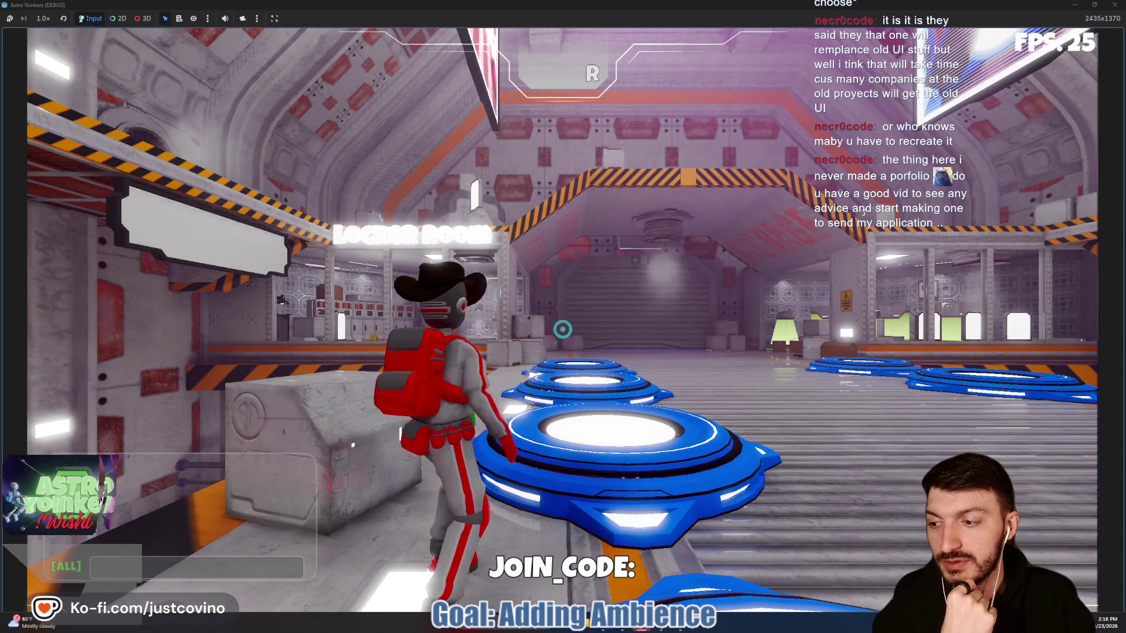
key("w")
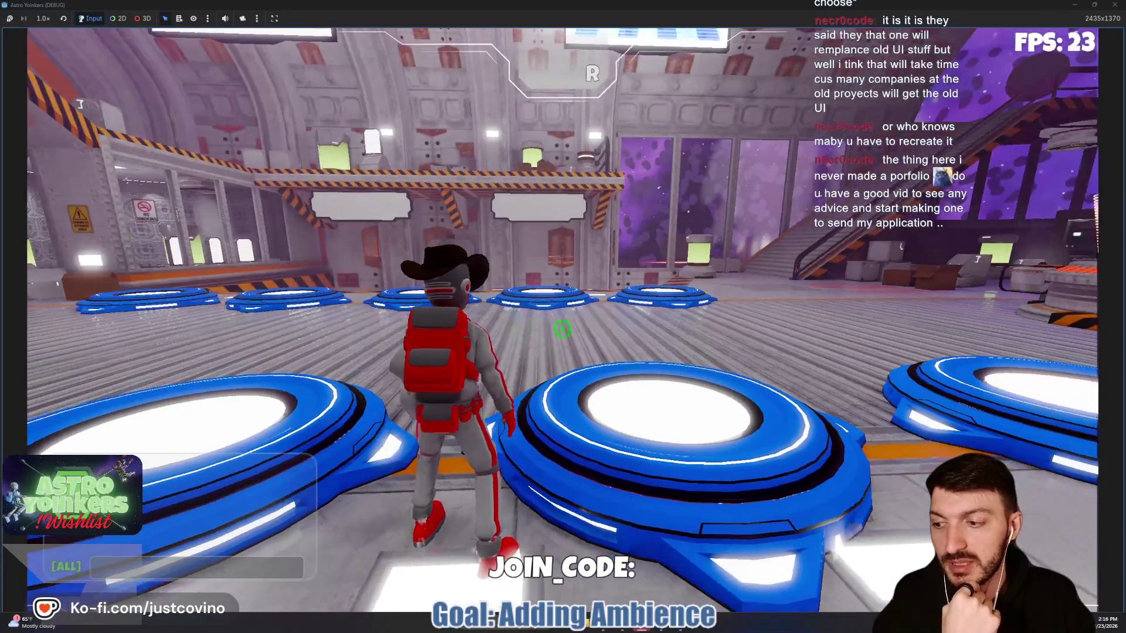
key("w")
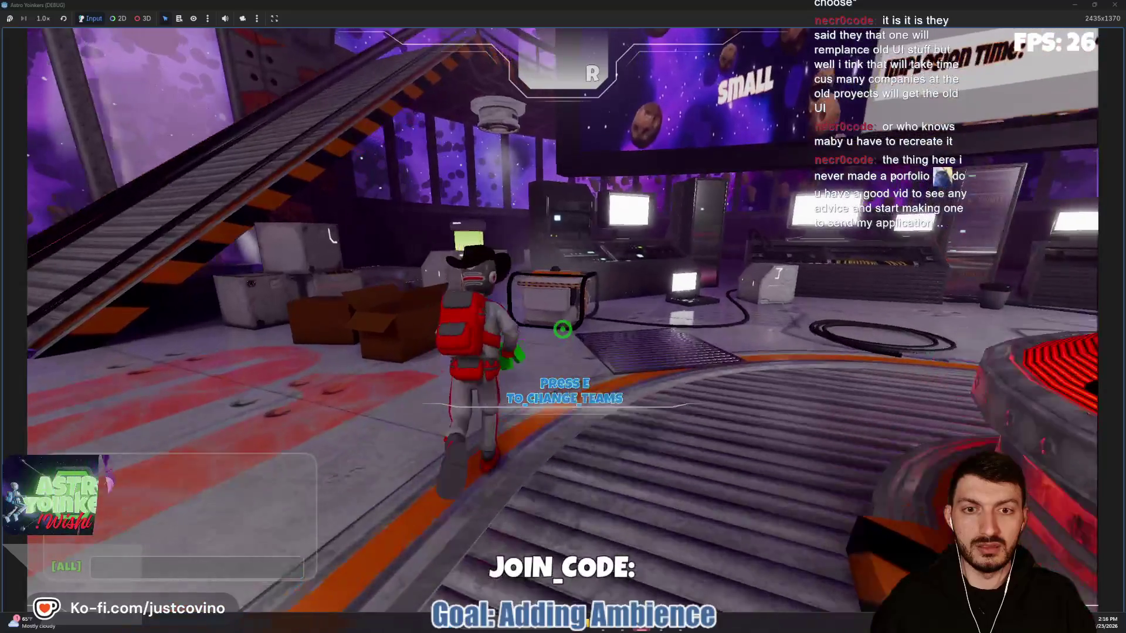
key("w")
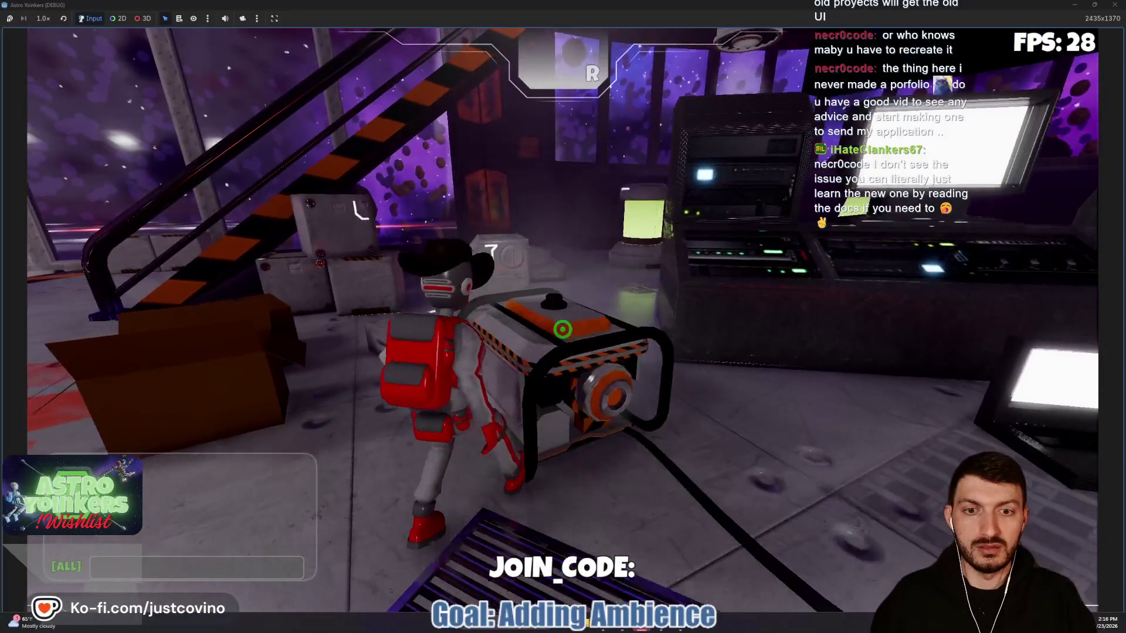
key("w")
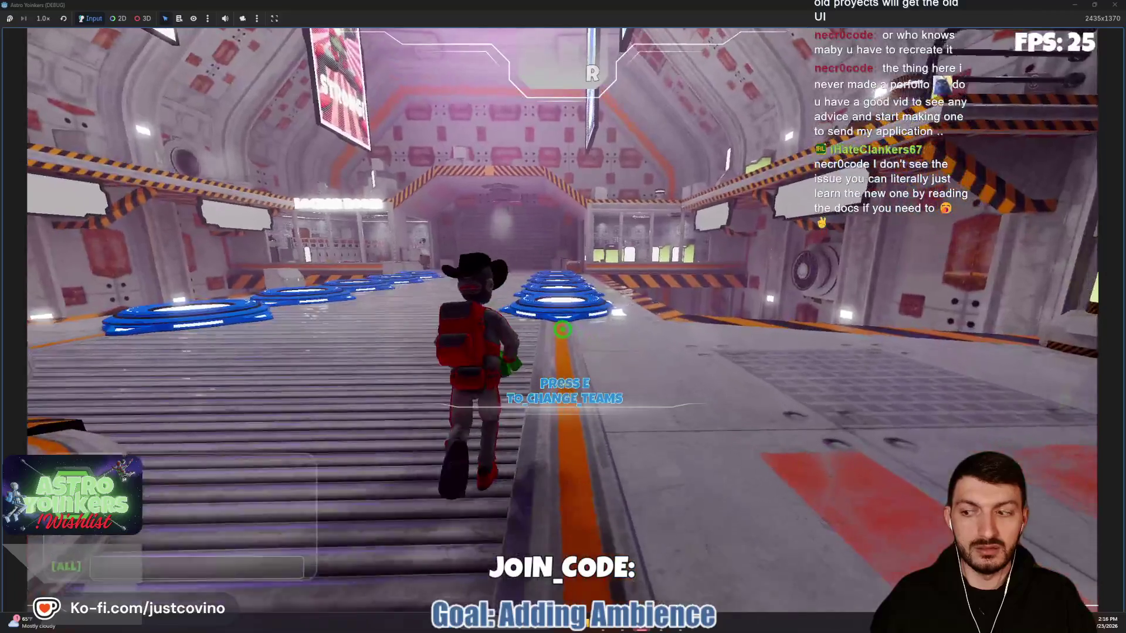
key("F8")
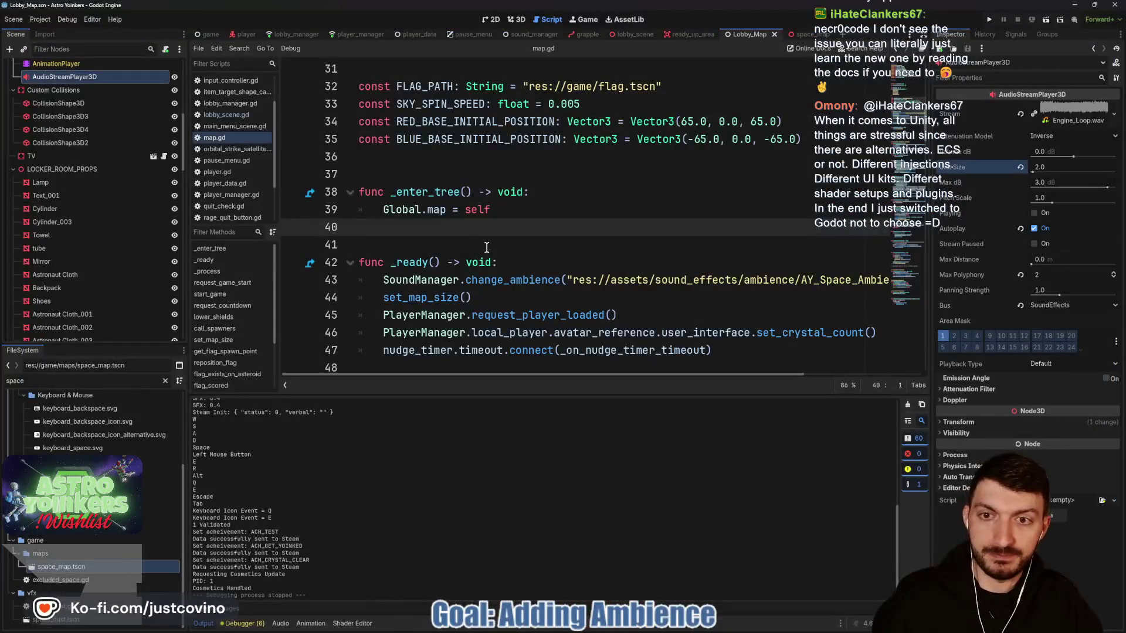
left_click(486, 247)
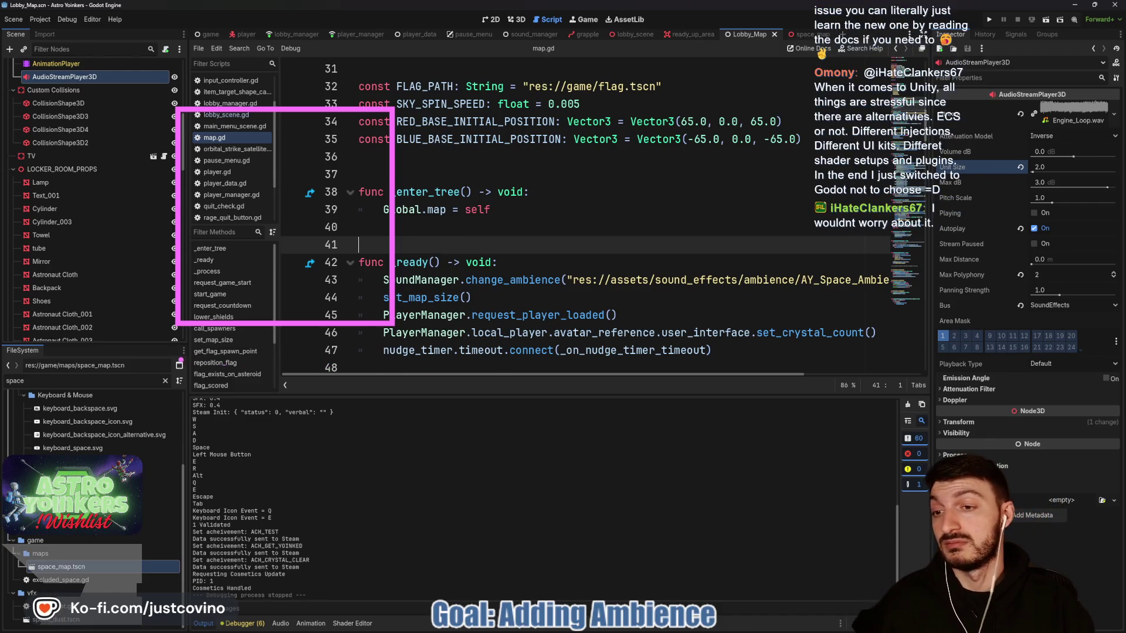
mouse_move(179, 340)
left_mouse_down()
mouse_move(285, 461)
mouse_move(394, 534)
left_mouse_up()
mouse_move(420, 120)
left_mouse_down()
mouse_move(641, 304)
mouse_move(647, 323)
left_mouse_up()
left_click_drag(422, 339, 643, 527)
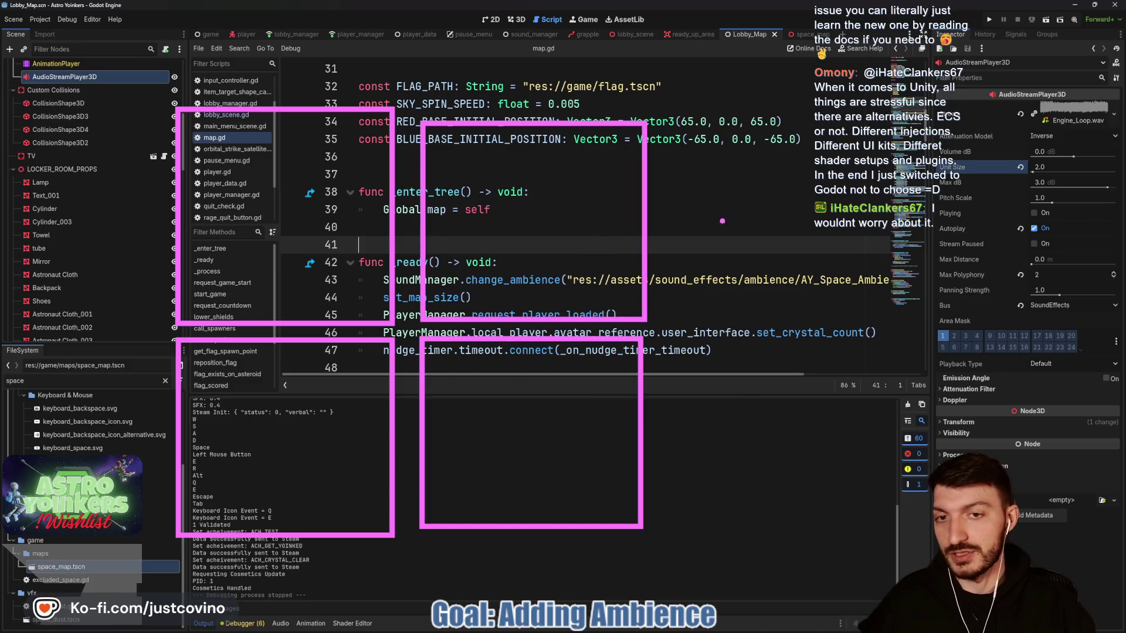
left_click_drag(667, 116, 867, 320)
left_click_drag(666, 355, 871, 521)
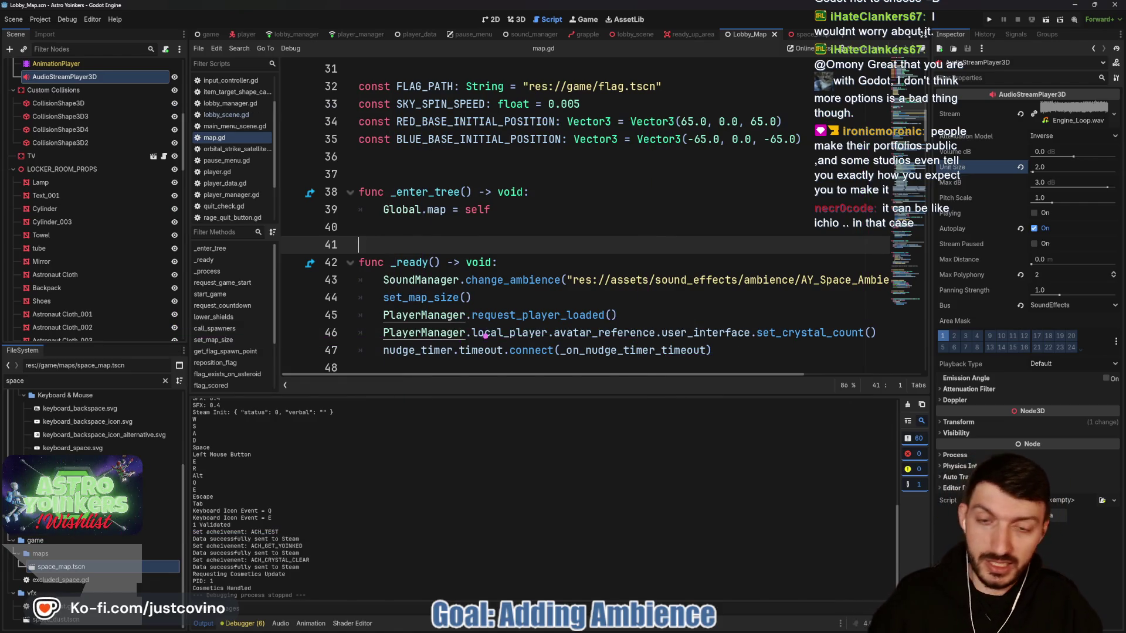
left_click_drag(323, 143, 674, 475)
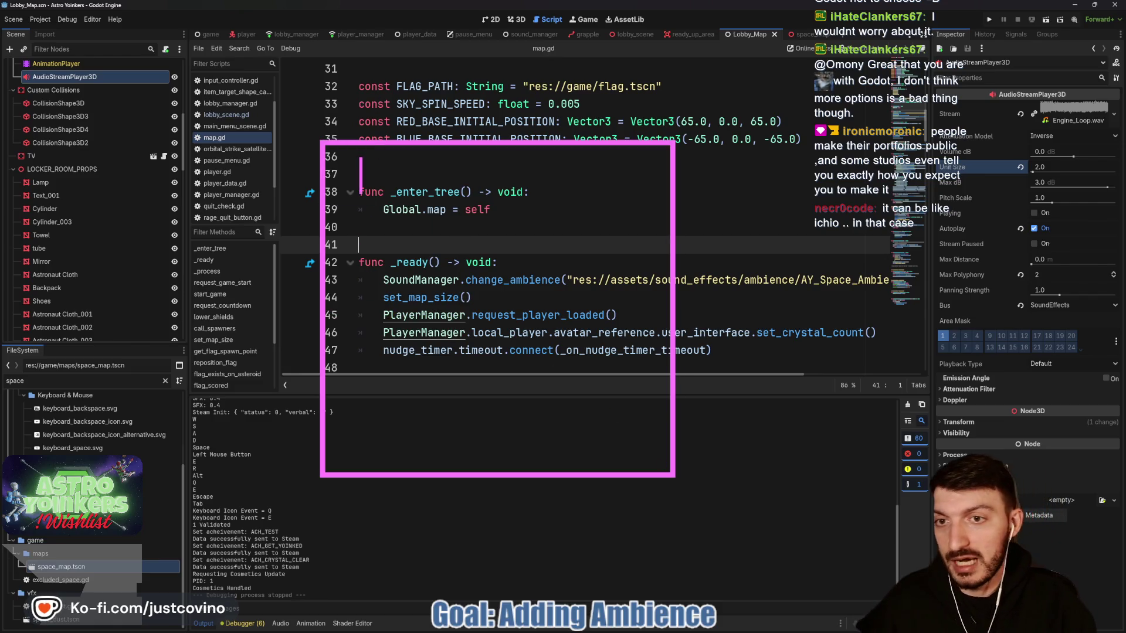
type("Hiring!!")
key("BackSpace")
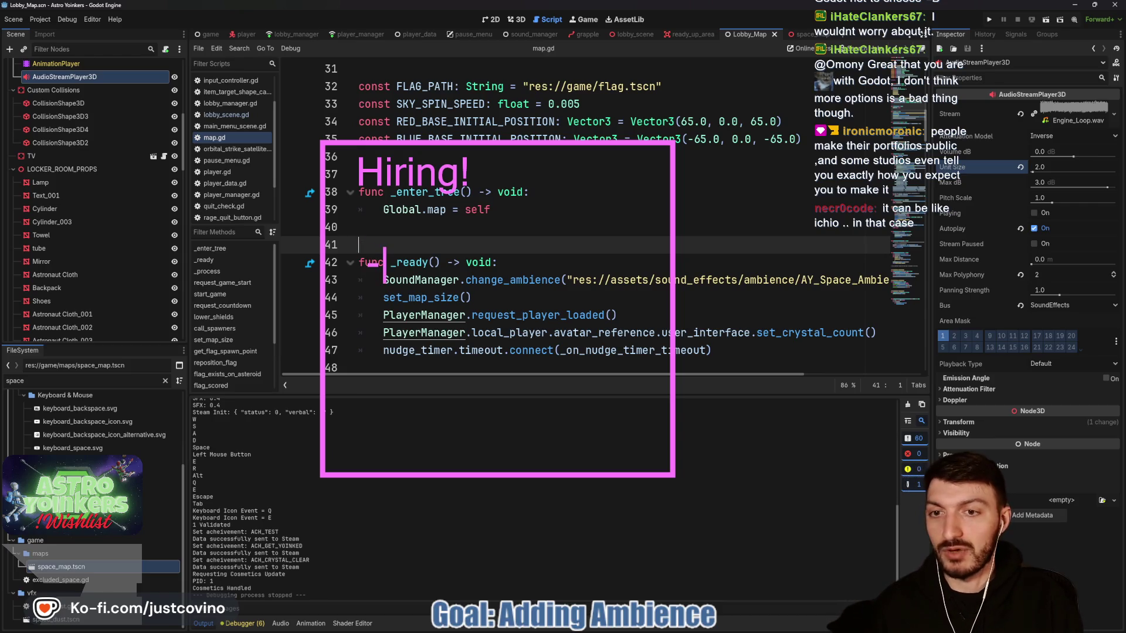
type("We want")
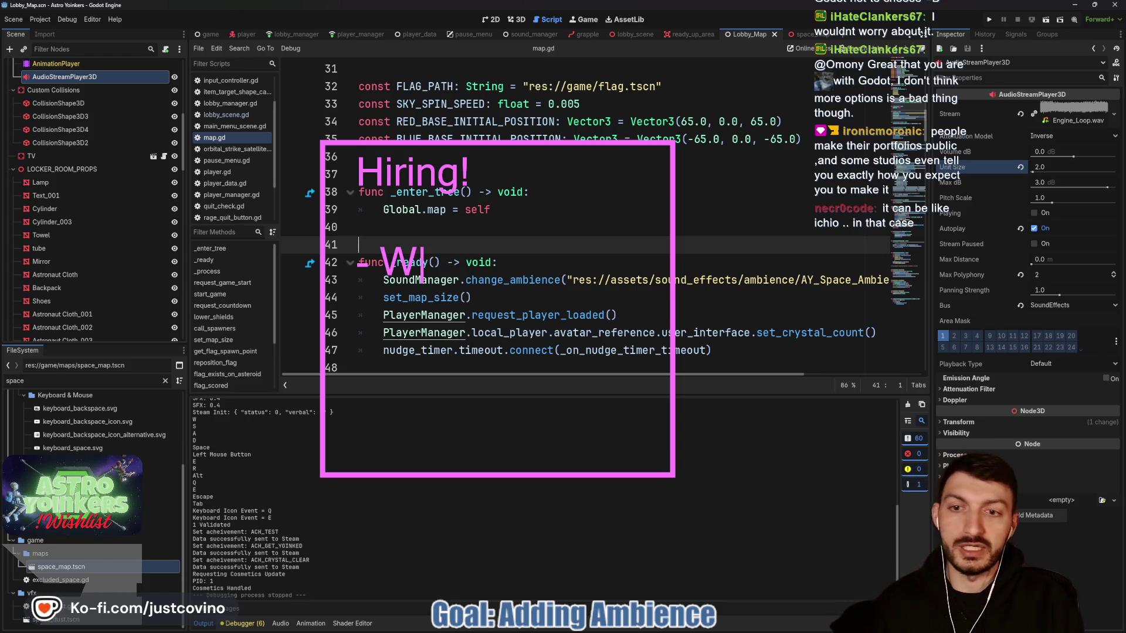
key("Return")
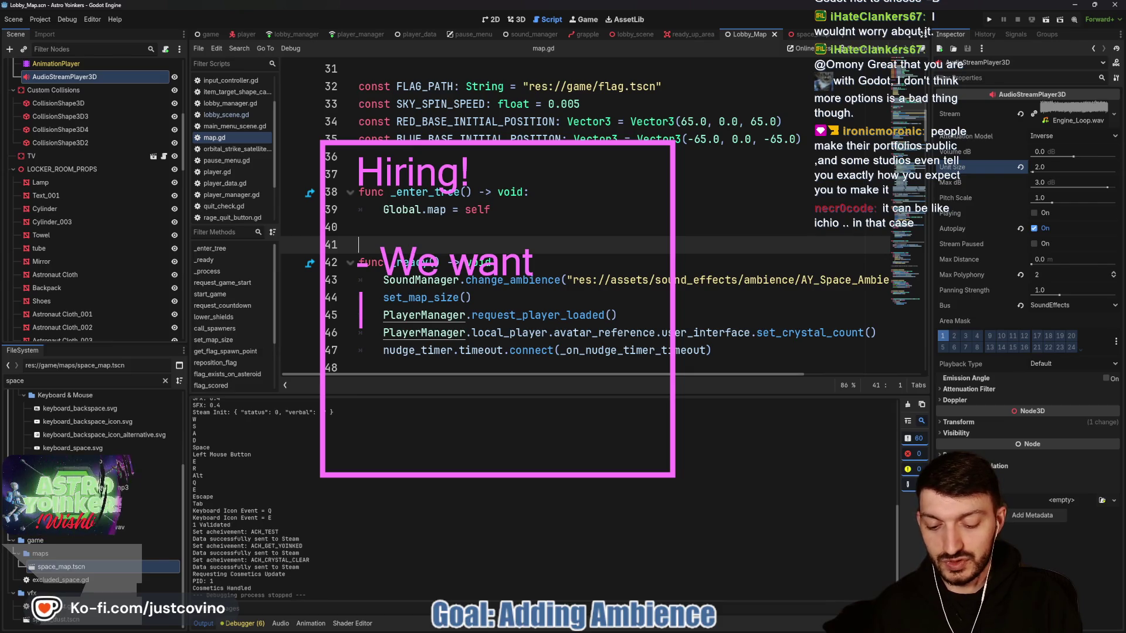
type("70's sltyled UI")
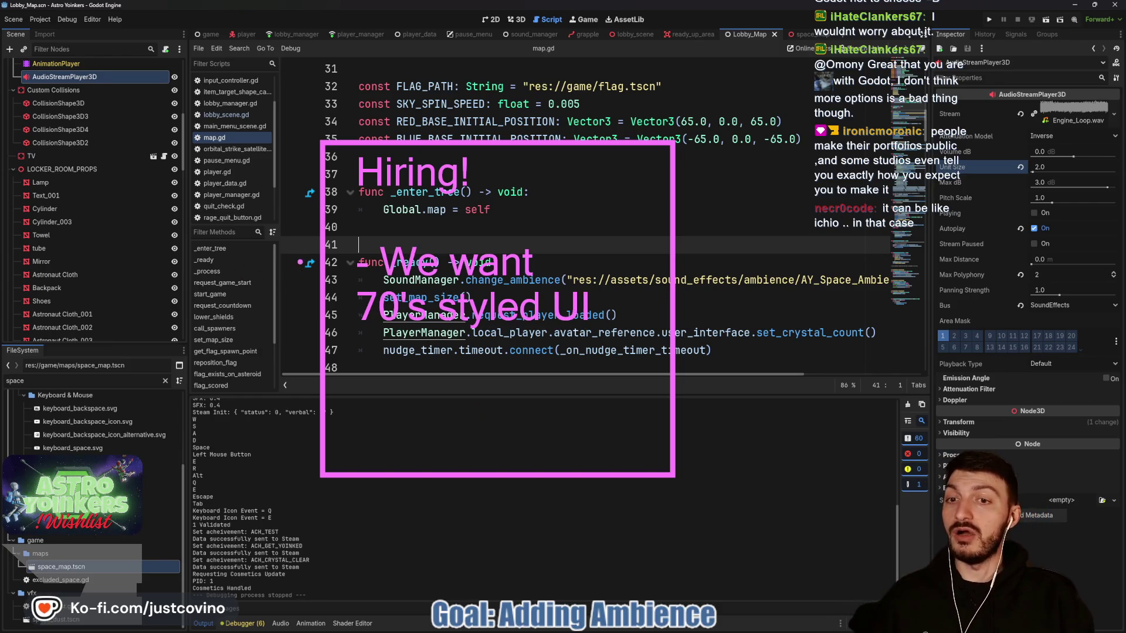
left_click_drag(305, 251, 312, 337)
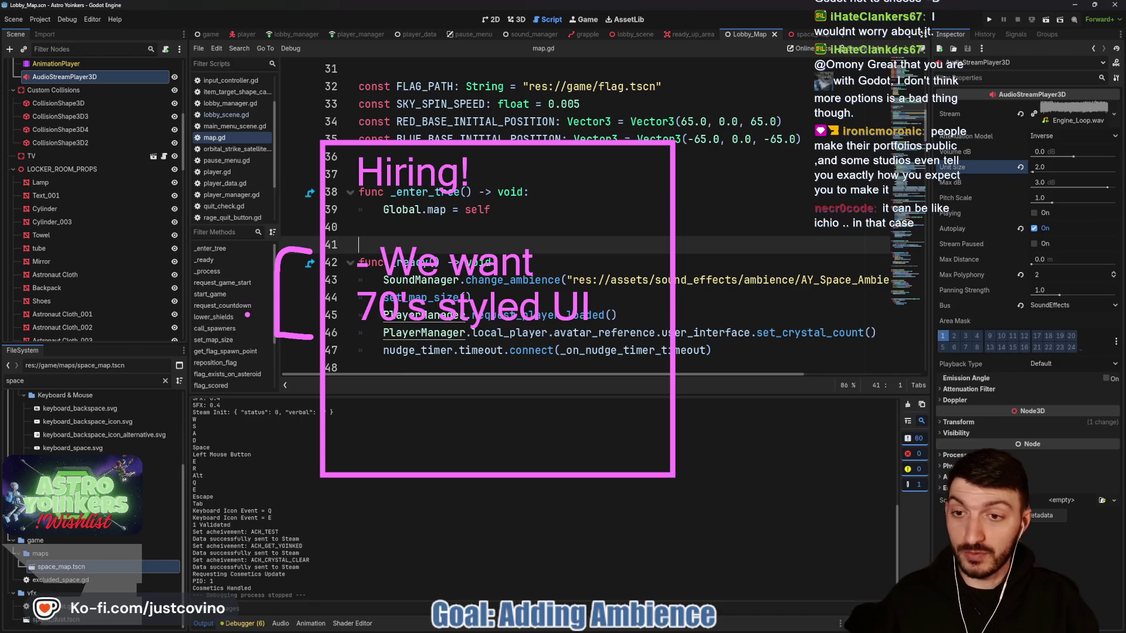
left_click_drag(258, 301, 179, 187)
left_click_drag(245, 281, 251, 315)
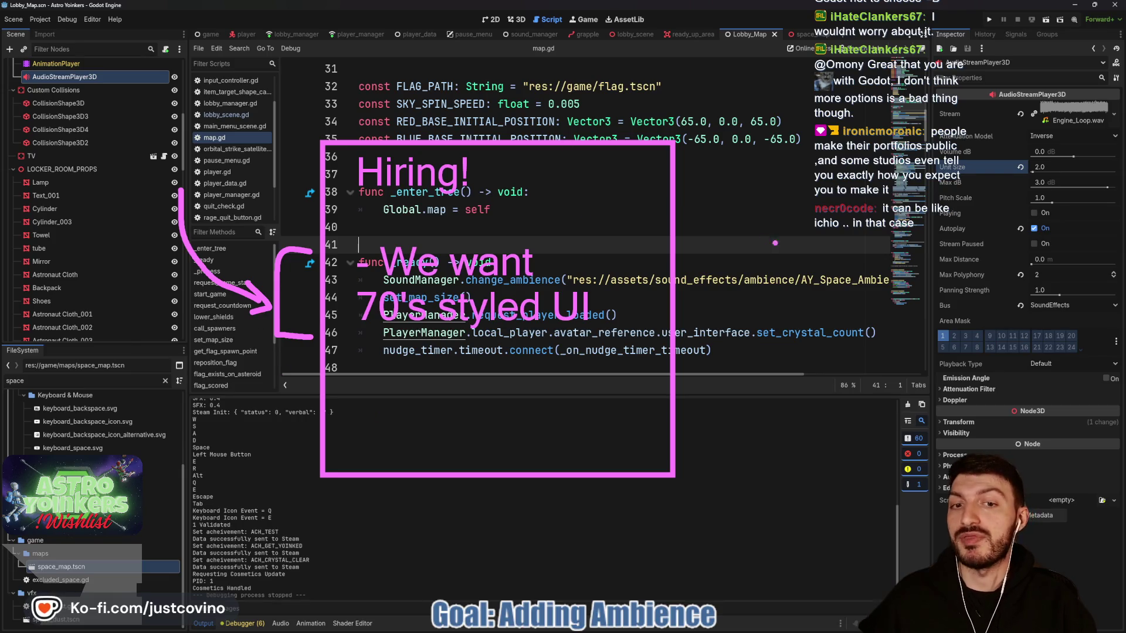
left_click_drag(728, 130, 1022, 248)
mouse_move(363, 346)
left_mouse_down()
mouse_move(604, 381)
mouse_move(328, 231)
mouse_move(414, 360)
left_mouse_up()
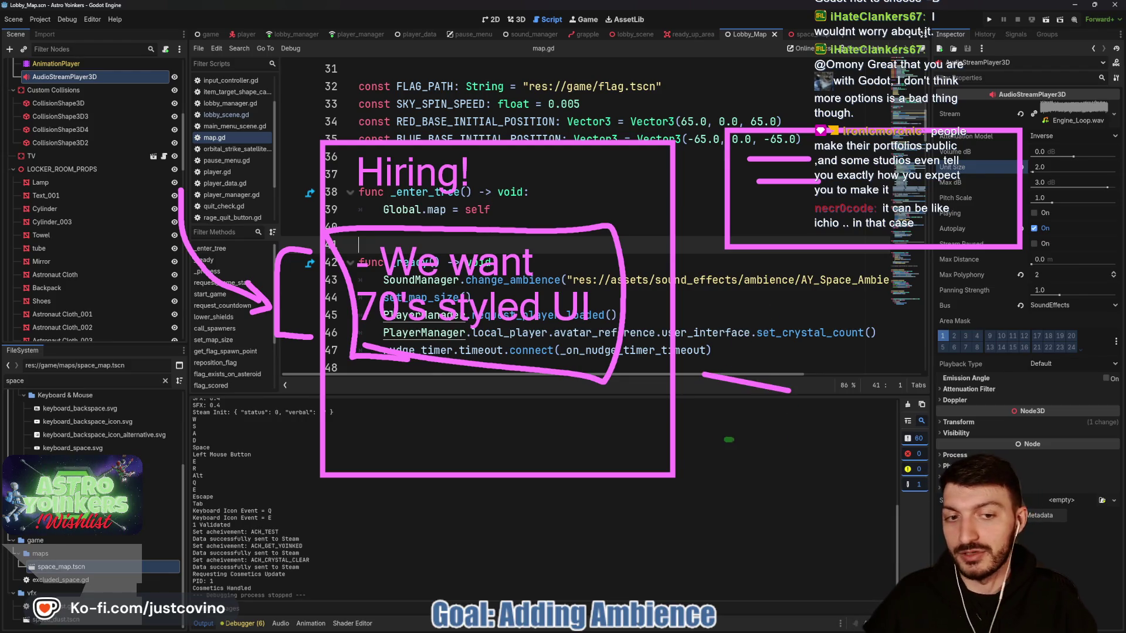
key("Escape")
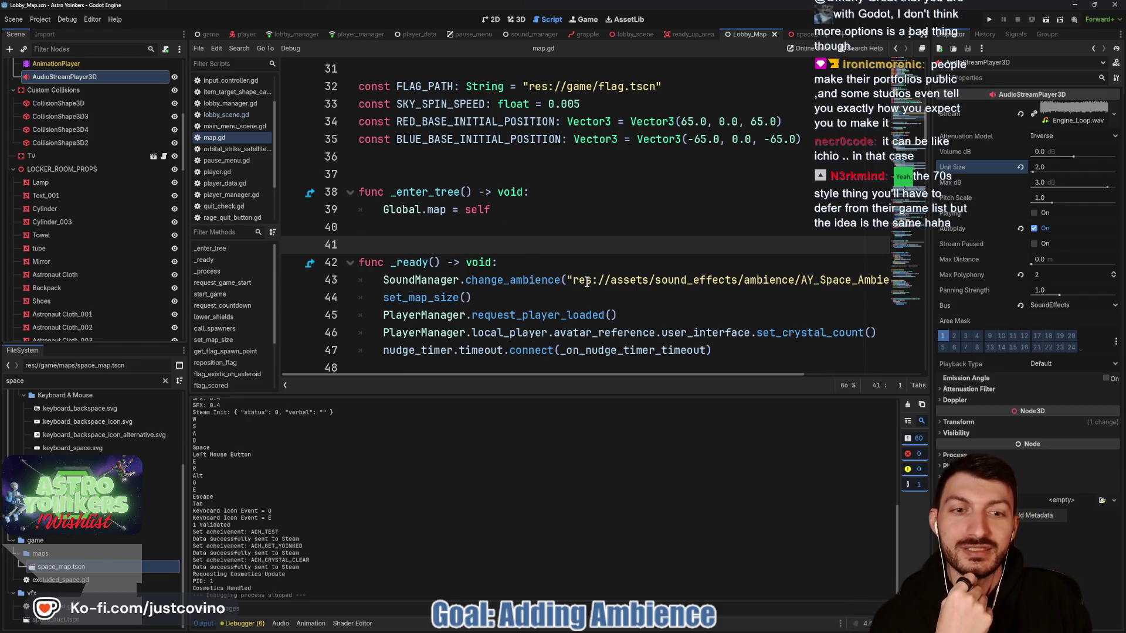
scroll(586, 282, "down", 1)
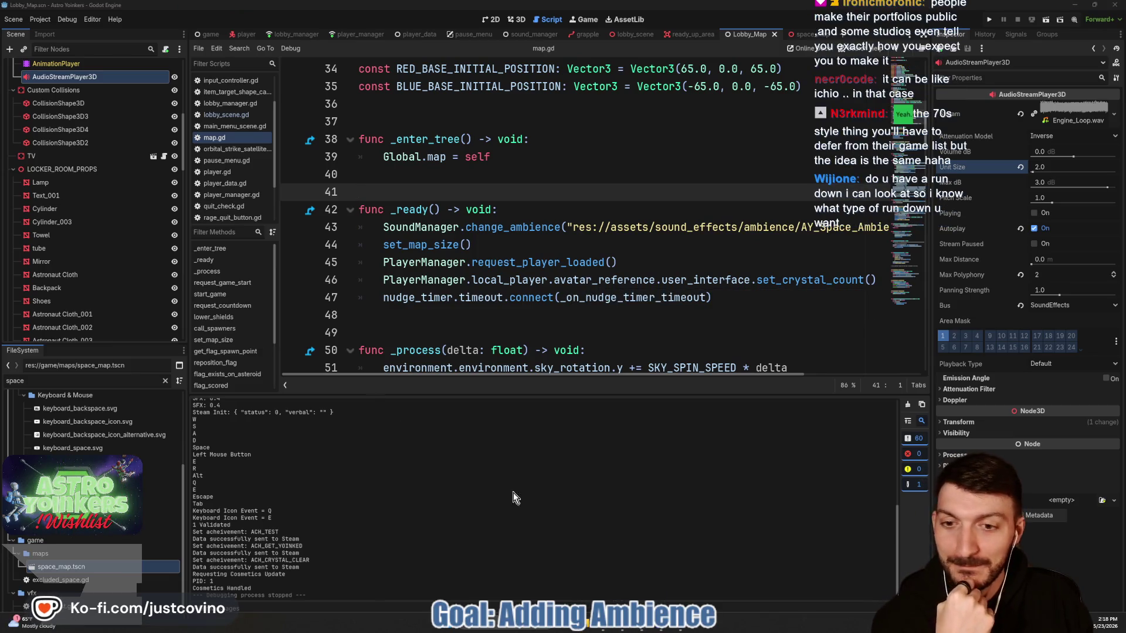
left_click(618, 629)
- Commit the 12 changed files as 'more ambience!' in GitHub Desktop, then relaunch the game from Godot
left_click(314, 410)
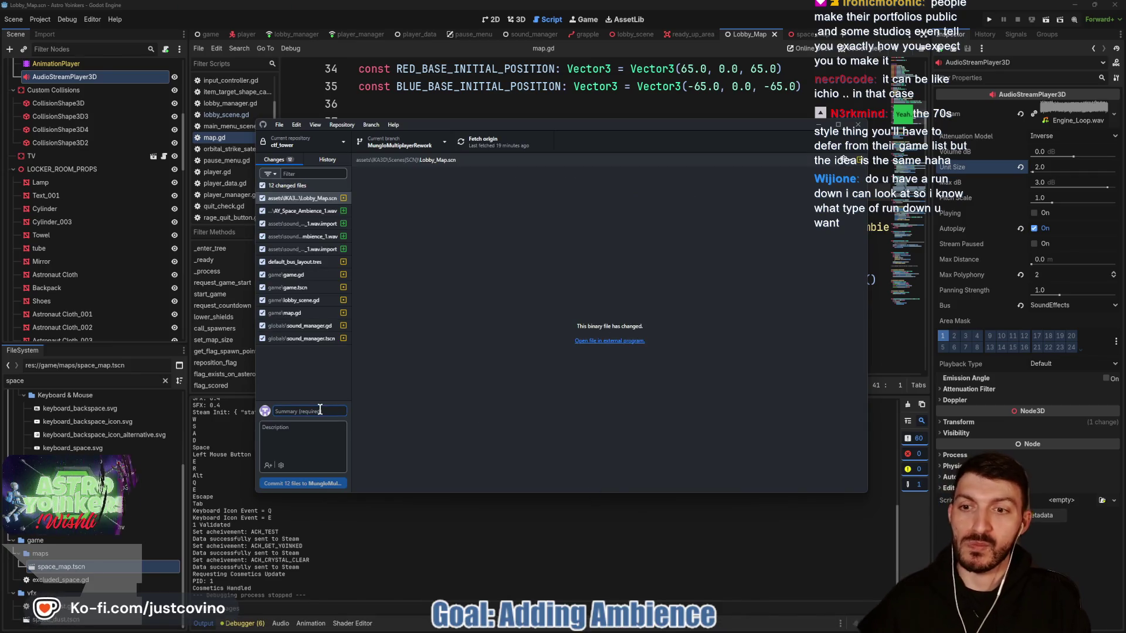
type("more am")
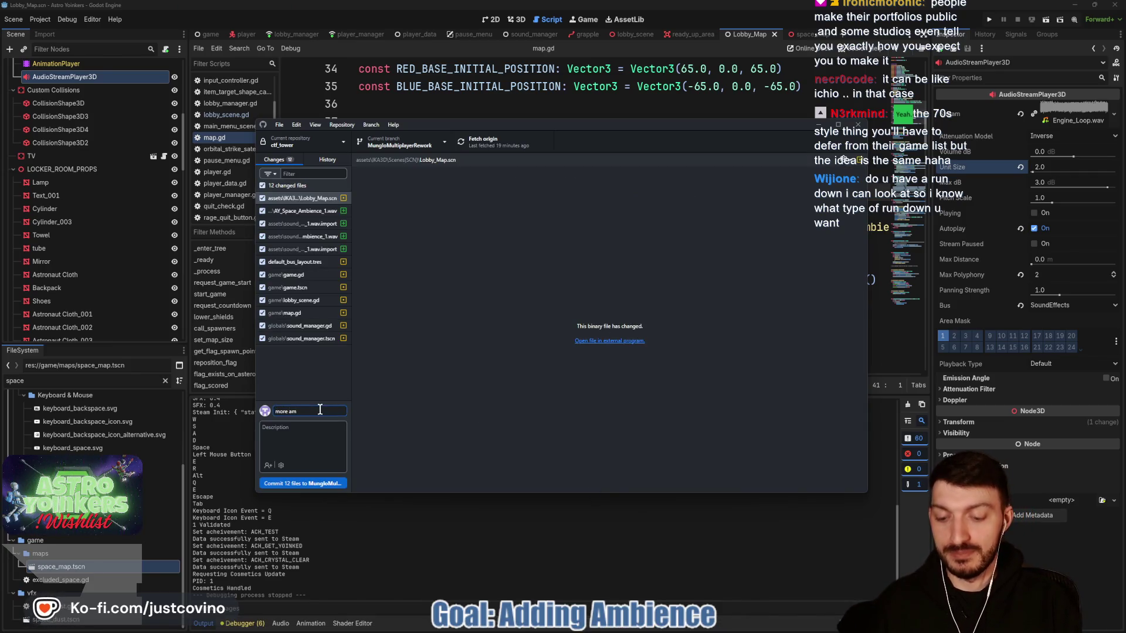
type("bience!")
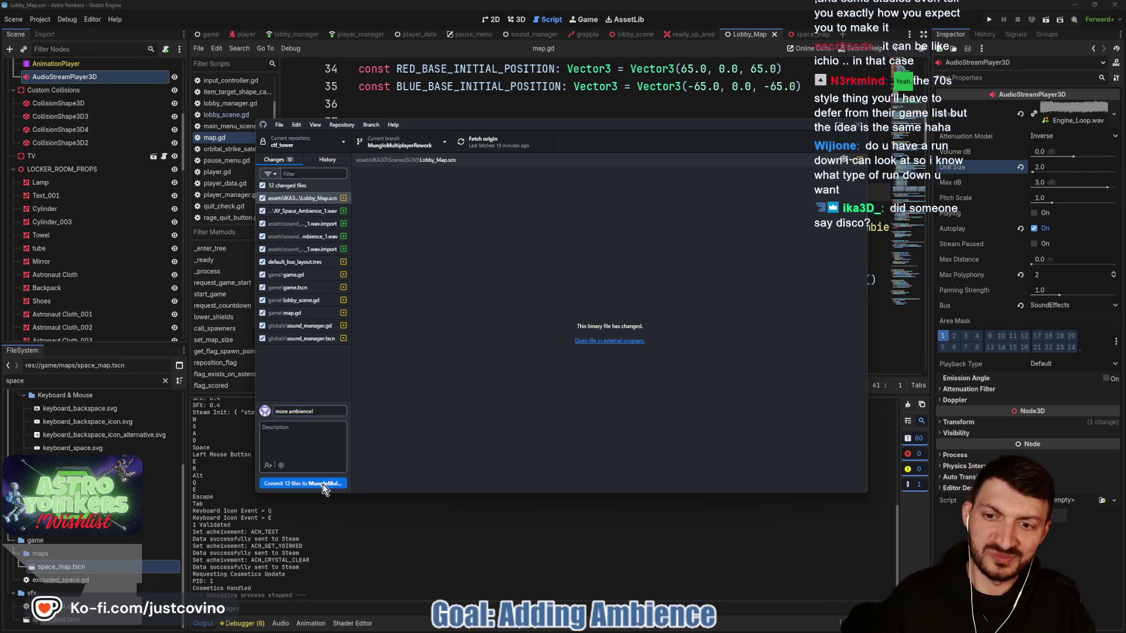
left_click(323, 484)
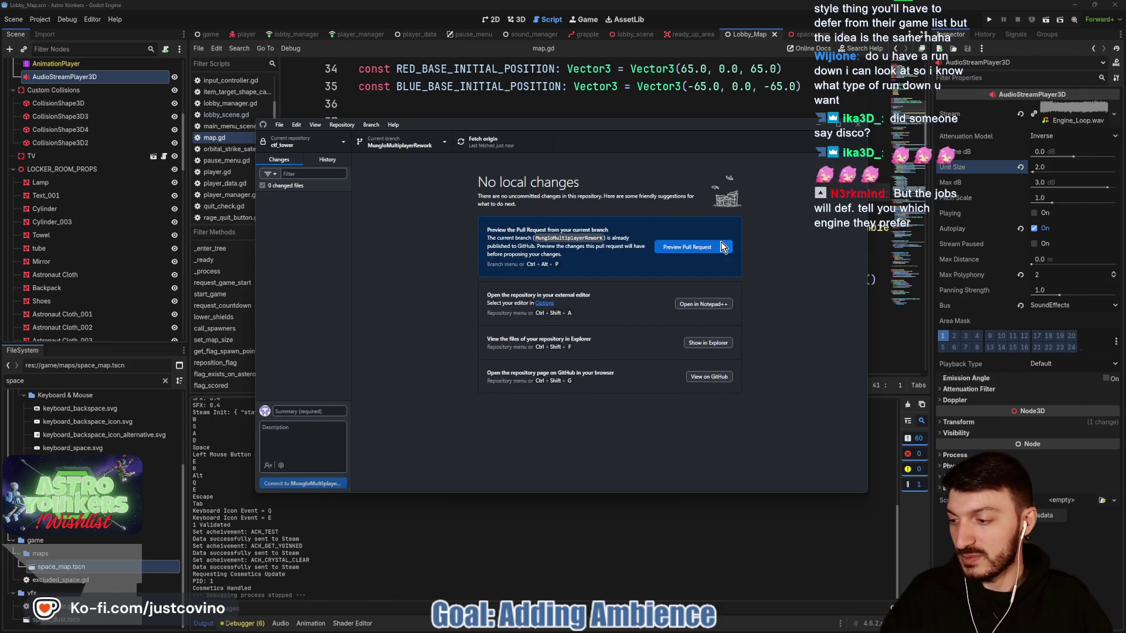
left_click(583, 544)
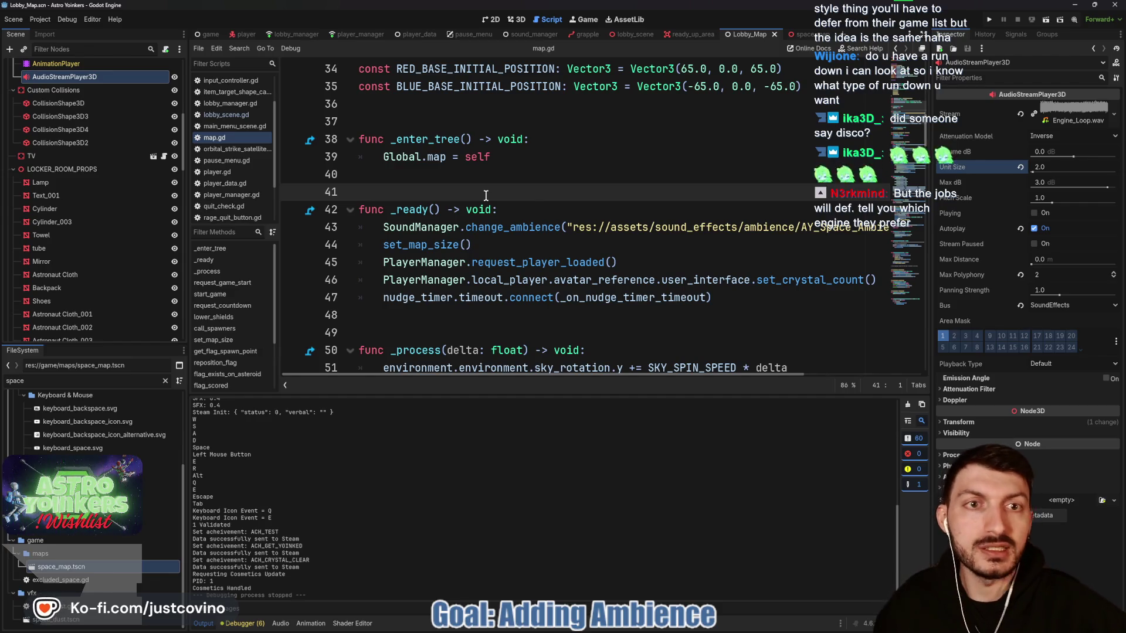
left_click(989, 19)
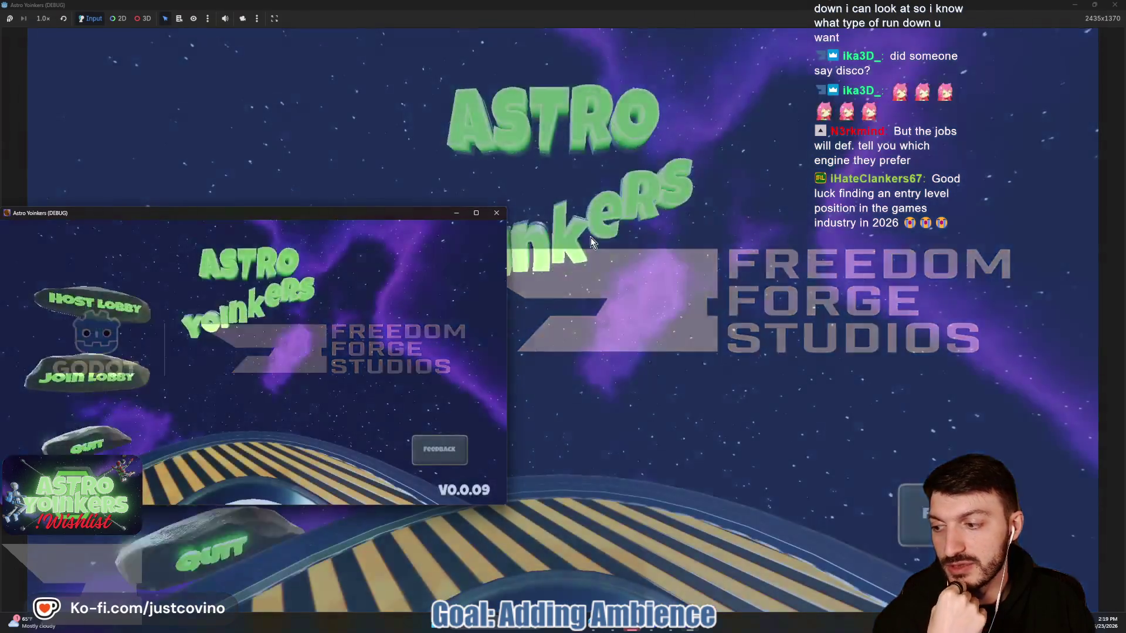
- Host a private lobby and walk the character off the launch pad into the asteroid field
left_click(193, 227)
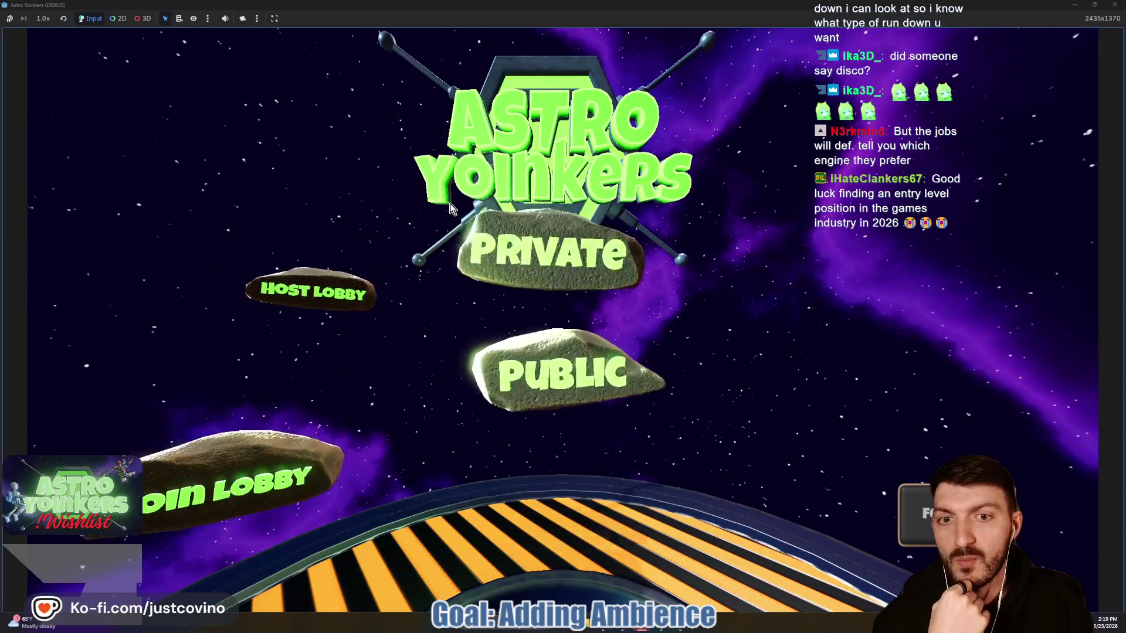
left_click(459, 216)
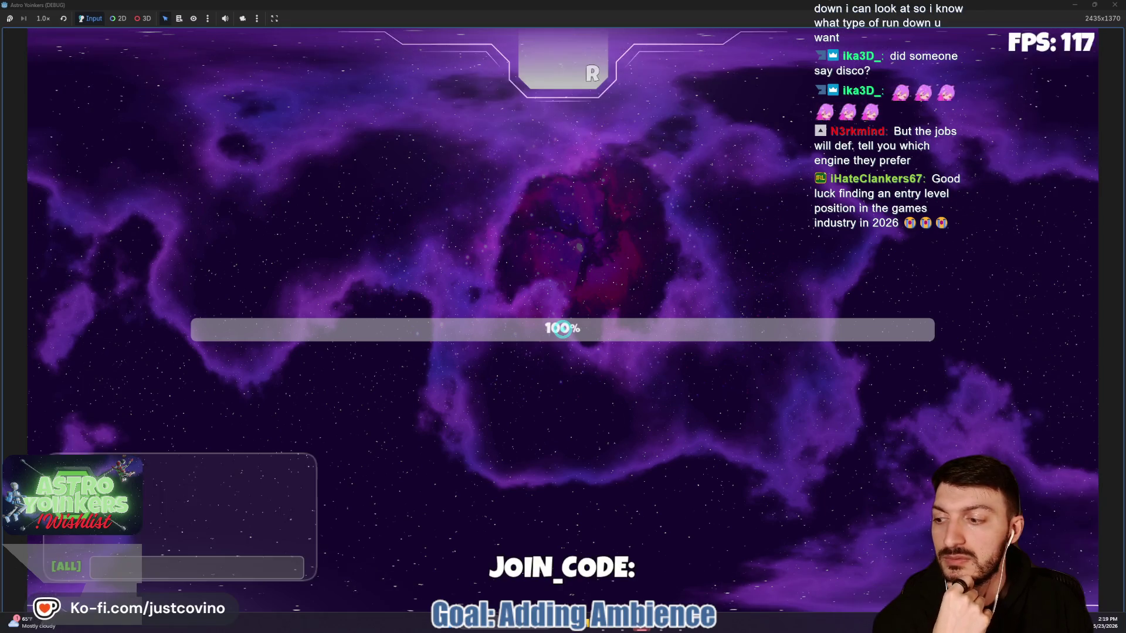
key("w")
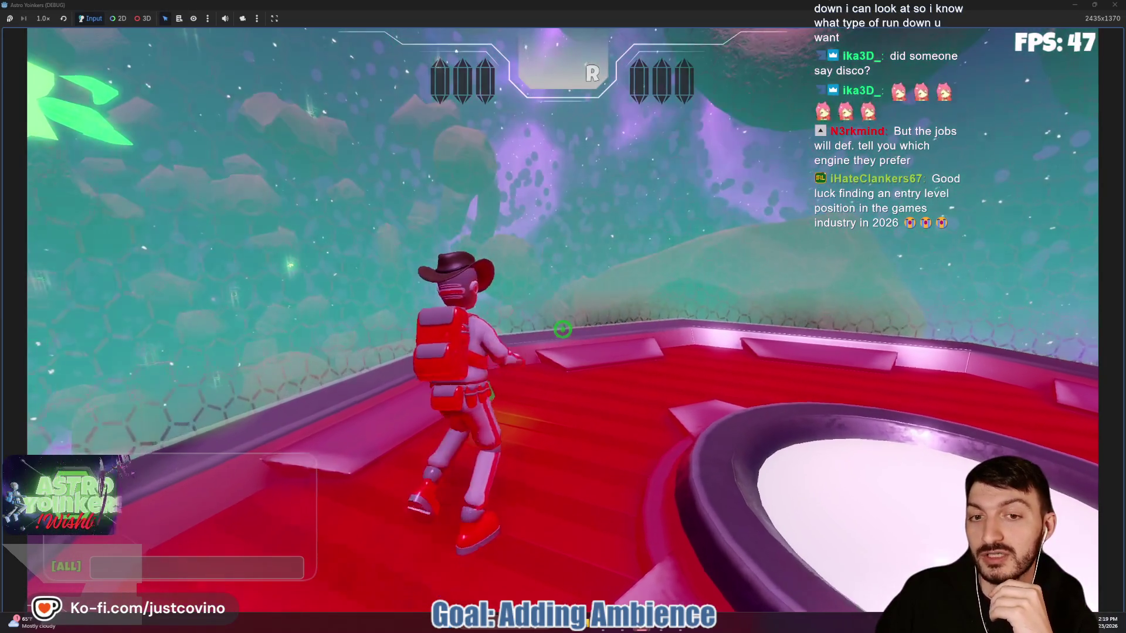
key("space")
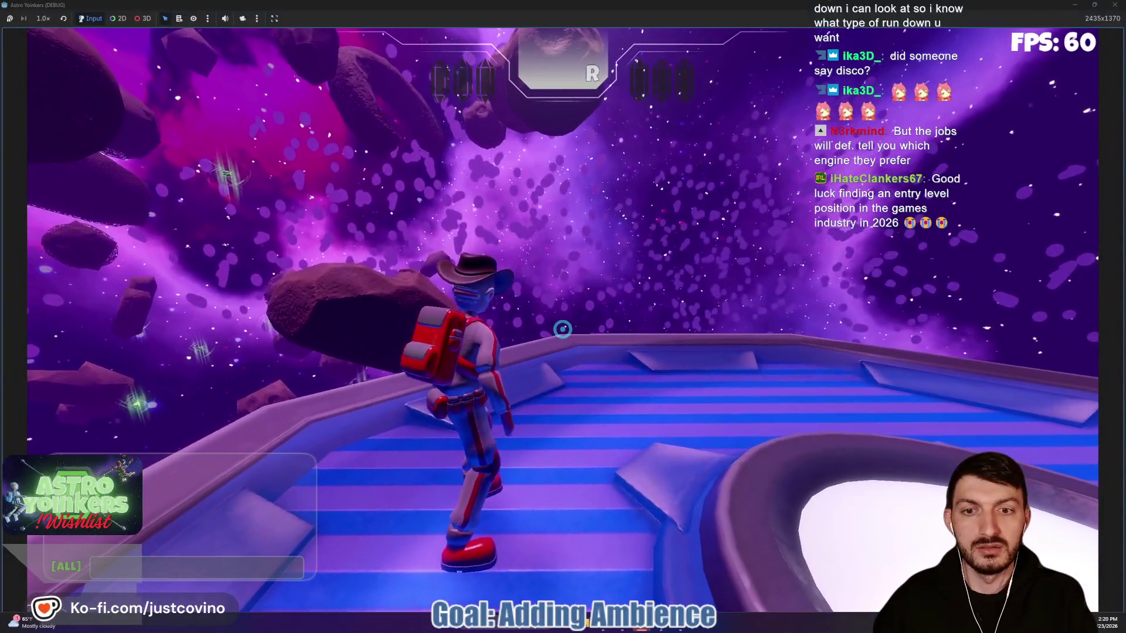
- In the game's audio settings, set Music to 100% and Sound Effects to 51%, then resume play
key("Escape")
left_click(586, 387)
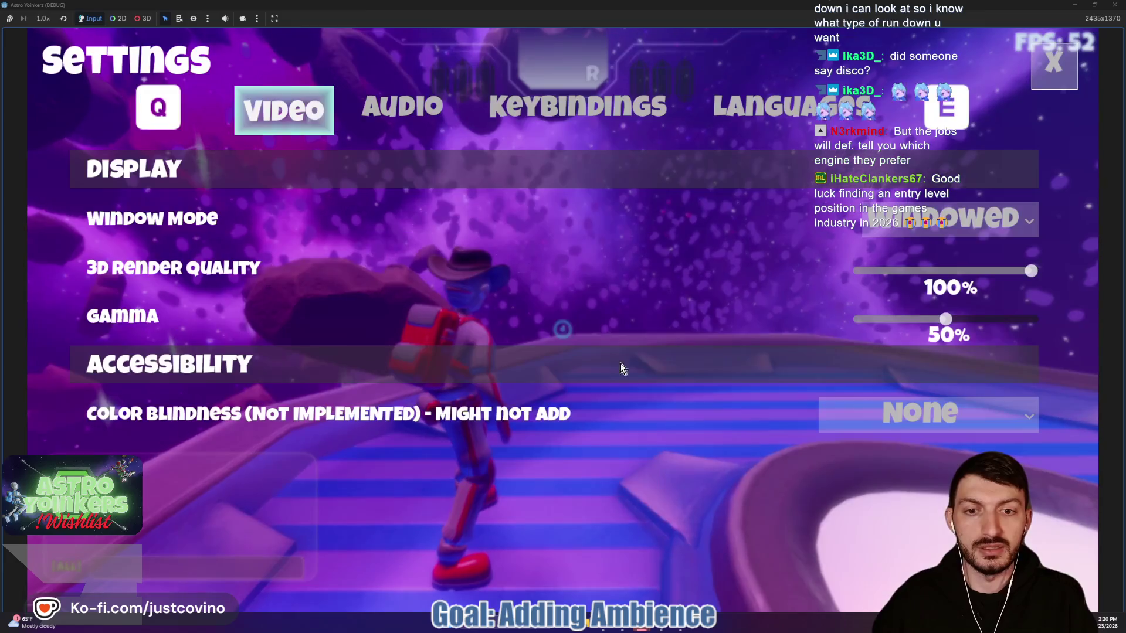
left_click(410, 112)
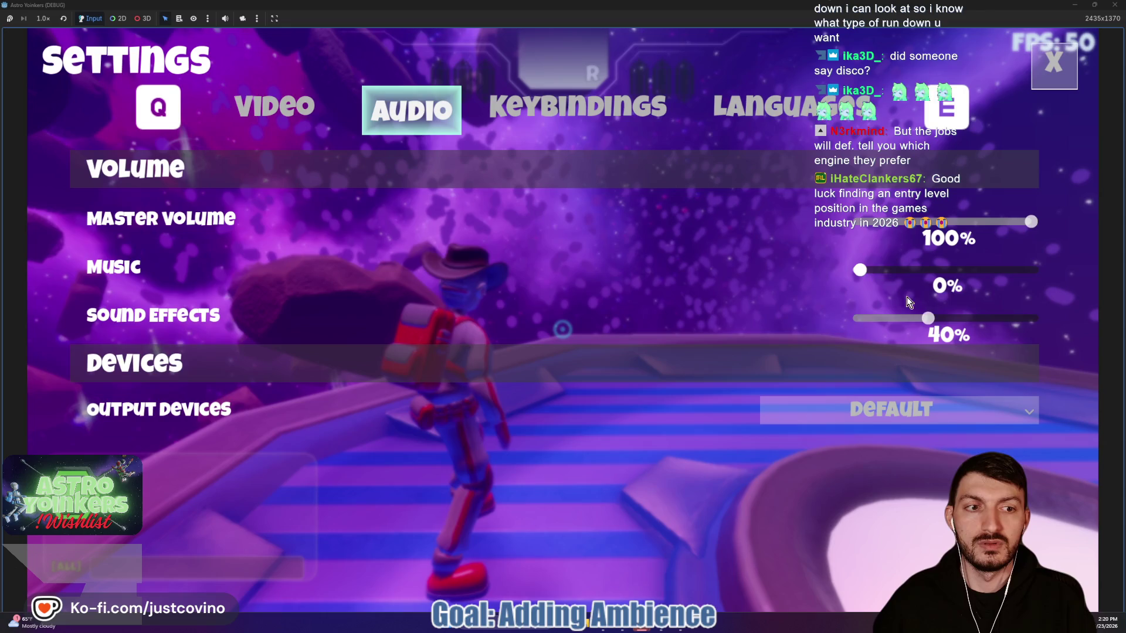
left_click_drag(863, 271, 1033, 279)
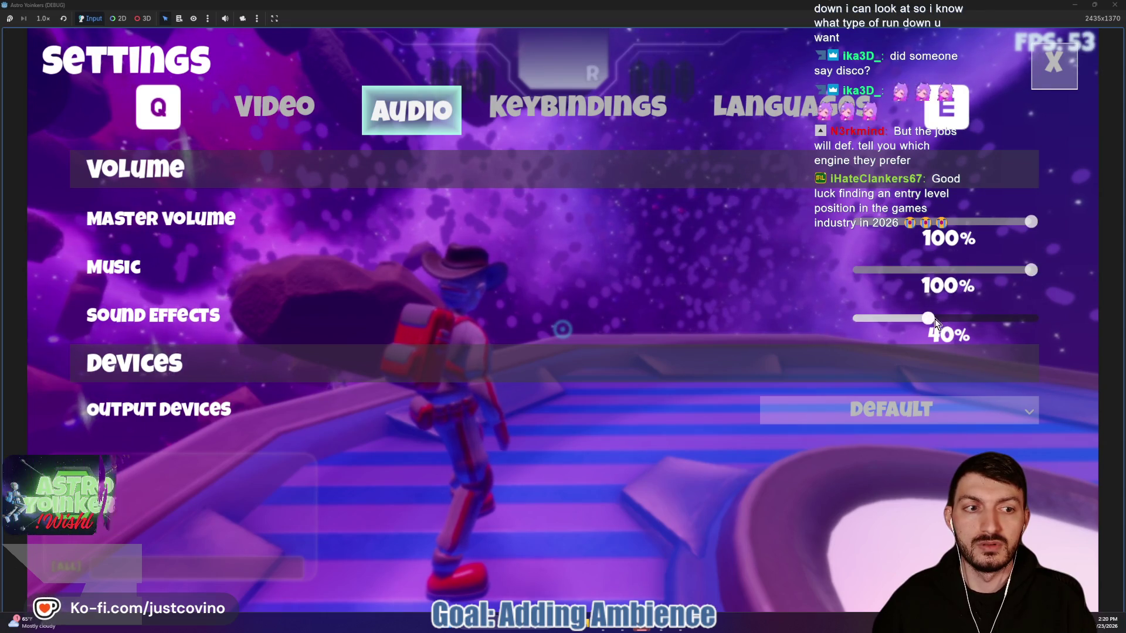
left_click_drag(935, 321, 1077, 324)
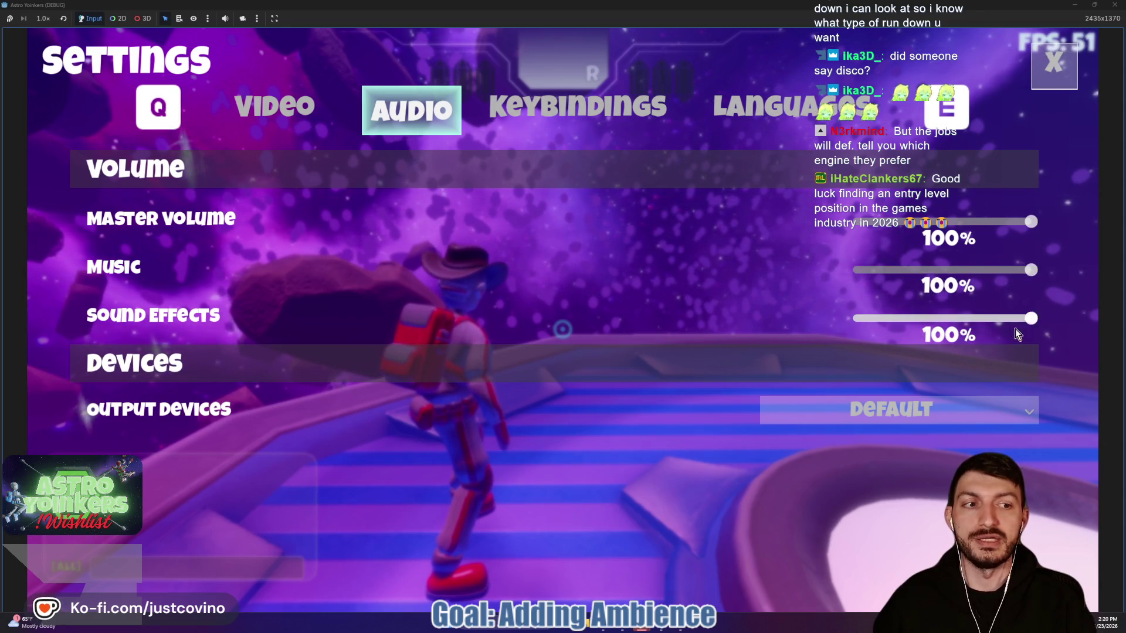
left_click(1047, 75)
key("Escape")
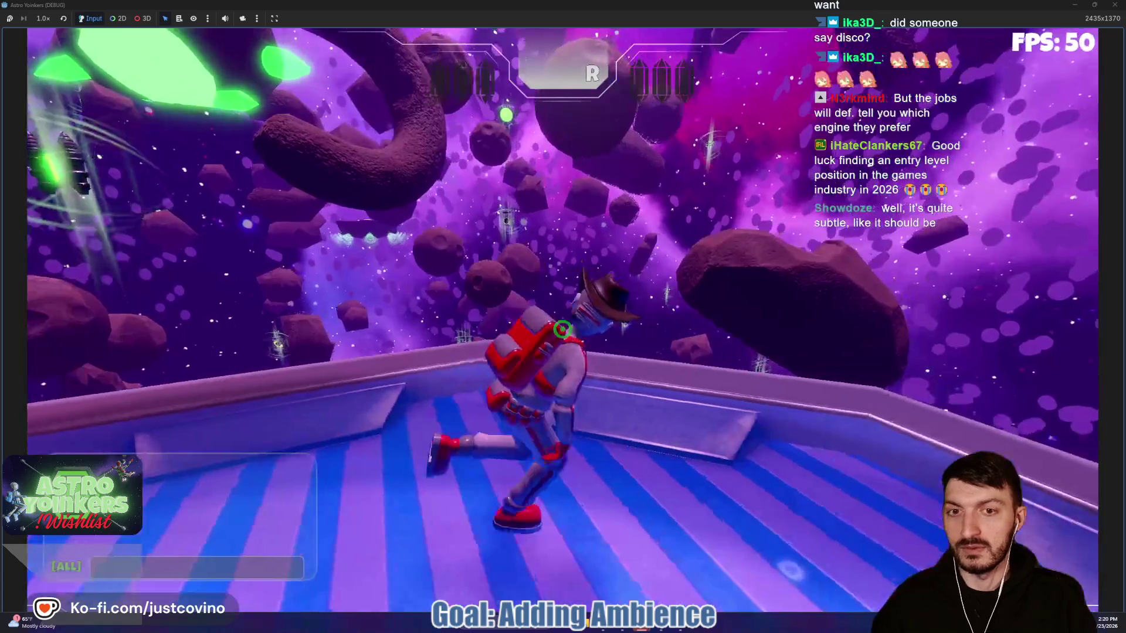
- Walk and jump off the railing into space to hear the ambience, then stop the game with F8
key("w")
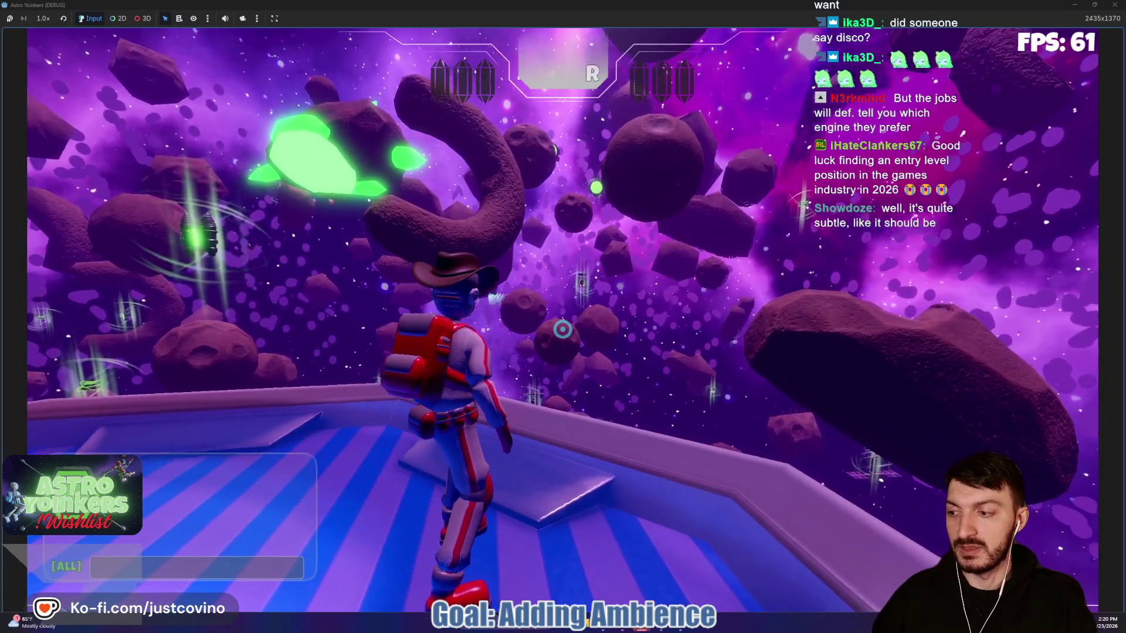
key("space")
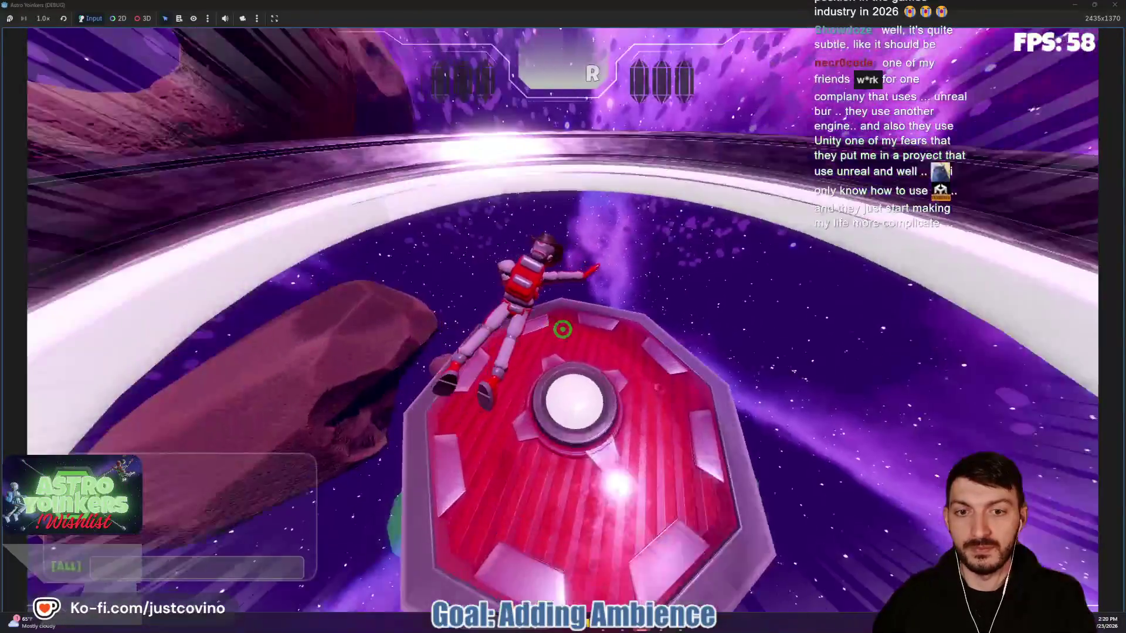
key("F8")
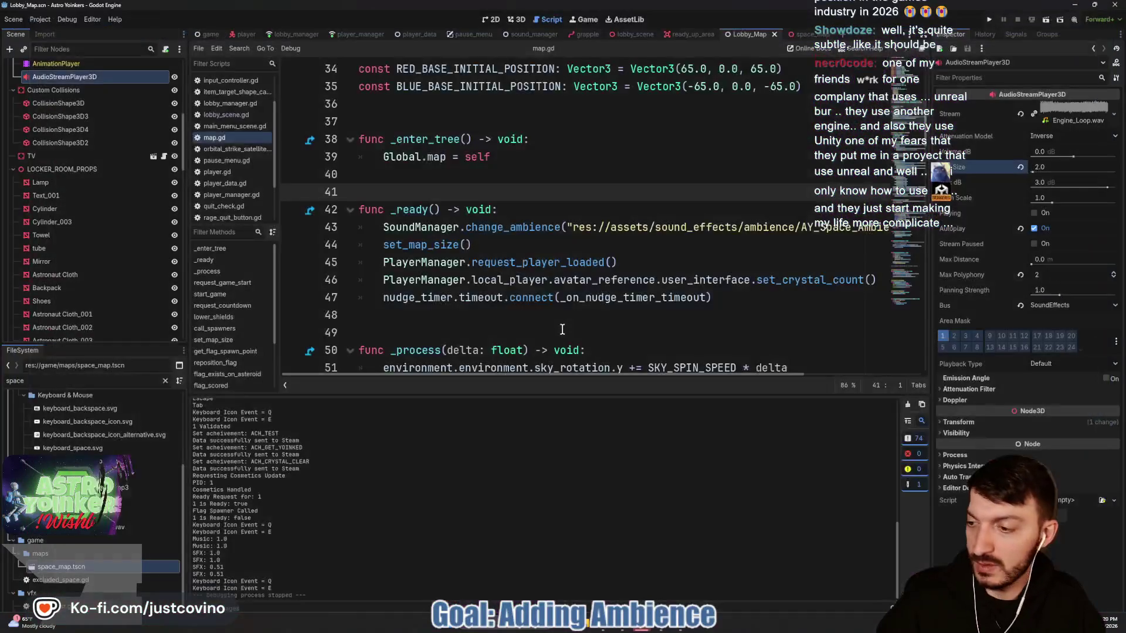
- Place the cursor on lines 47 and 48 of map.gd, then switch to GitHub Desktop
left_click(553, 299)
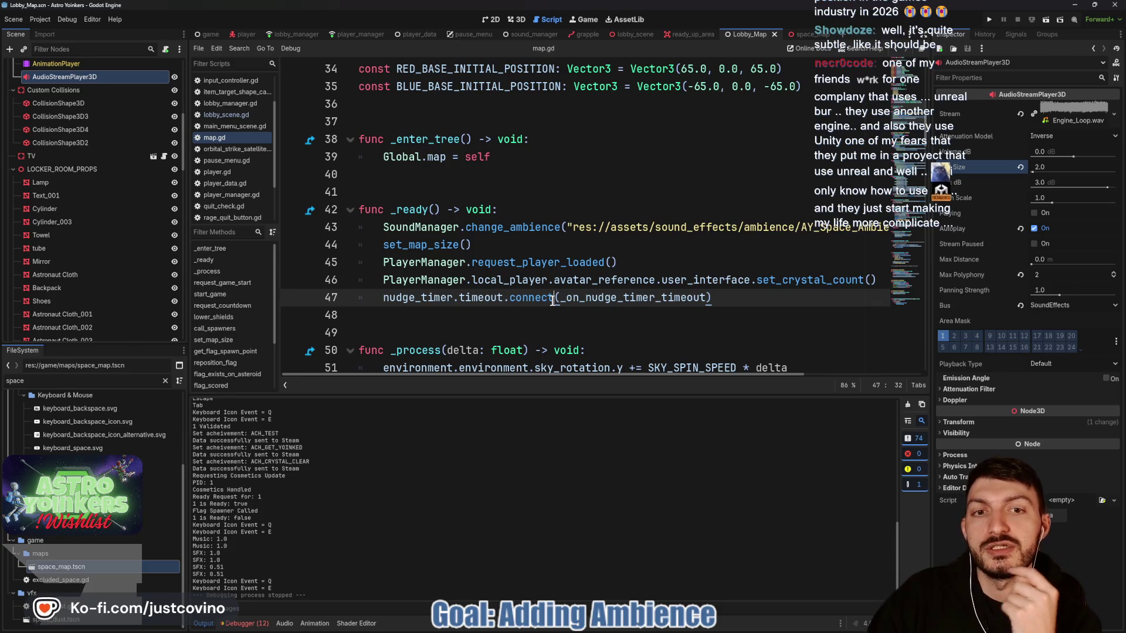
left_click(510, 316)
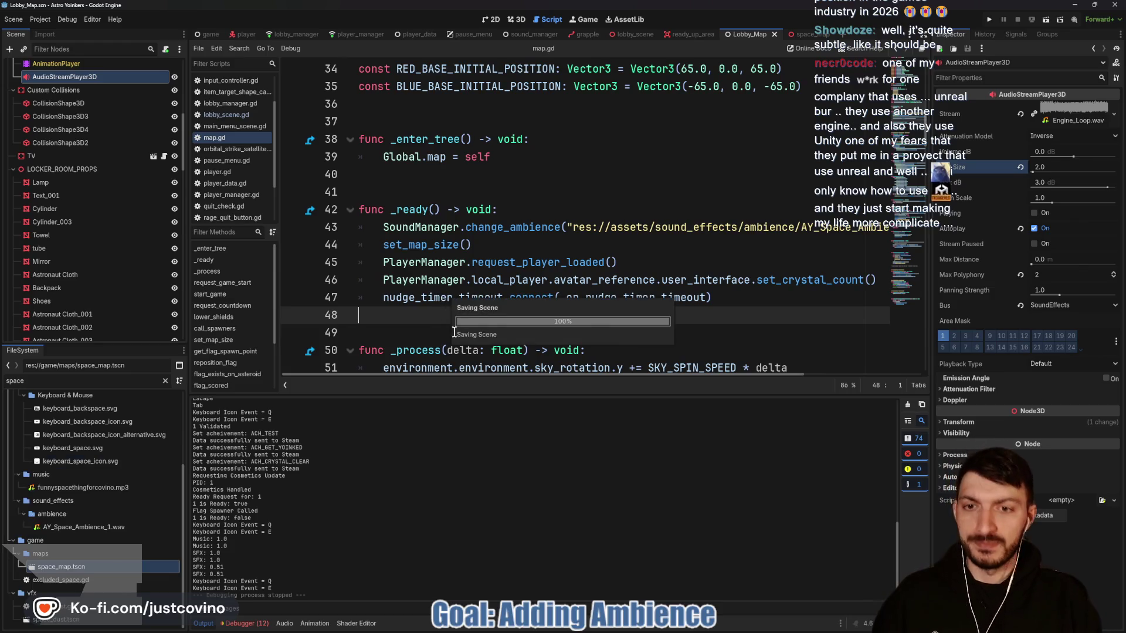
key("alt+Tab")
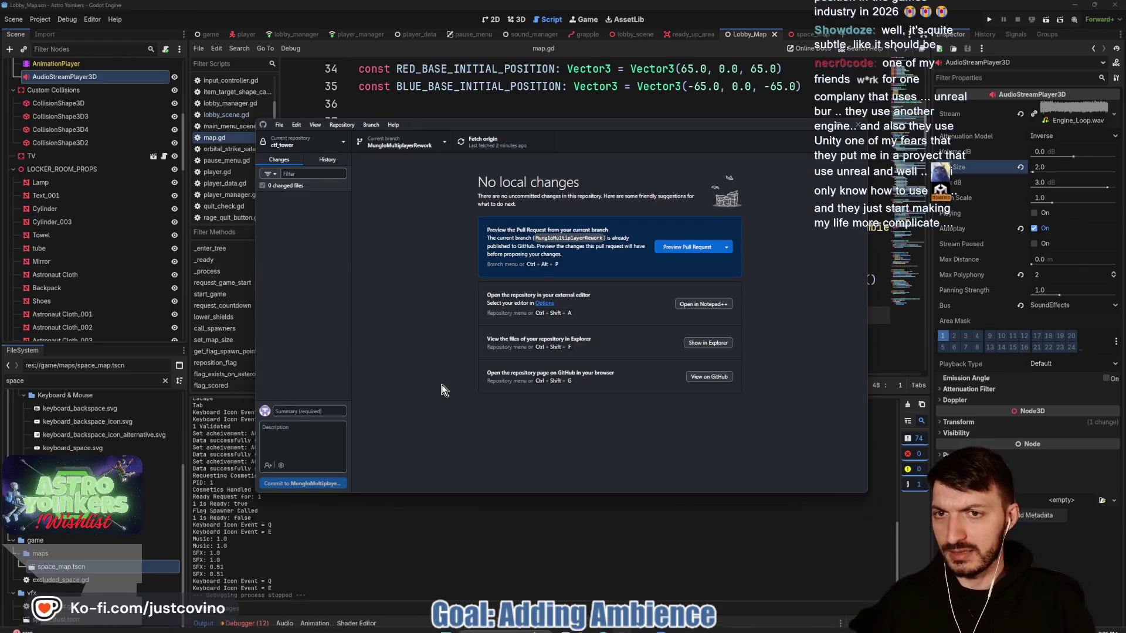
- After confirming GitHub Desktop shows no local changes, switch back to the Godot map.gd script
key("alt+Tab")
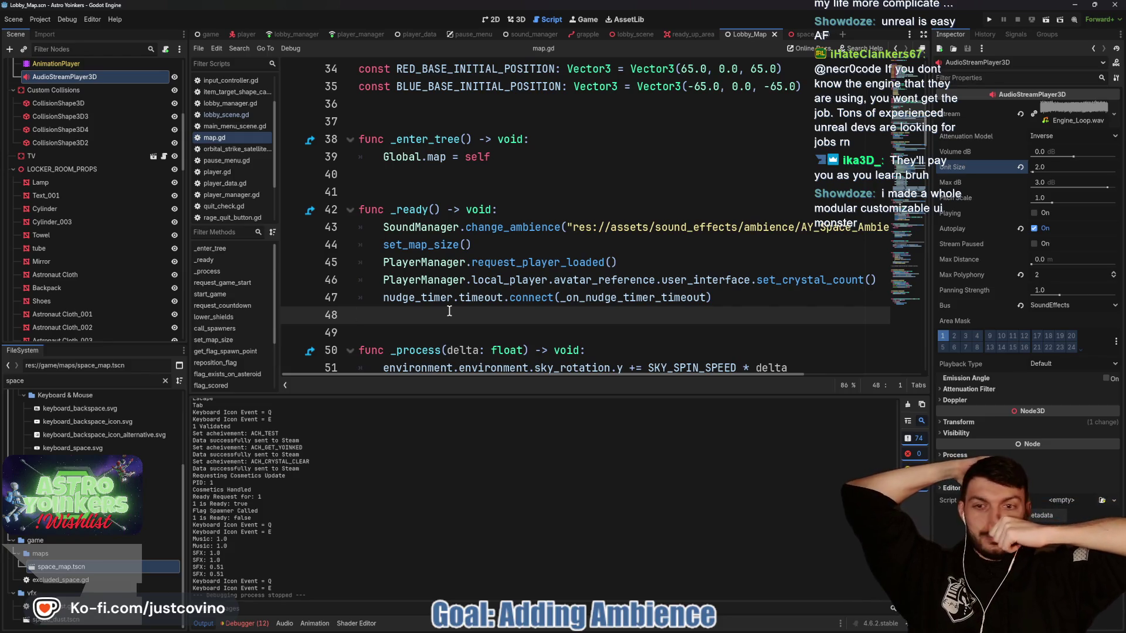
- Tick 'Player Steps on Asteroid - rock sound' in the Notion SFX list and mark the Grapple list with a C annotation
left_click(603, 631)
left_click(421, 296)
scroll(431, 308, "down", 3)
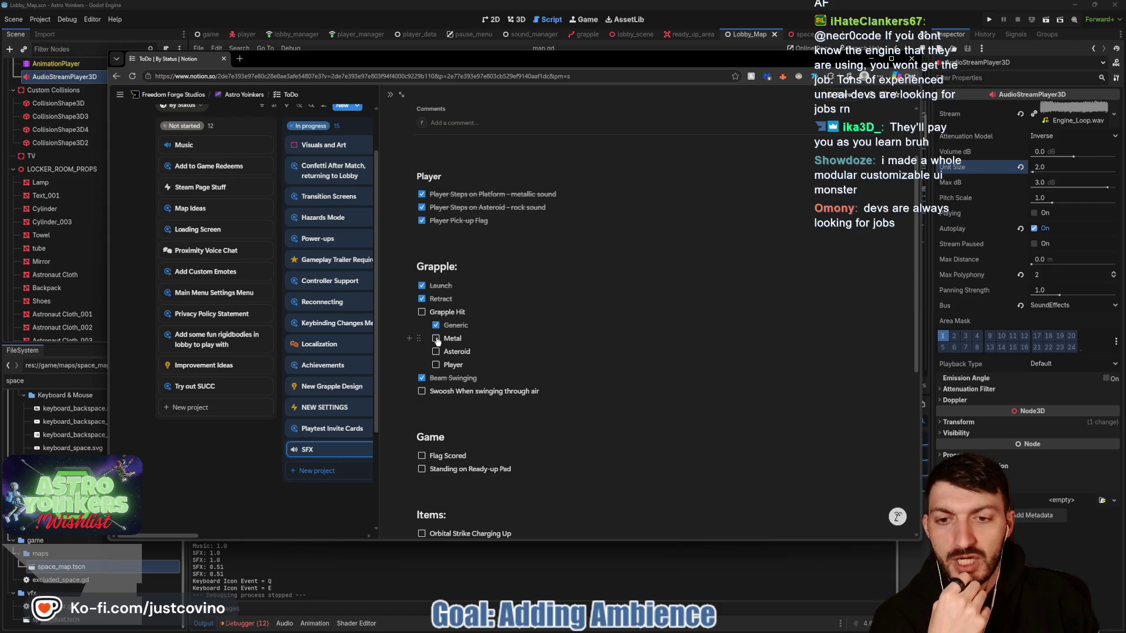
scroll(522, 375, "down", 2)
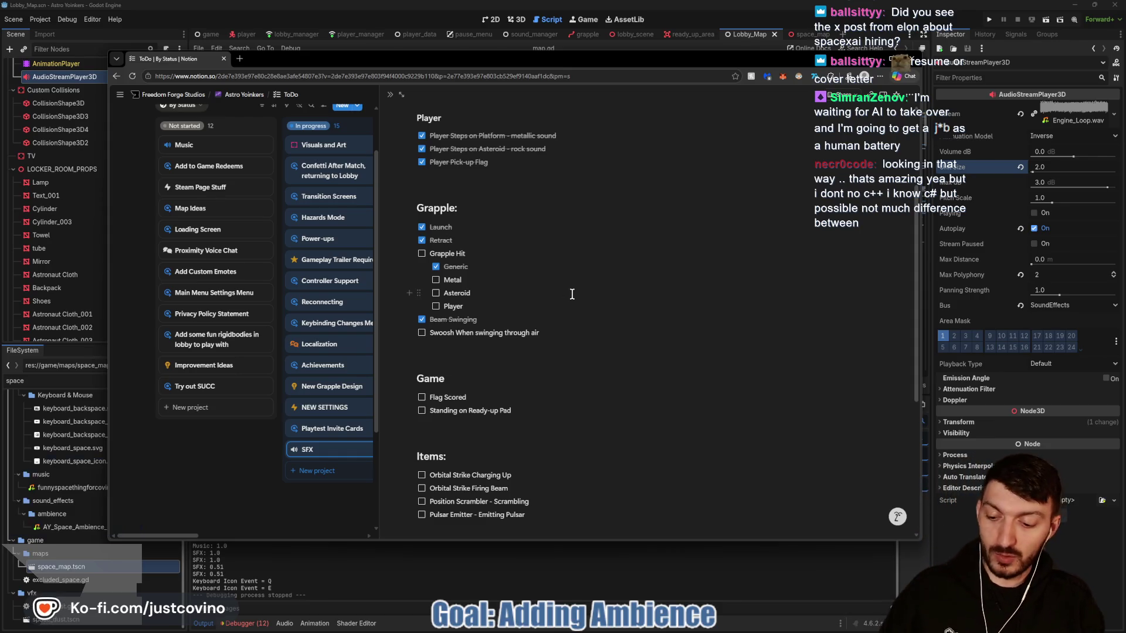
left_click_drag(599, 298, 624, 371)
mouse_move(615, 203)
left_mouse_down()
mouse_move(580, 199)
mouse_move(629, 249)
left_mouse_up()
mouse_move(661, 189)
left_mouse_down()
mouse_move(661, 226)
mouse_move(676, 205)
left_mouse_up()
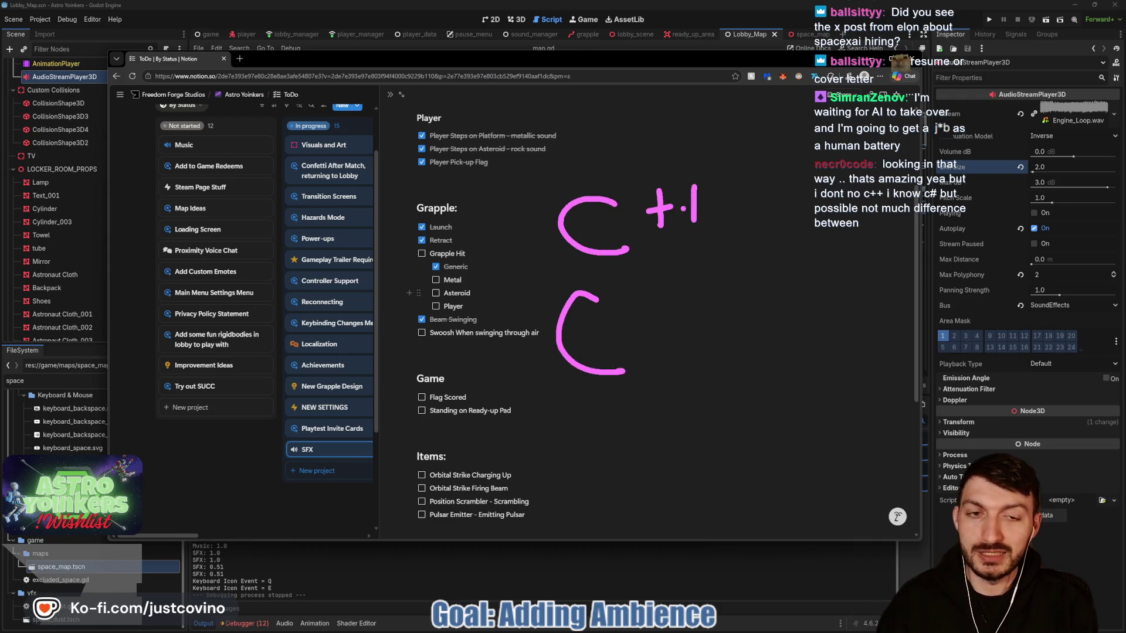
mouse_move(636, 291)
left_mouse_down()
mouse_move(640, 382)
mouse_move(655, 372)
left_mouse_up()
left_click_drag(620, 321, 679, 317)
left_click_drag(610, 343, 678, 345)
left_click_drag(584, 426, 618, 472)
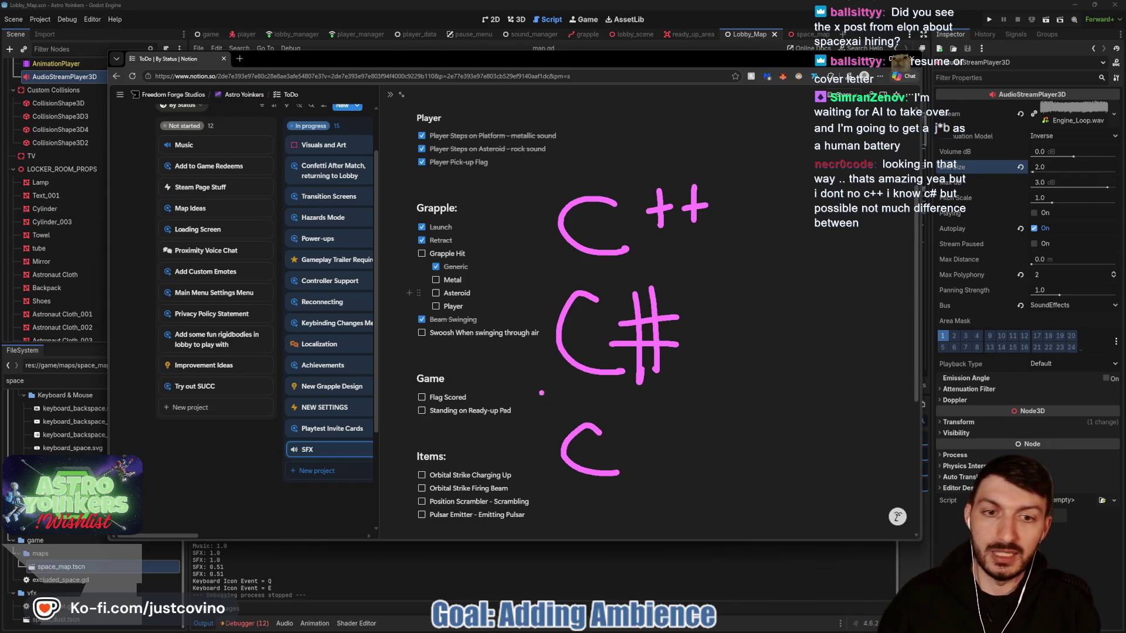
key("Escape")
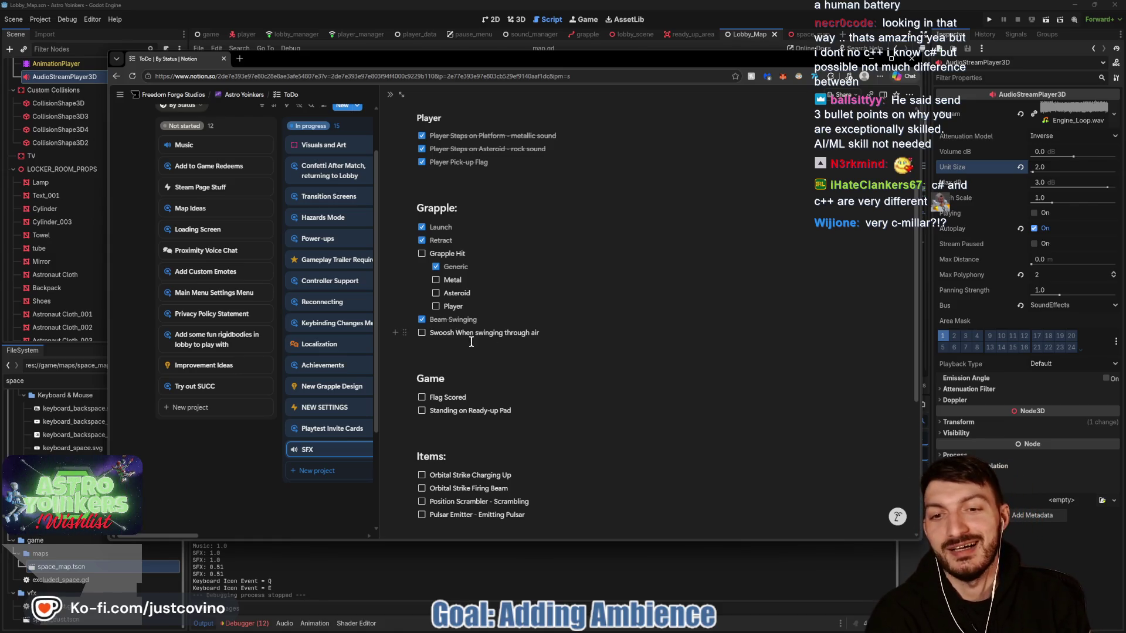
- Check off 'Swoosh When swinging through air' and 'Standing on Ready-up Pad'
left_click(421, 332)
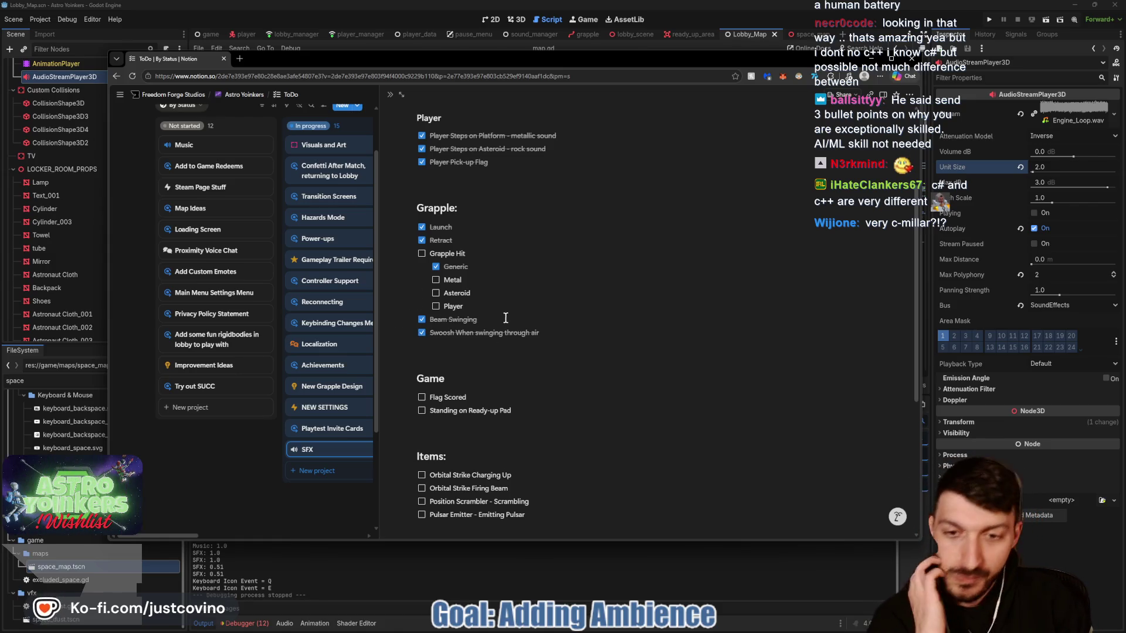
scroll(507, 314, "down", 1)
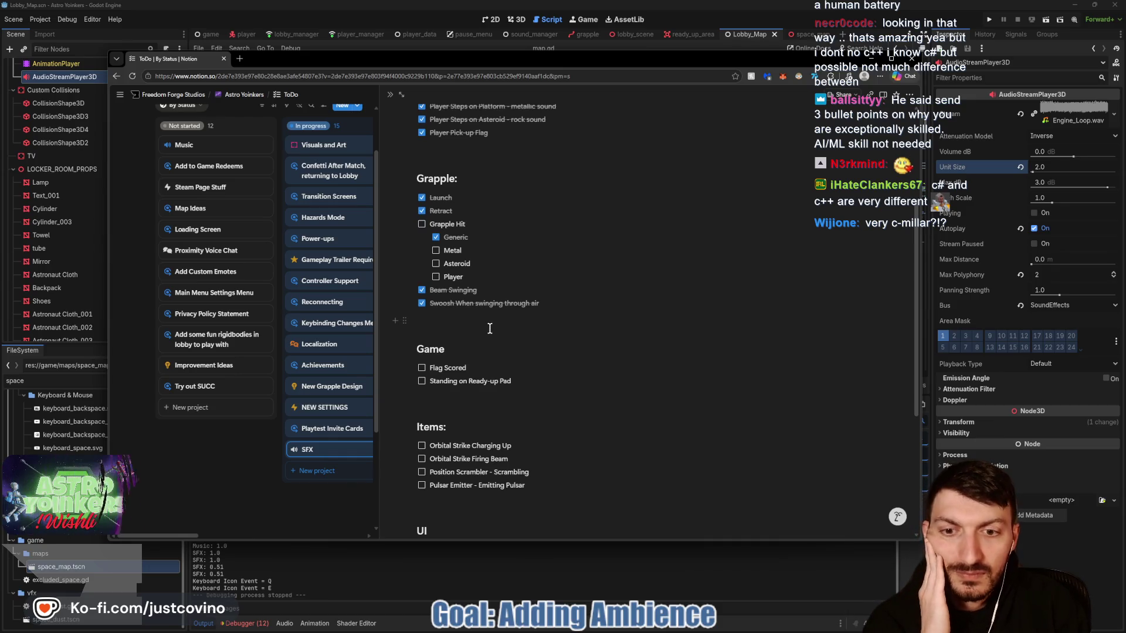
left_click(422, 381)
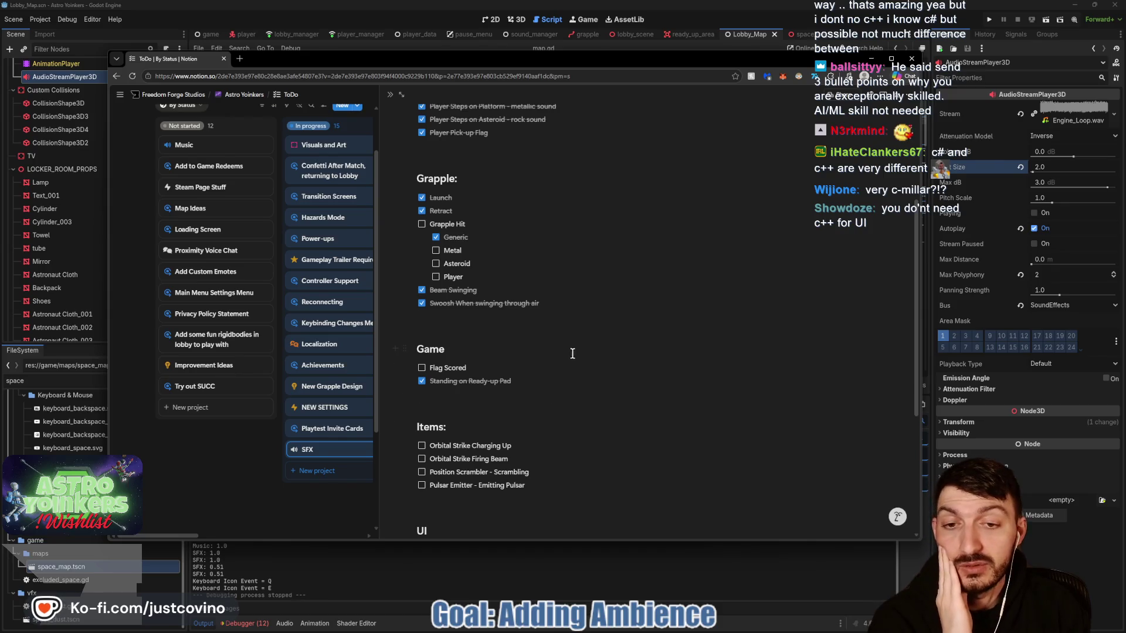
- Sketch rectangle and curve annotations over the checklist, then clear them all
left_click_drag(525, 165, 643, 411)
left_click_drag(646, 278, 807, 295)
mouse_move(786, 181)
left_mouse_down()
mouse_move(895, 415)
mouse_move(944, 422)
left_mouse_up()
key("ctrl+z")
key("ctrl+z")
left_click_drag(646, 286, 747, 270)
mouse_move(750, 174)
left_mouse_down()
mouse_move(854, 402)
mouse_move(897, 414)
left_mouse_up()
key("Escape")
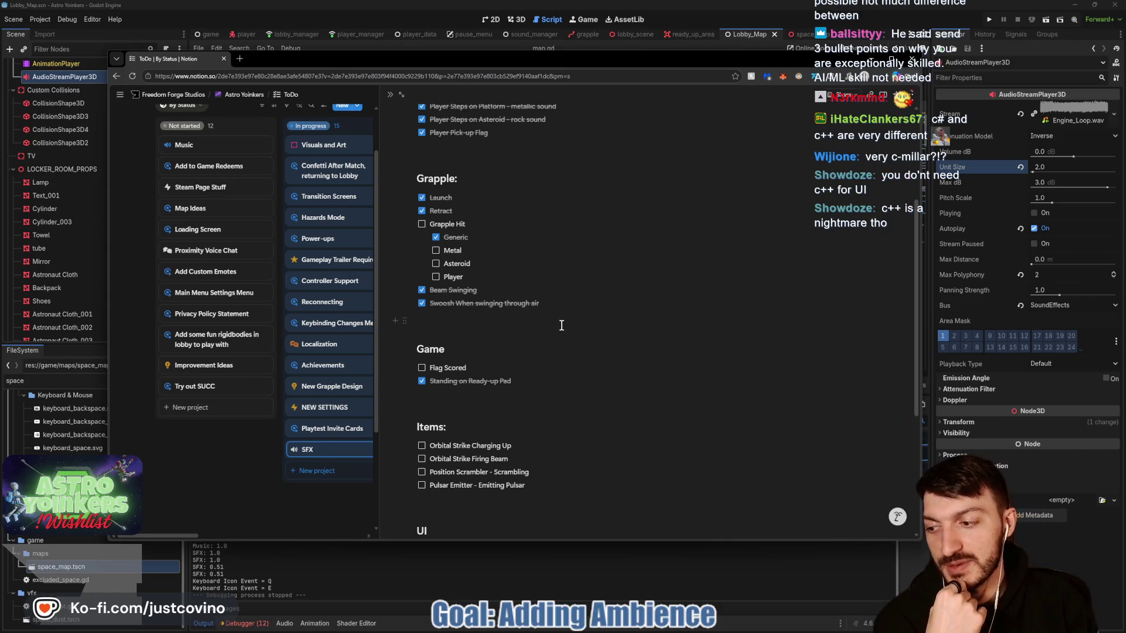
- Check off 'Orbital Strike Firing Beam' and 'Tab Pressed', then scroll back through the list
scroll(555, 318, "down", 2)
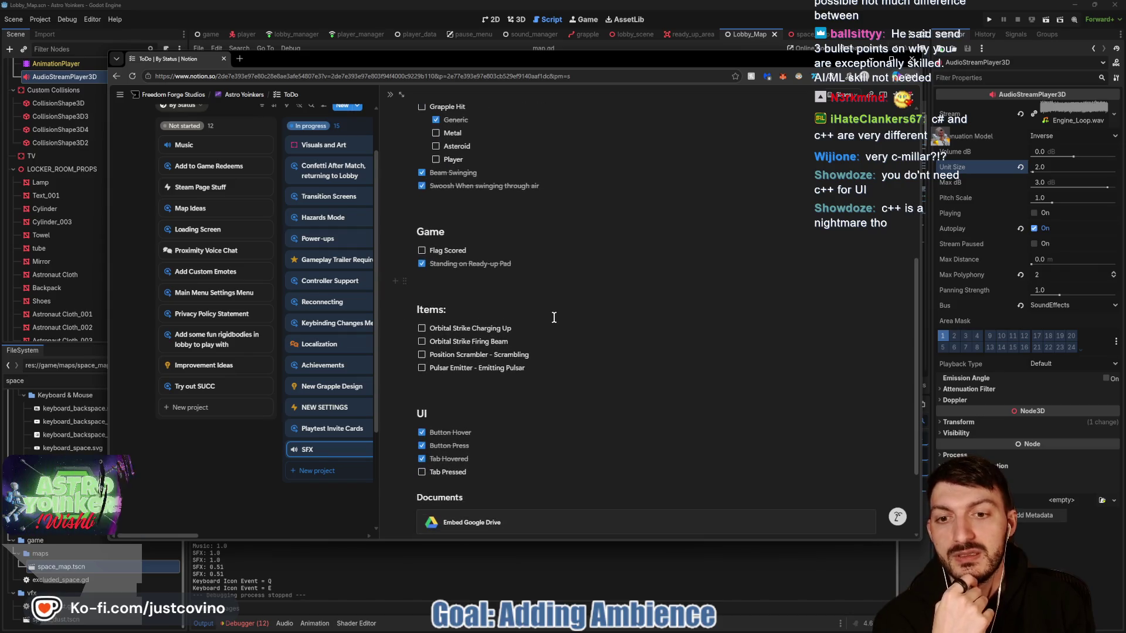
left_click(422, 343)
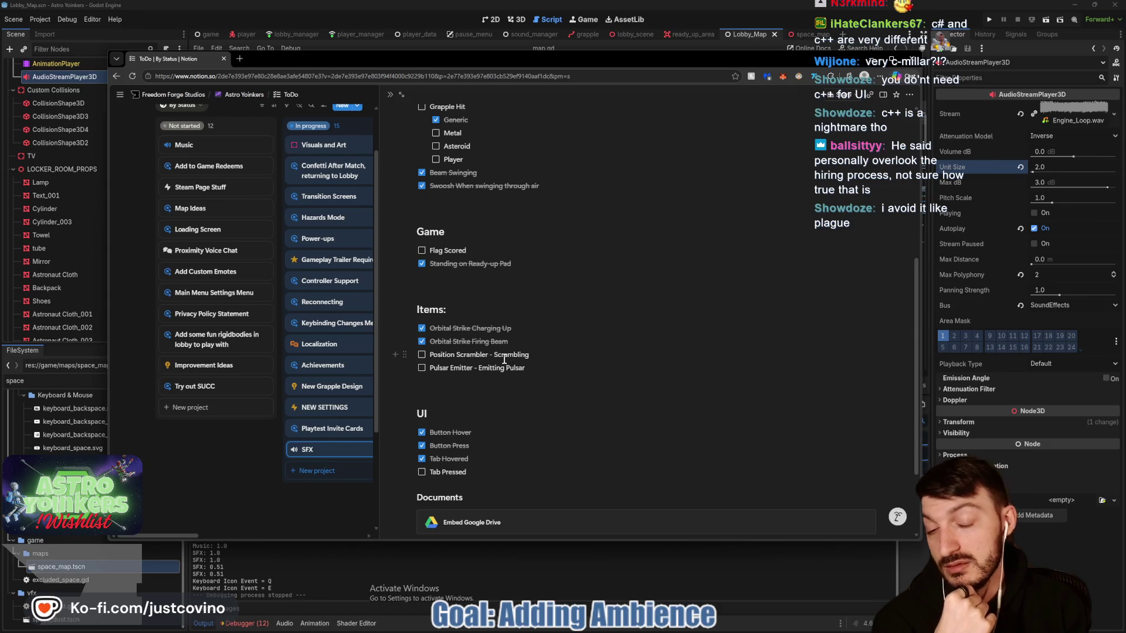
scroll(481, 352, "down", 1)
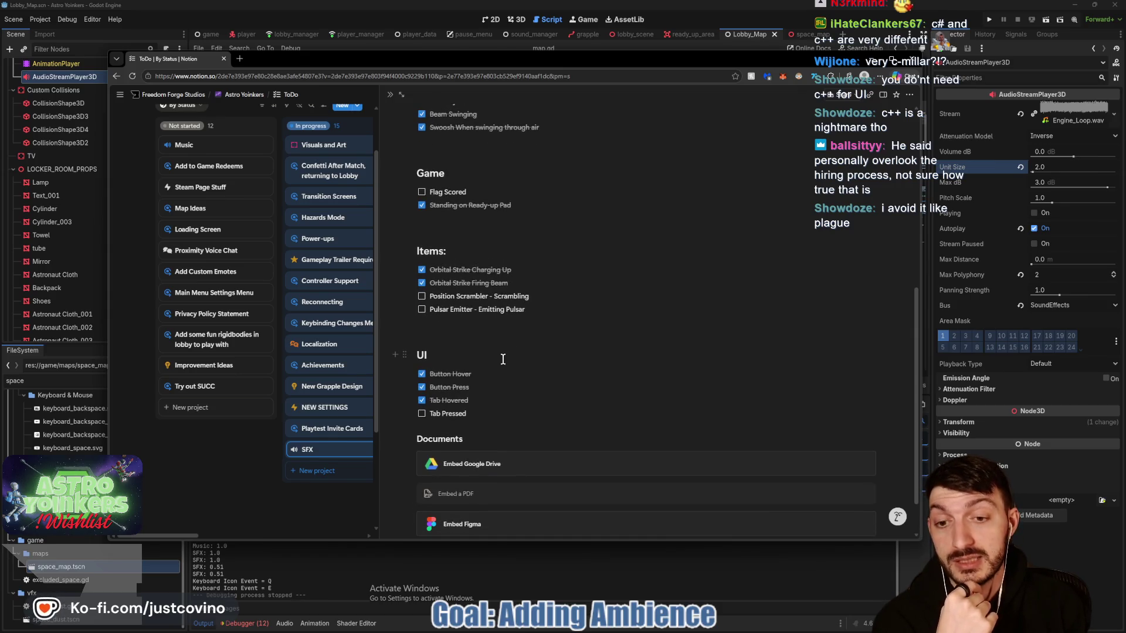
left_click(421, 413)
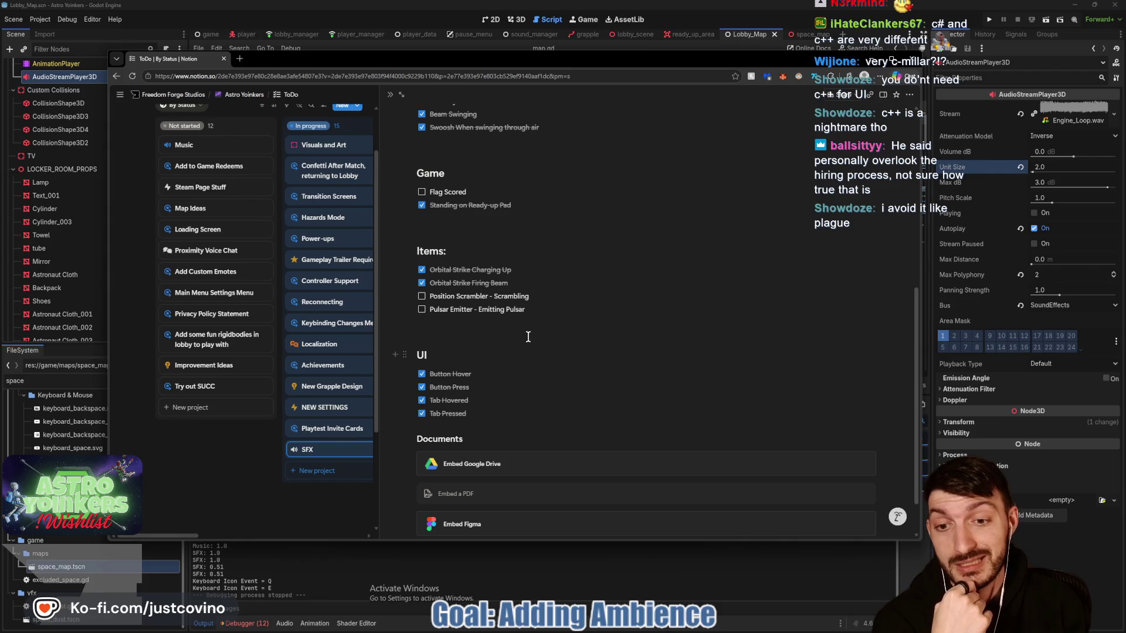
scroll(519, 332, "up", 3)
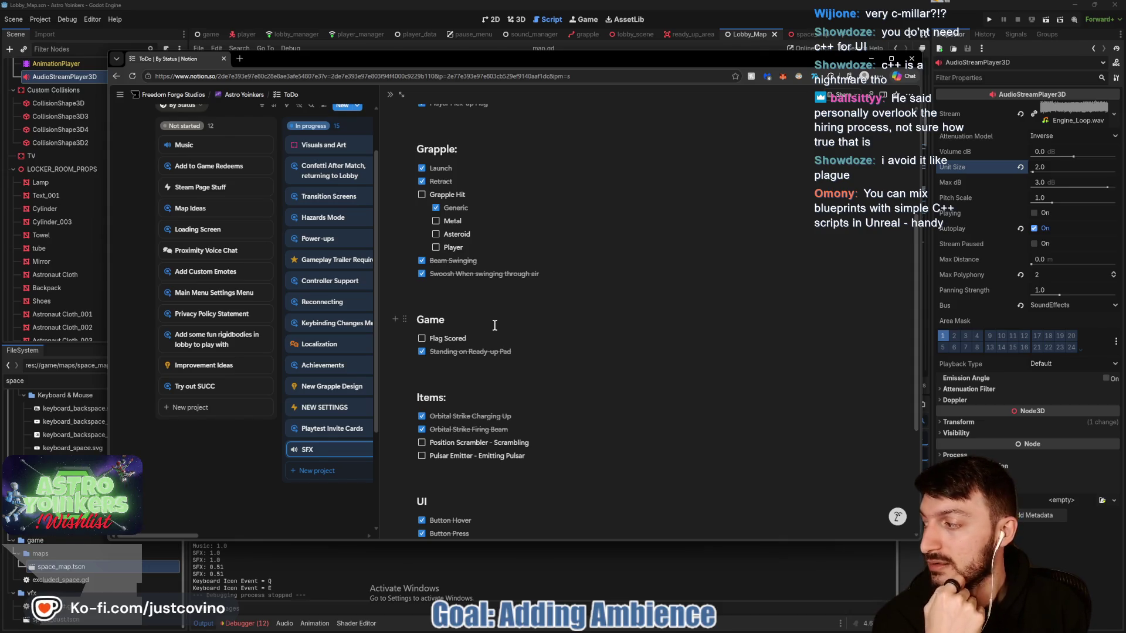
scroll(490, 322, "up", 2)
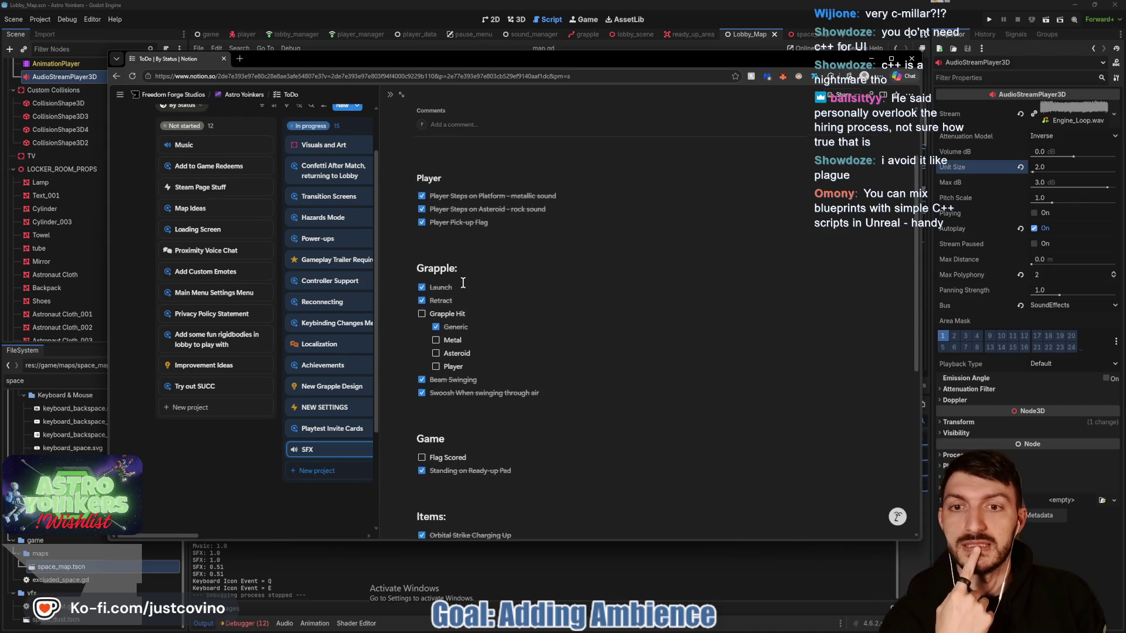
scroll(463, 283, "up", 2)
scroll(463, 283, "down", 3)
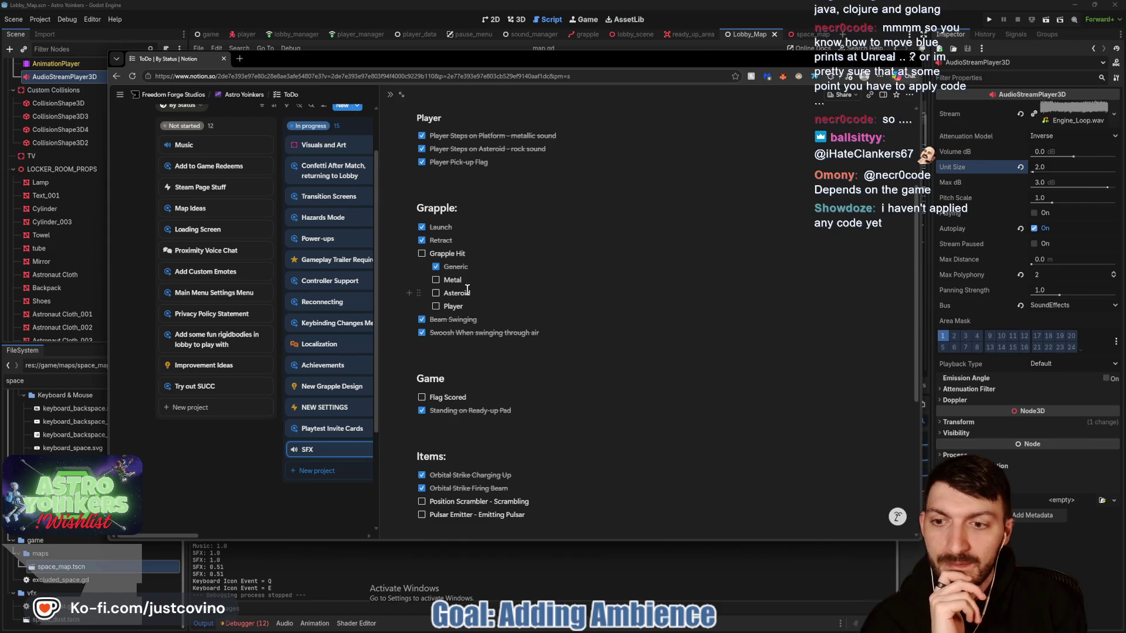
- Click through empty blocks around the Game, Player and Swoosh items, then open the Twitch chat popup
scroll(519, 355, "down", 1)
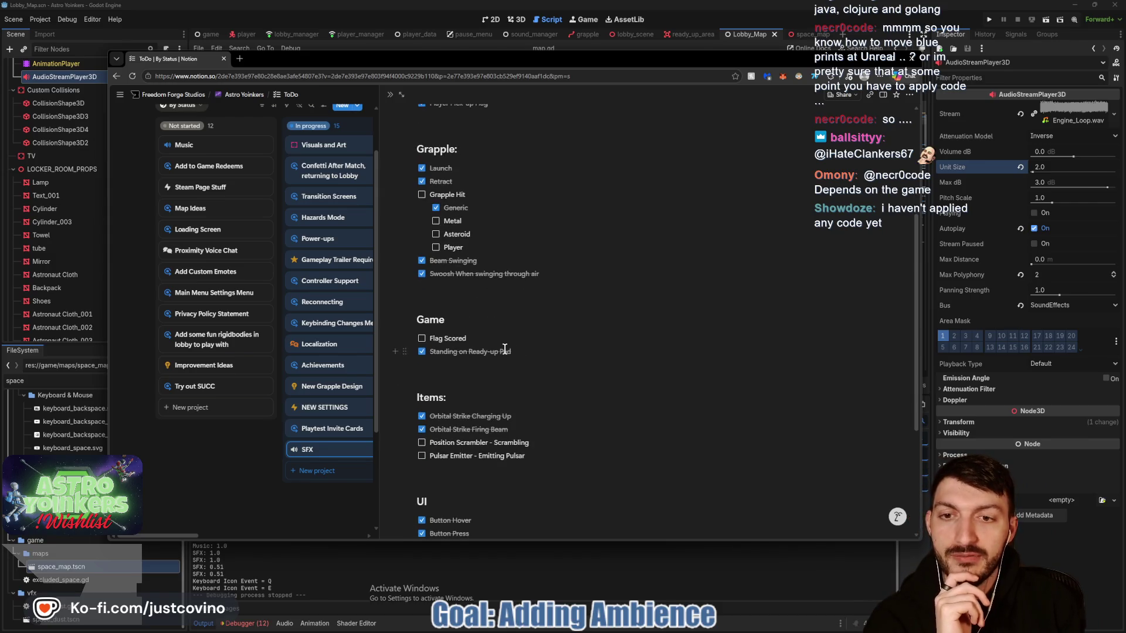
left_click(455, 368)
left_click(463, 308)
scroll(449, 293, "up", 3)
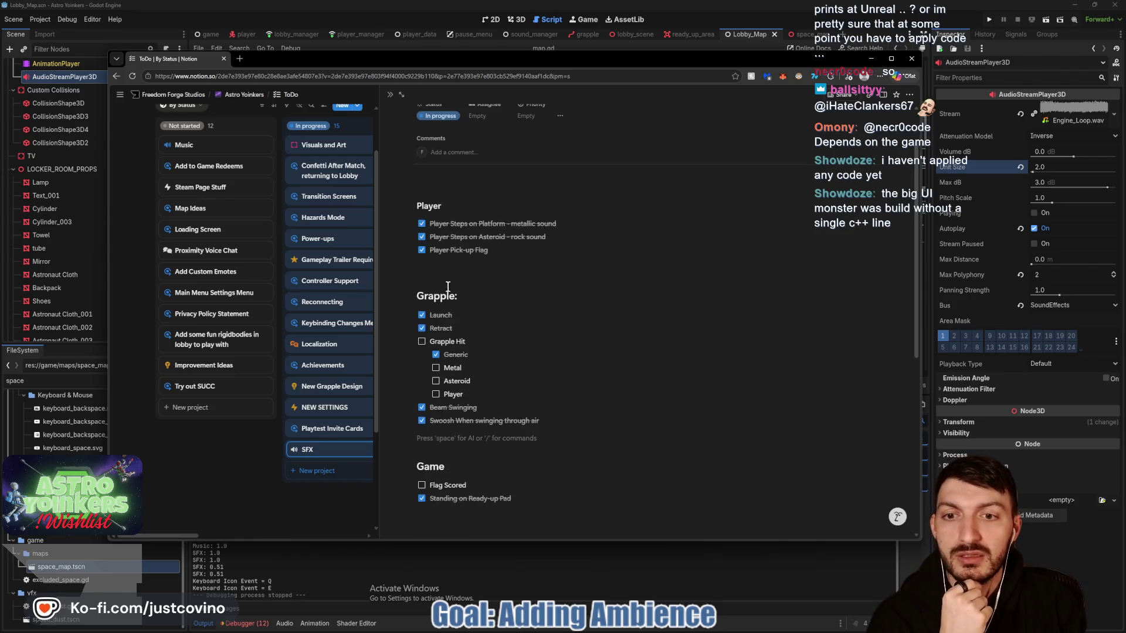
left_click(433, 268)
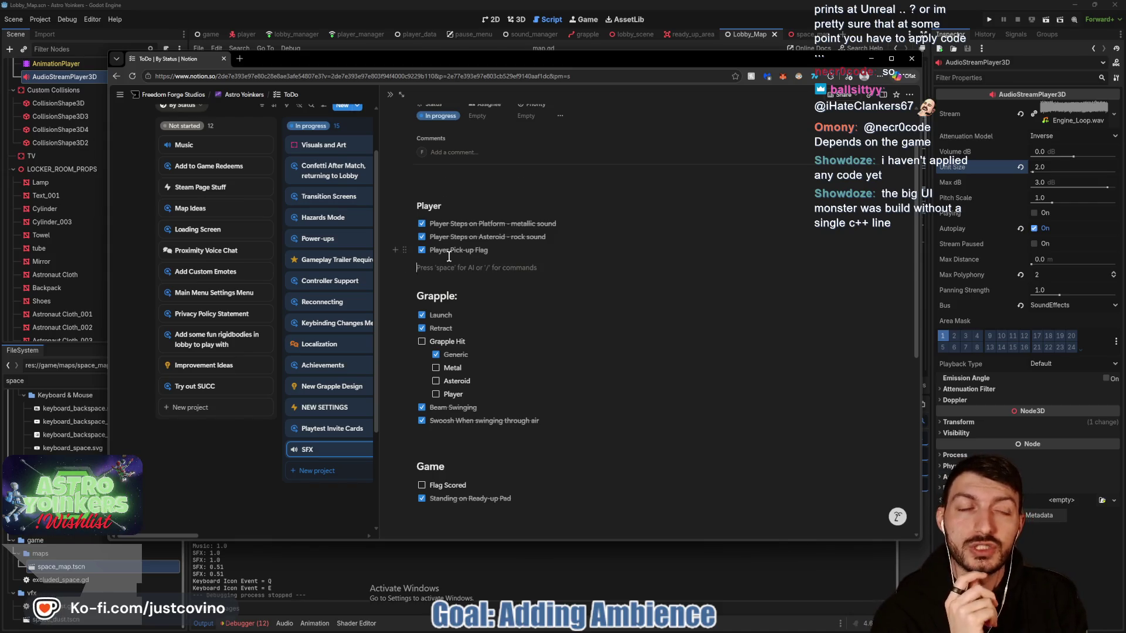
scroll(447, 276, "down", 3)
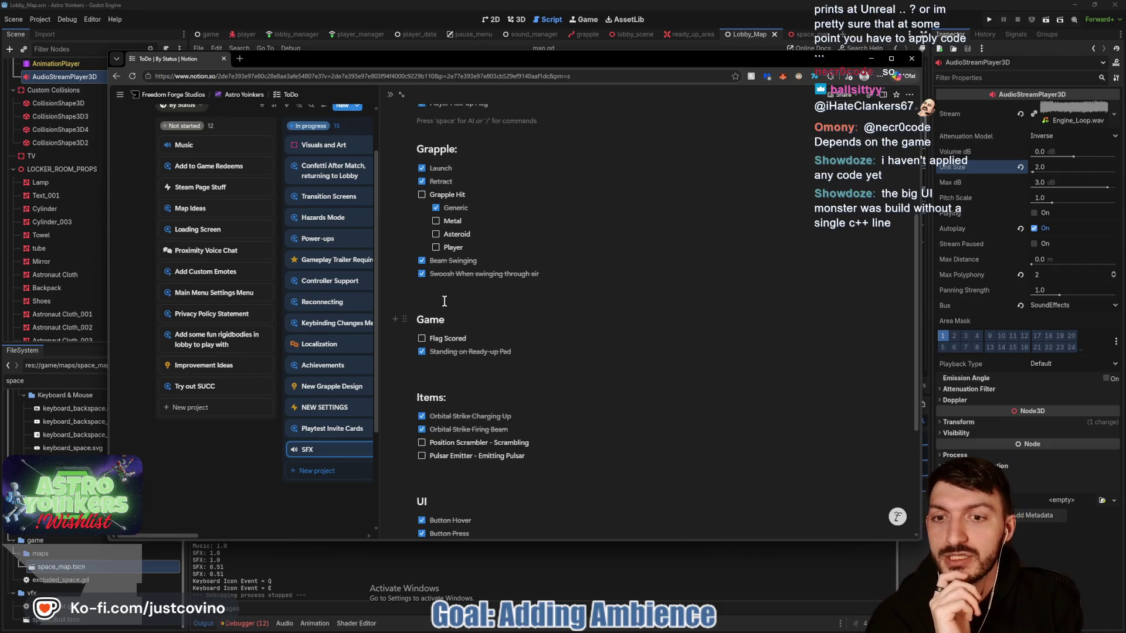
left_click(444, 292)
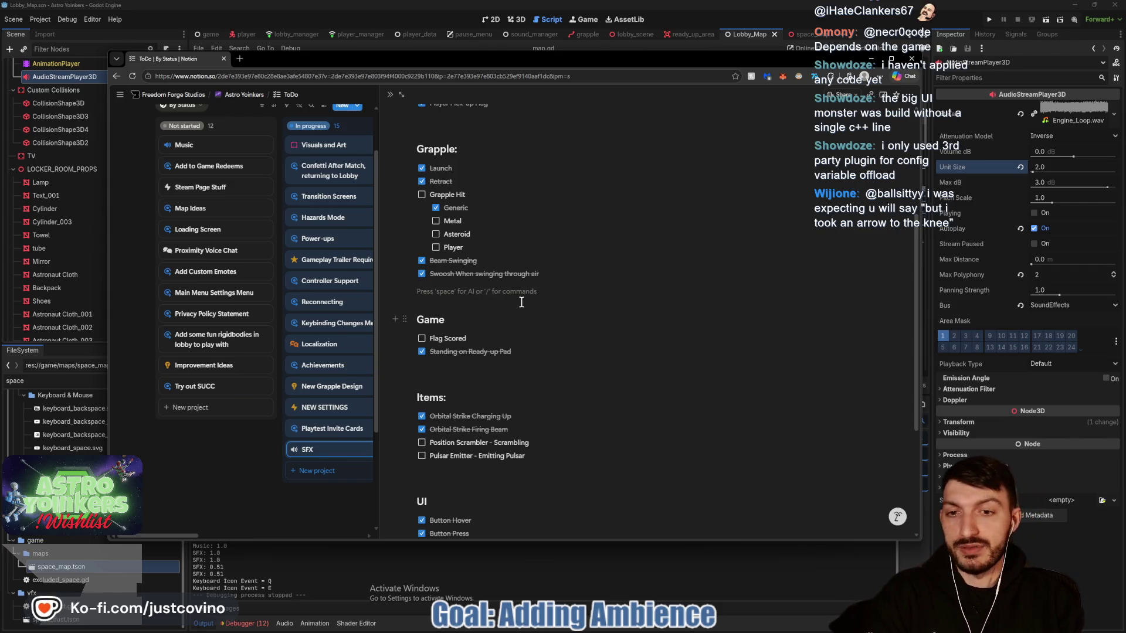
scroll(521, 302, "down", 3)
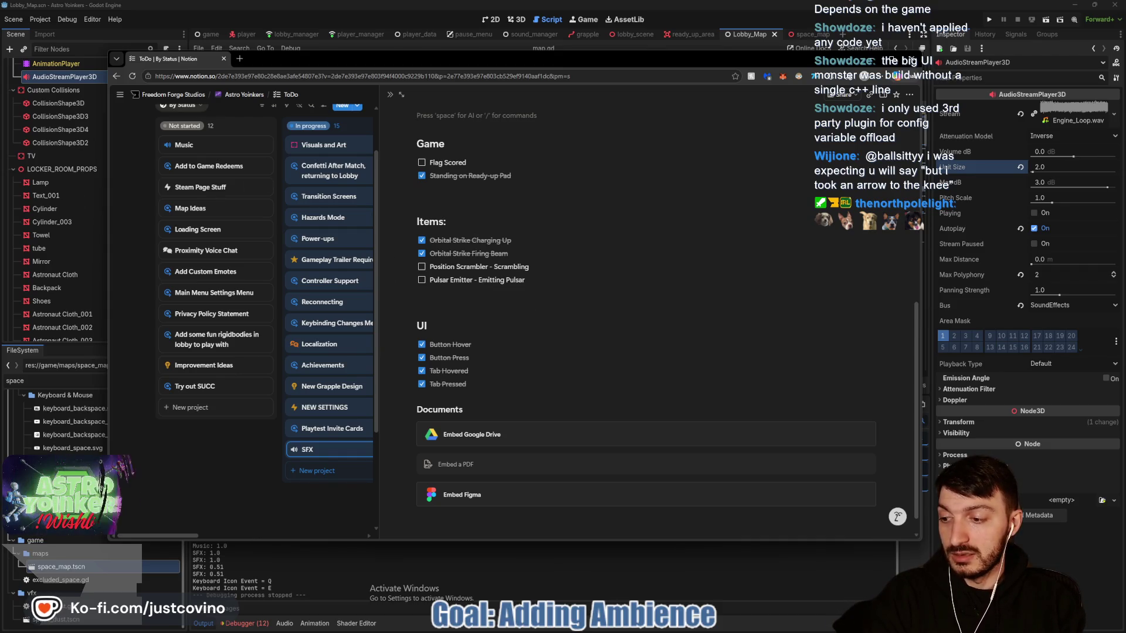
left_click(906, 75)
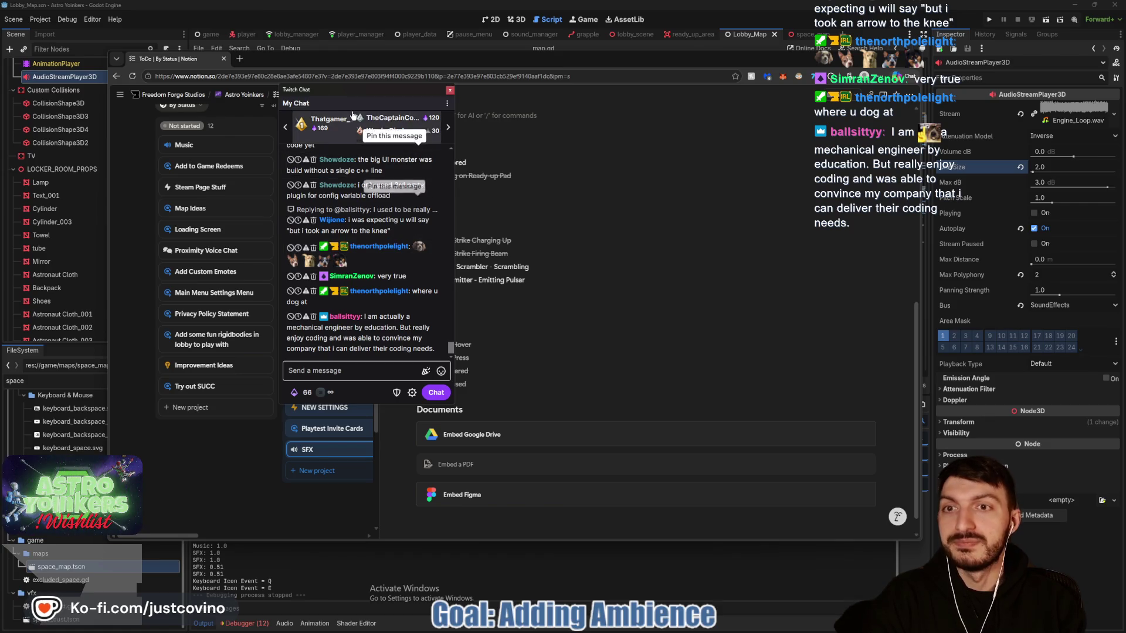
- Close the Twitch chat popup and return to Godot's map.gd script editor
left_click(450, 90)
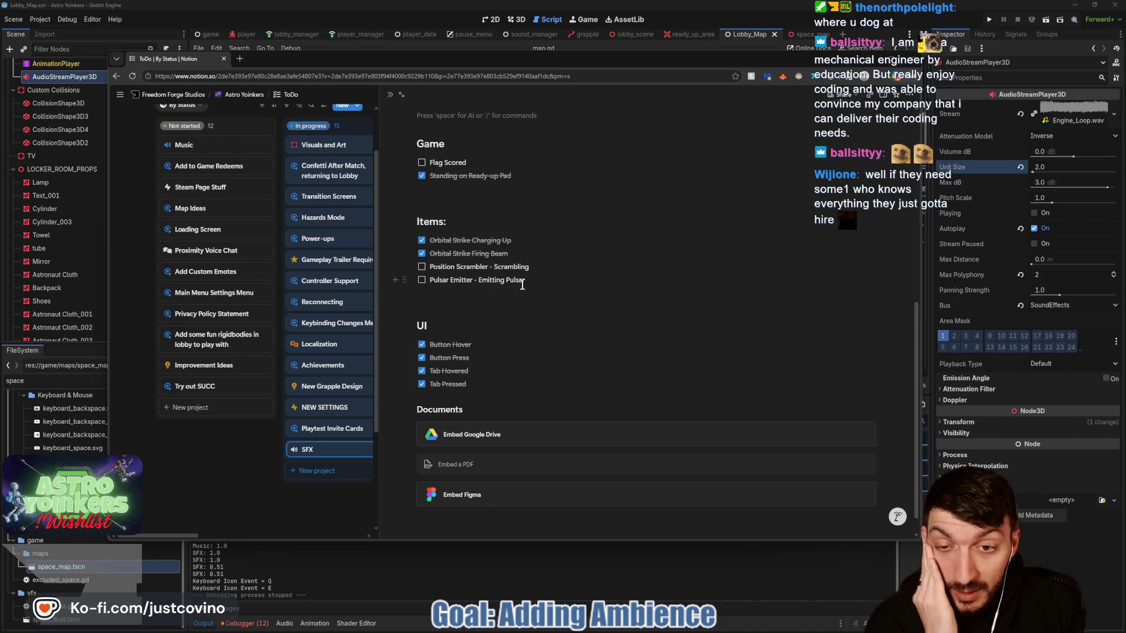
scroll(522, 284, "up", 3)
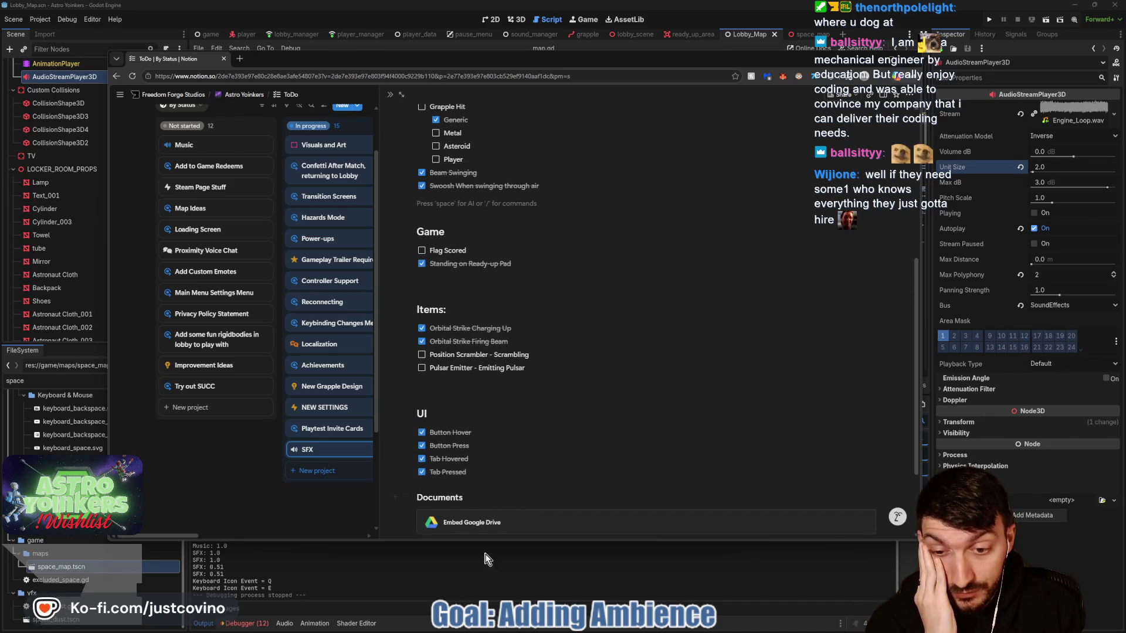
left_click(485, 538)
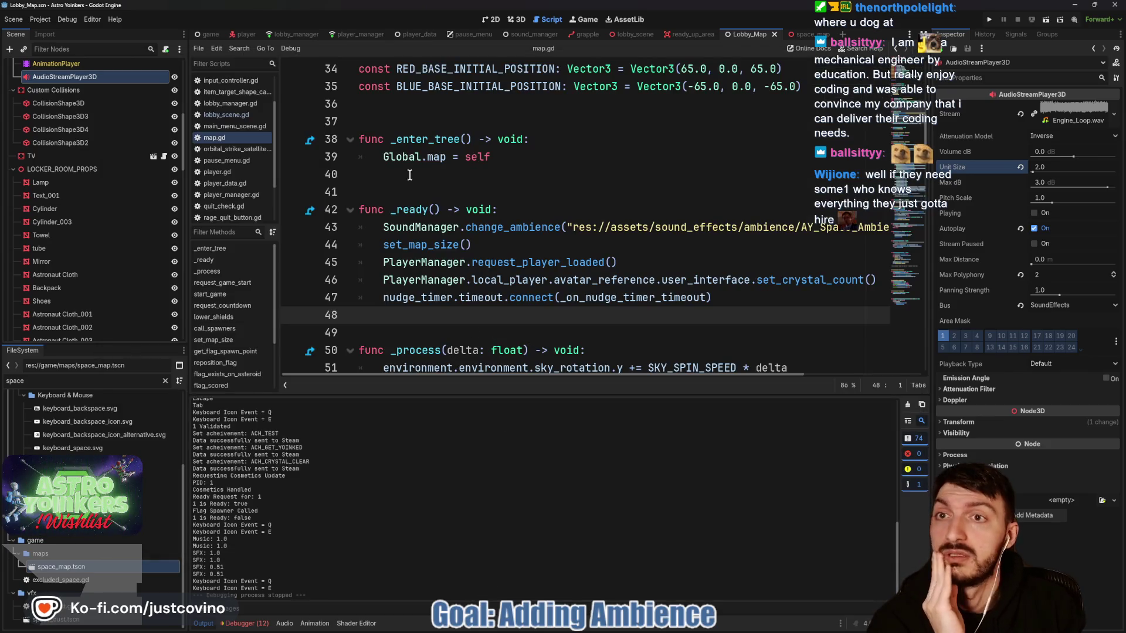
- Close the Lobby_Map scene tab and bring the space_map scene with its SpaceMap tree into view
left_click(775, 34)
left_click(753, 35)
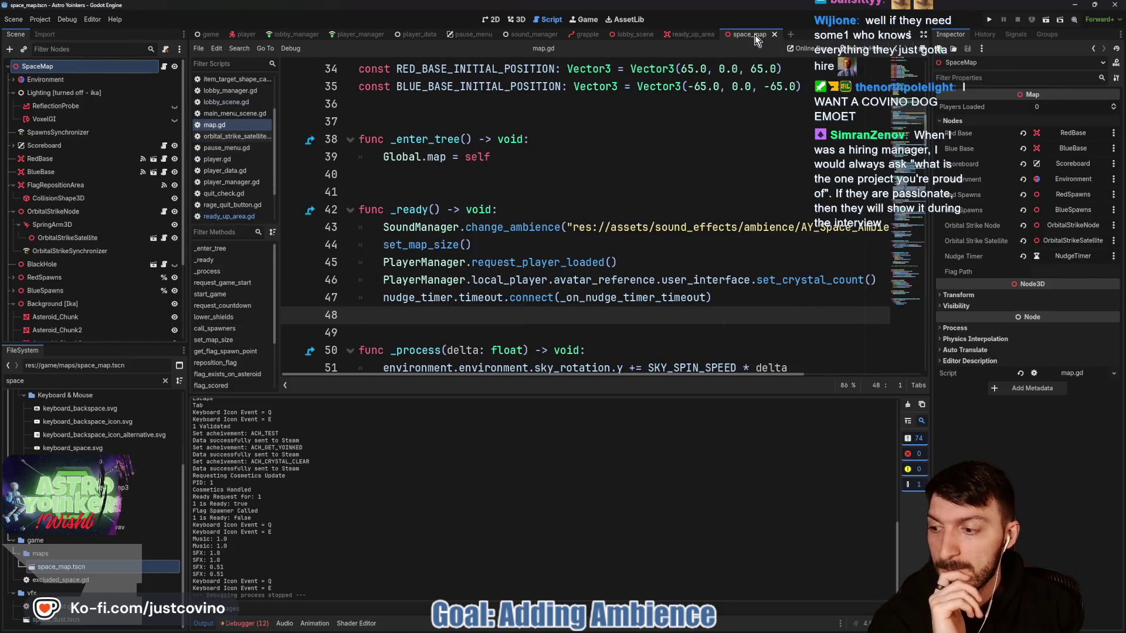
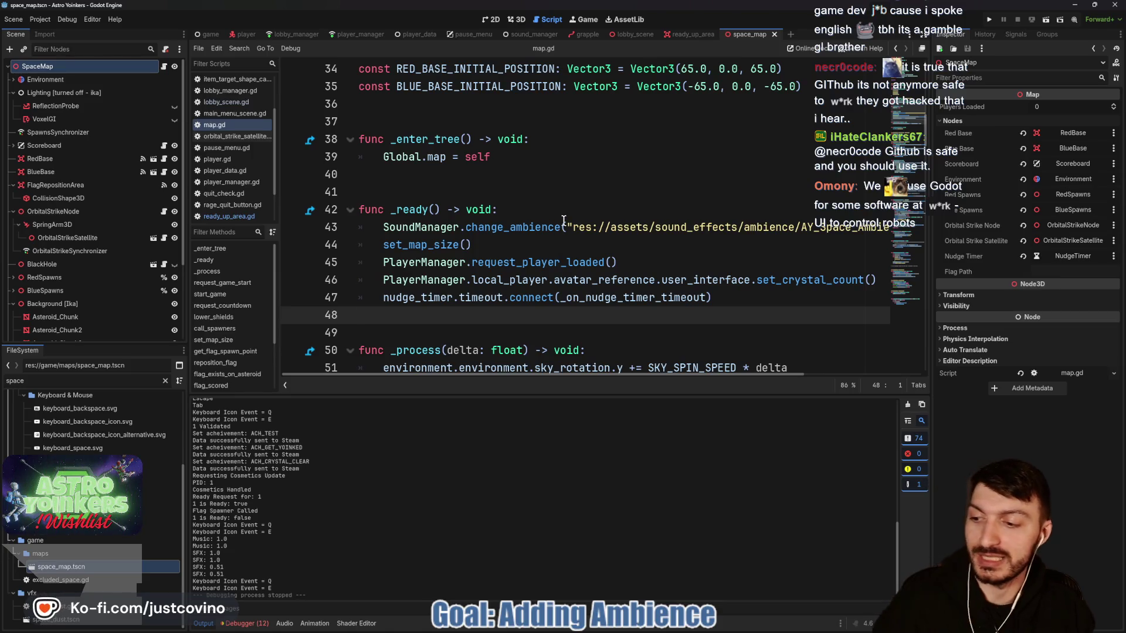
- Save map.gd with the cursor at the end of line 42
left_click(539, 209)
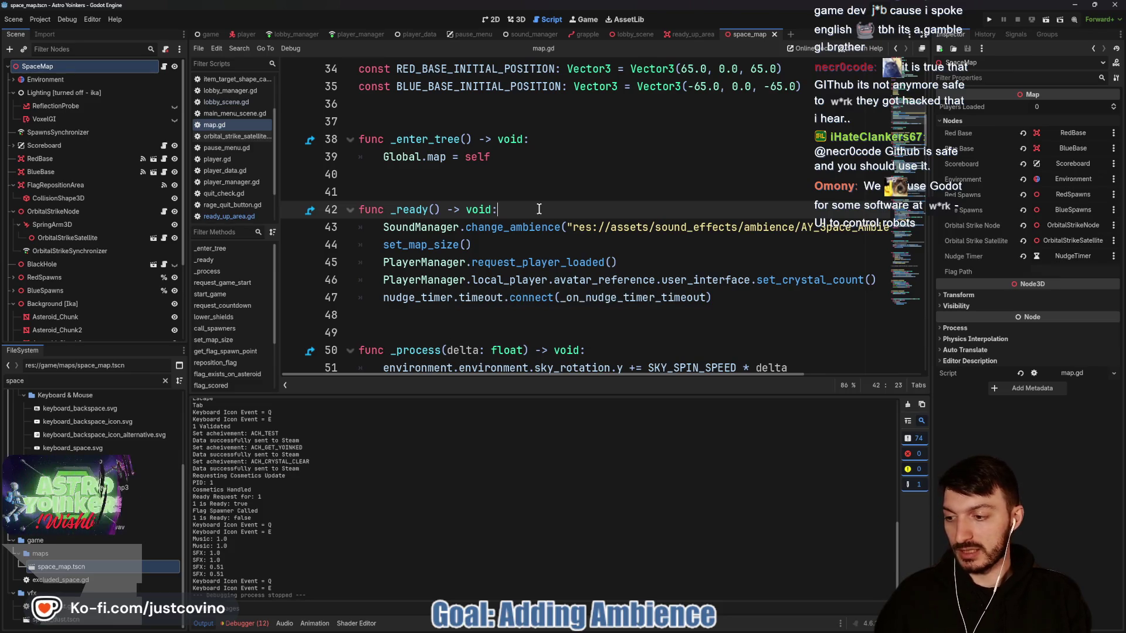
key("ctrl+s")
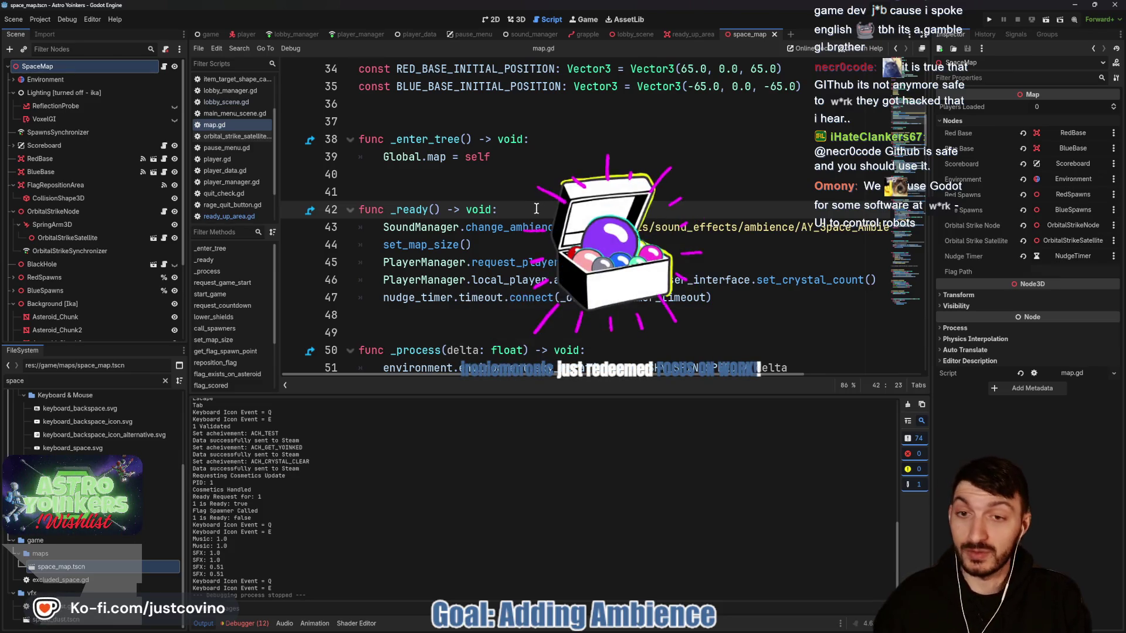
scroll(539, 209, "down", 1)
- Clear the debugger's error list, collapse the bottom panel, and open the flag_base scene
left_click(230, 624)
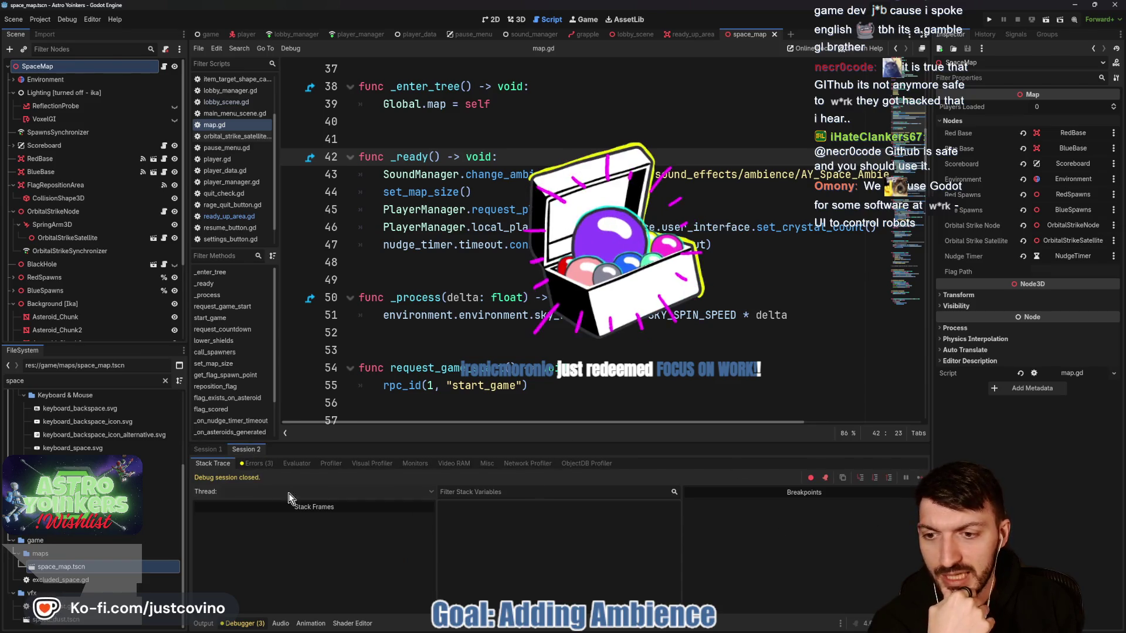
left_click(257, 463)
left_click(916, 478)
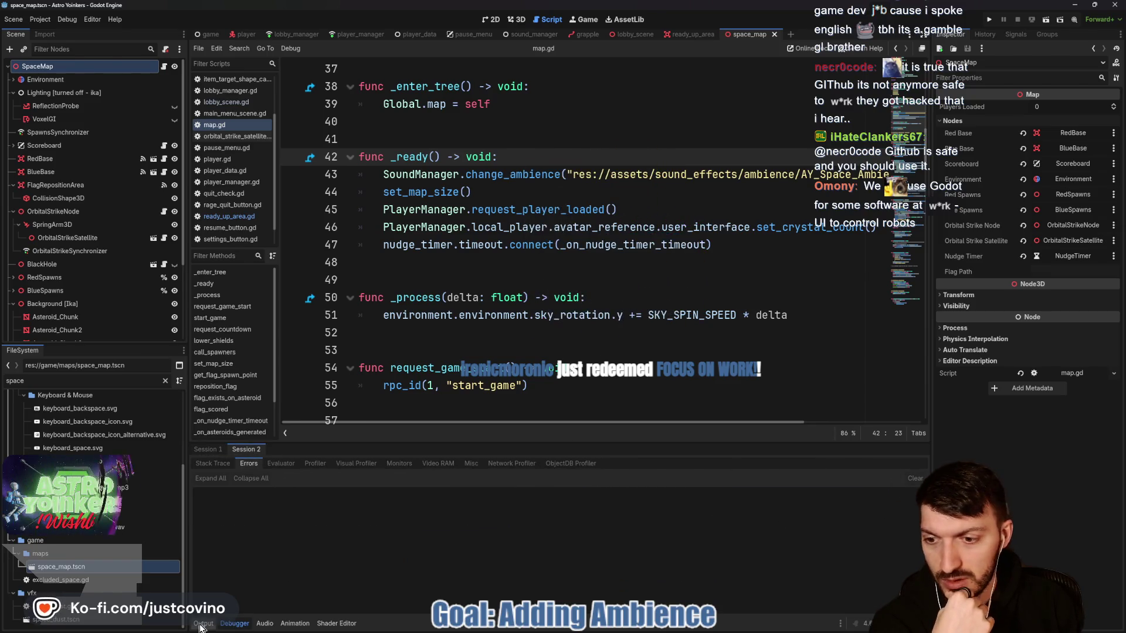
key("ctrl+j")
scroll(555, 364, "up", 3)
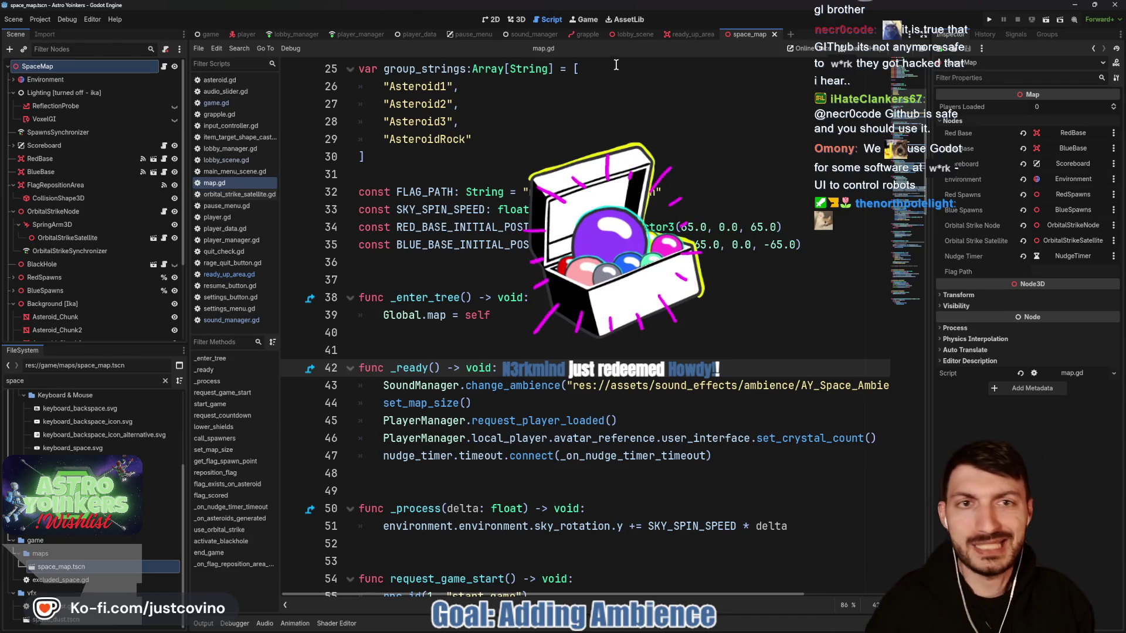
left_click(155, 159)
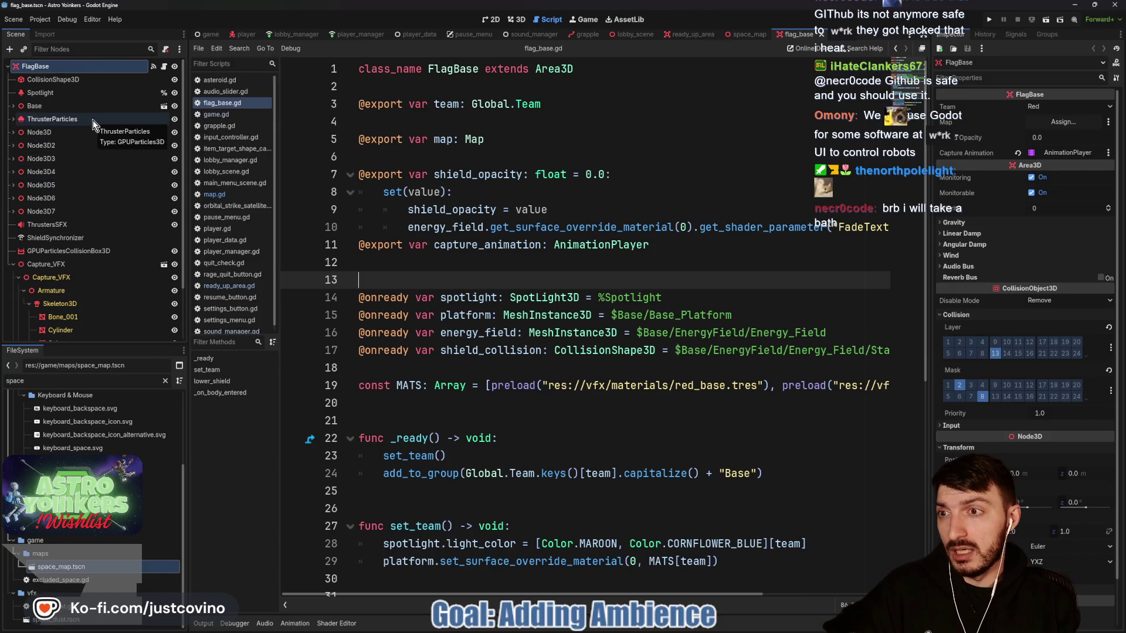
- Scroll the FlagBase node tree, place the cursor on empty line 12 of flag_base.gd, then switch to the asset library
scroll(73, 194, "down", 2)
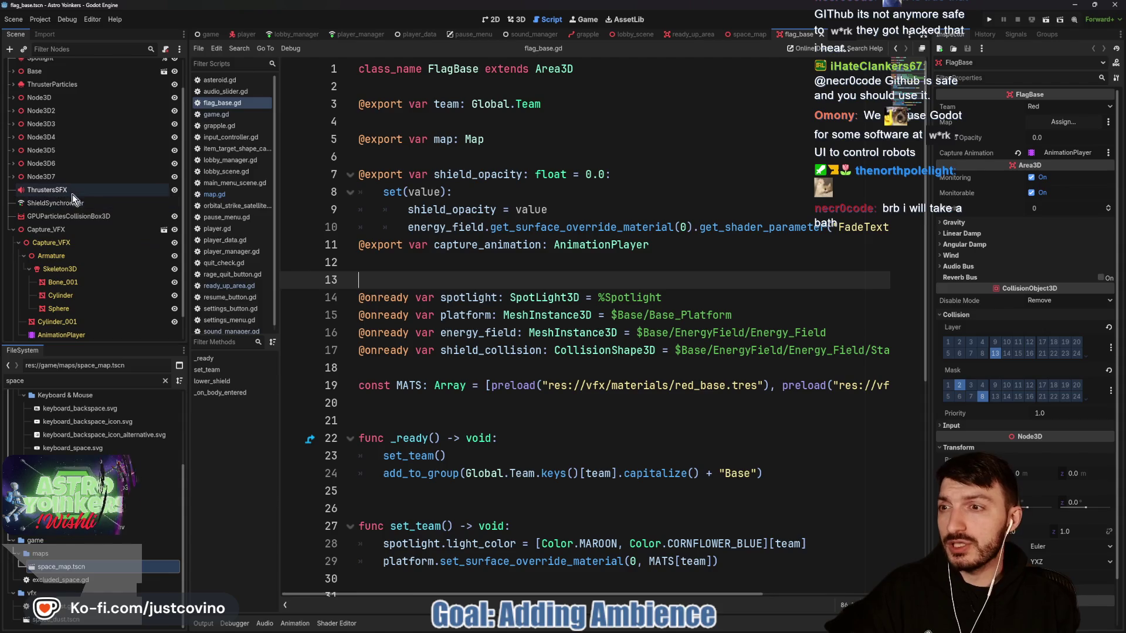
scroll(82, 217, "down", 2)
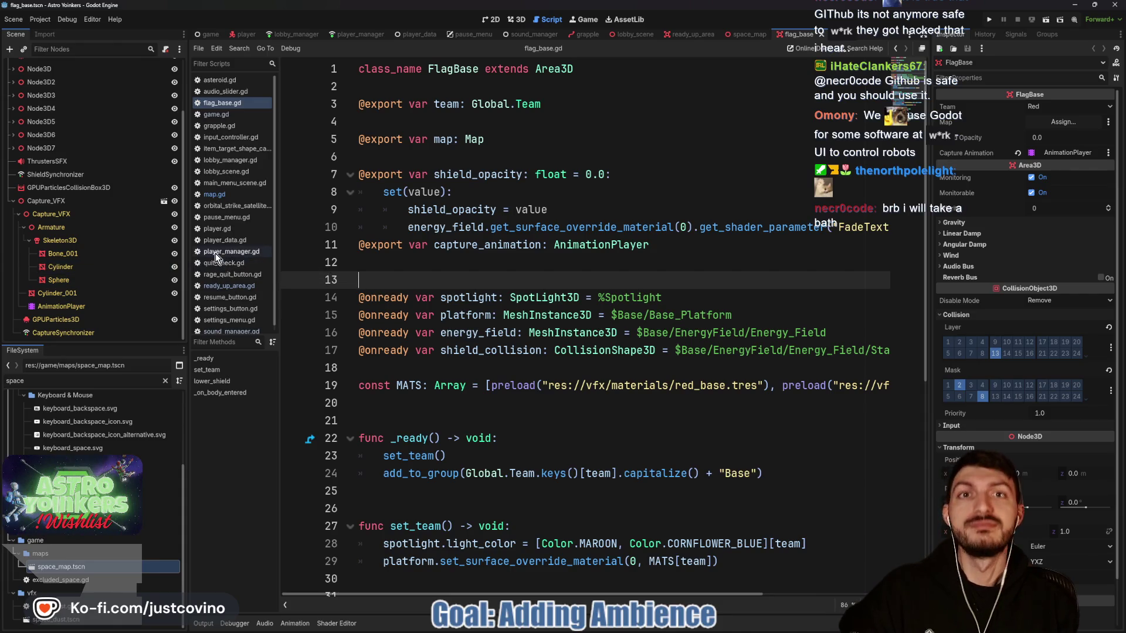
left_click(459, 264)
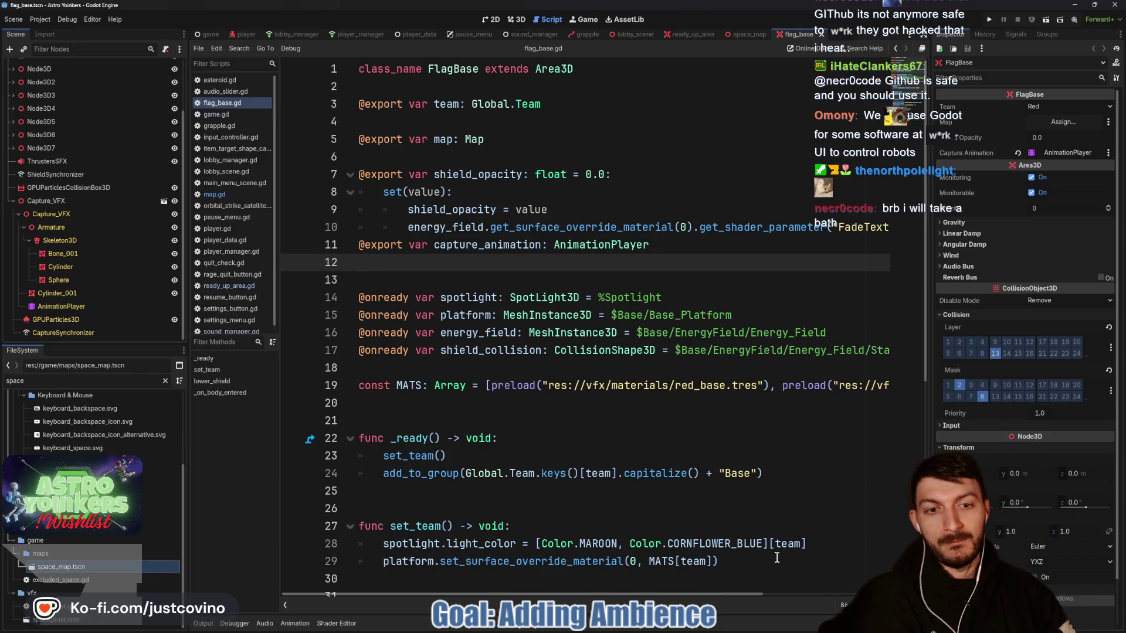
key("alt+Tab")
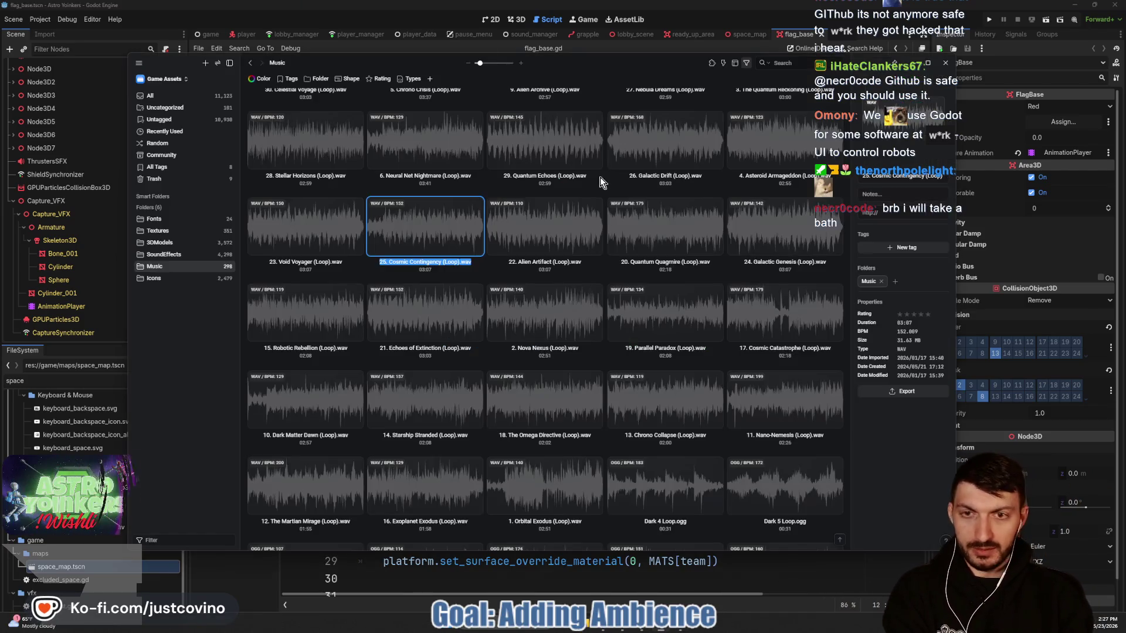
left_click(164, 255)
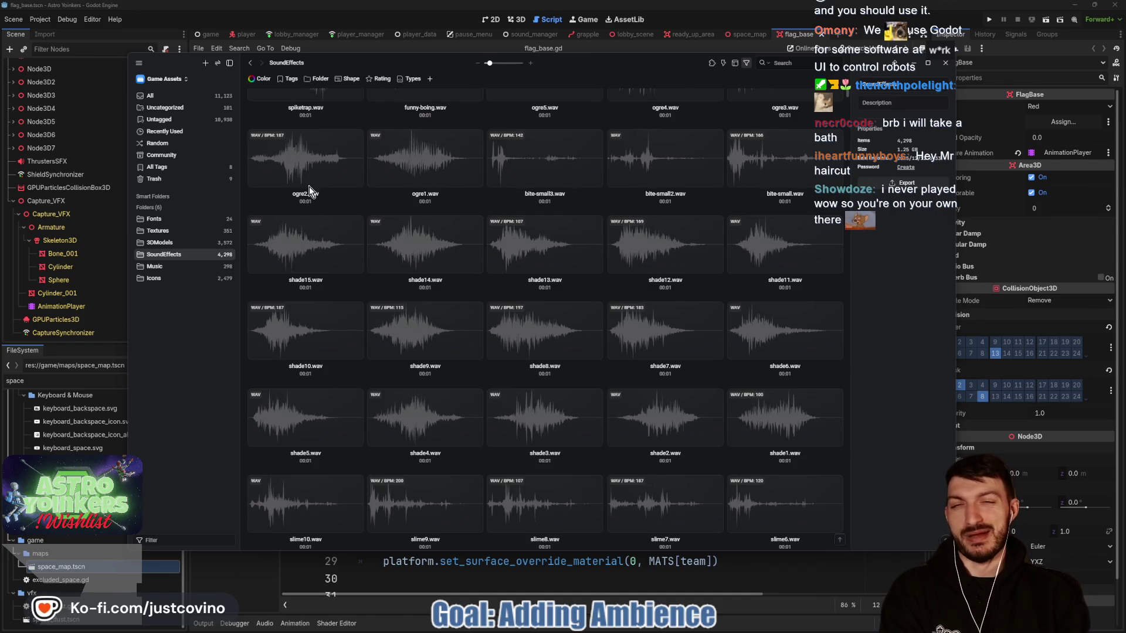
mouse_move(315, 257)
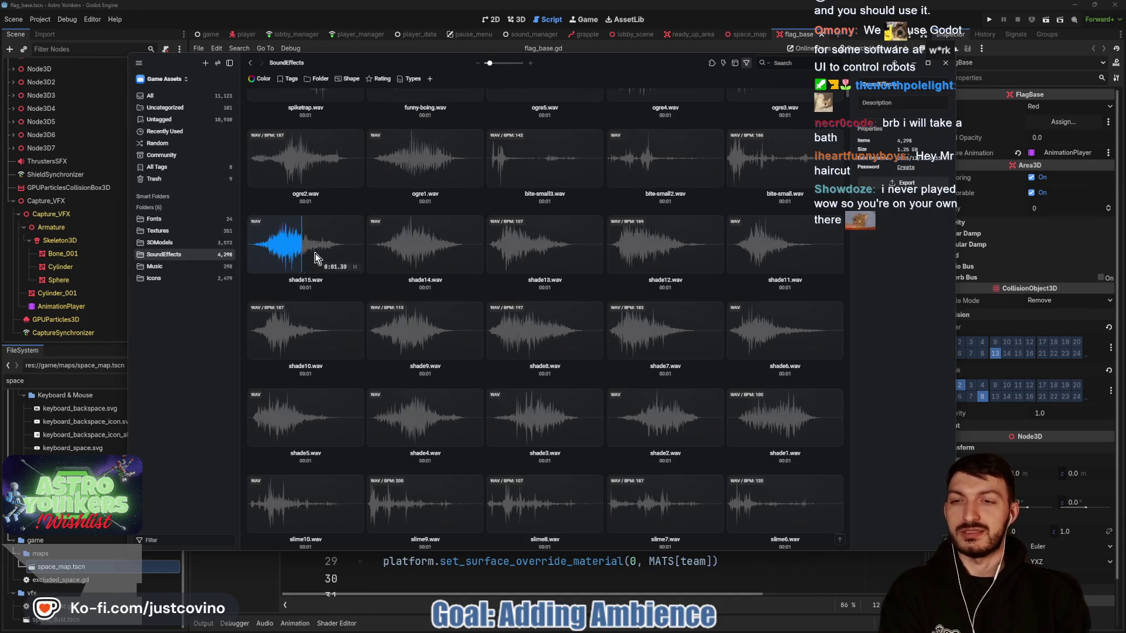
scroll(316, 258, "down", 3)
mouse_move(389, 261)
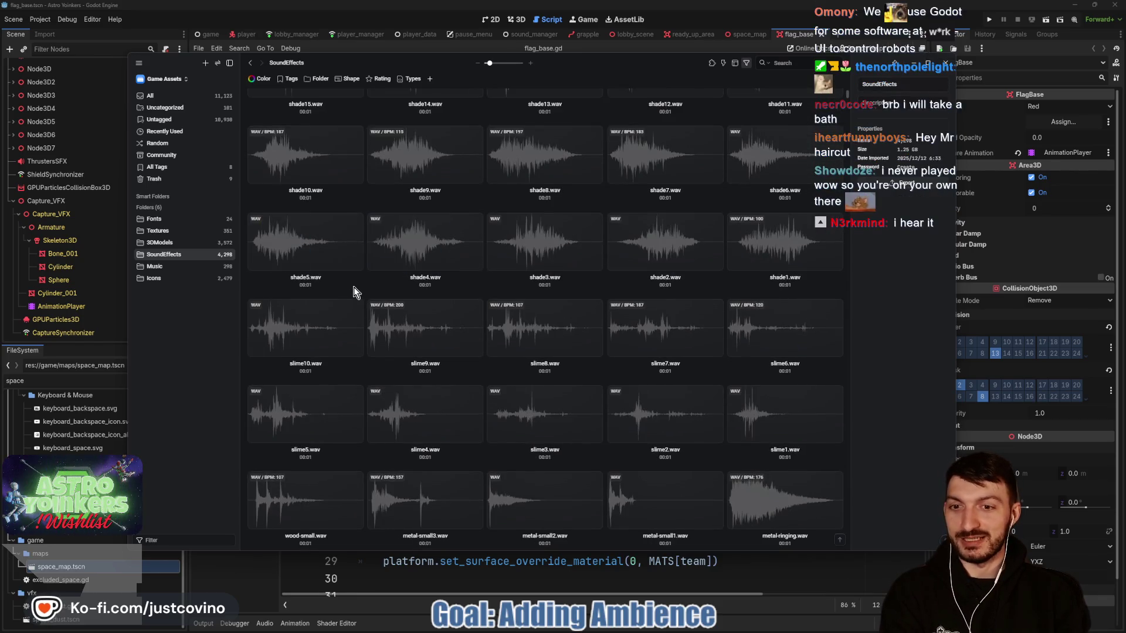
scroll(353, 287, "down", 2)
mouse_move(409, 242)
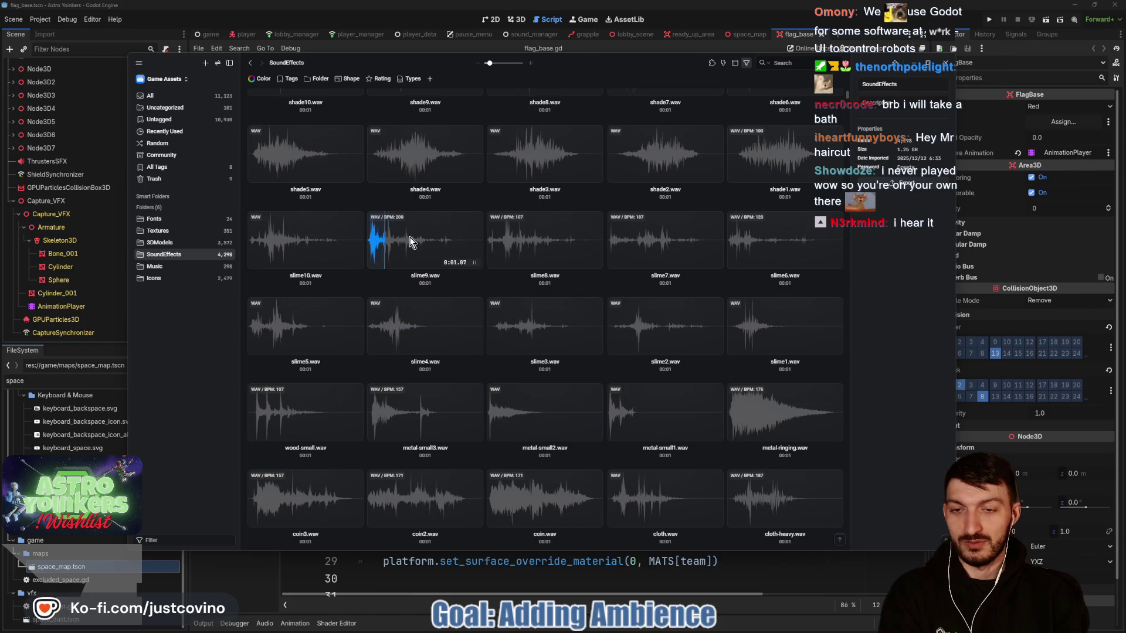
scroll(708, 297, "down", 3)
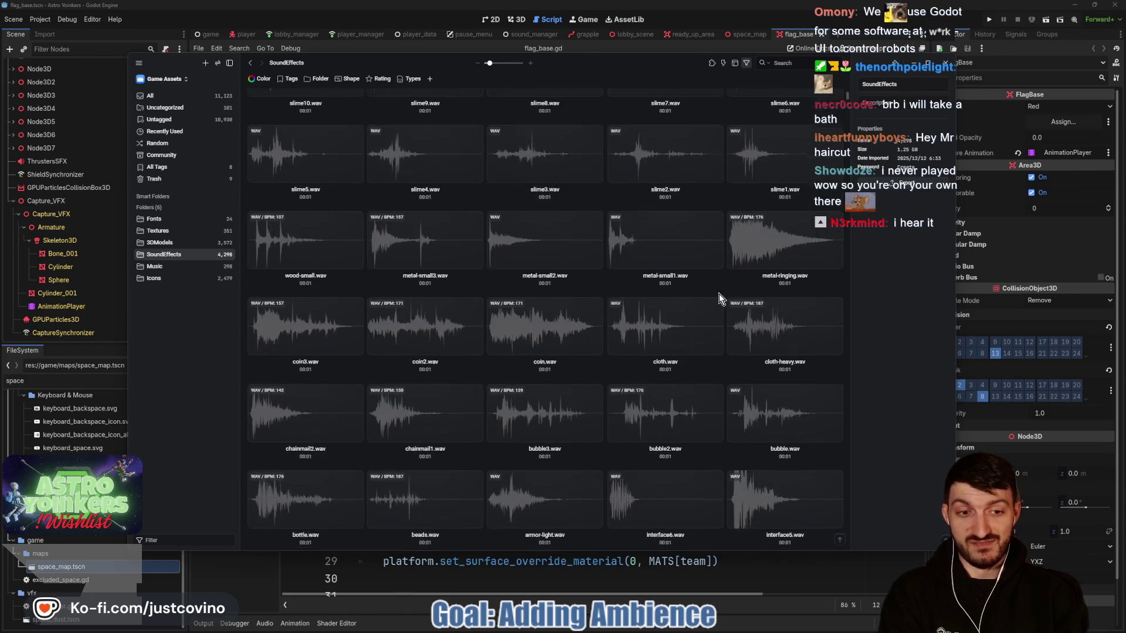
mouse_move(539, 339)
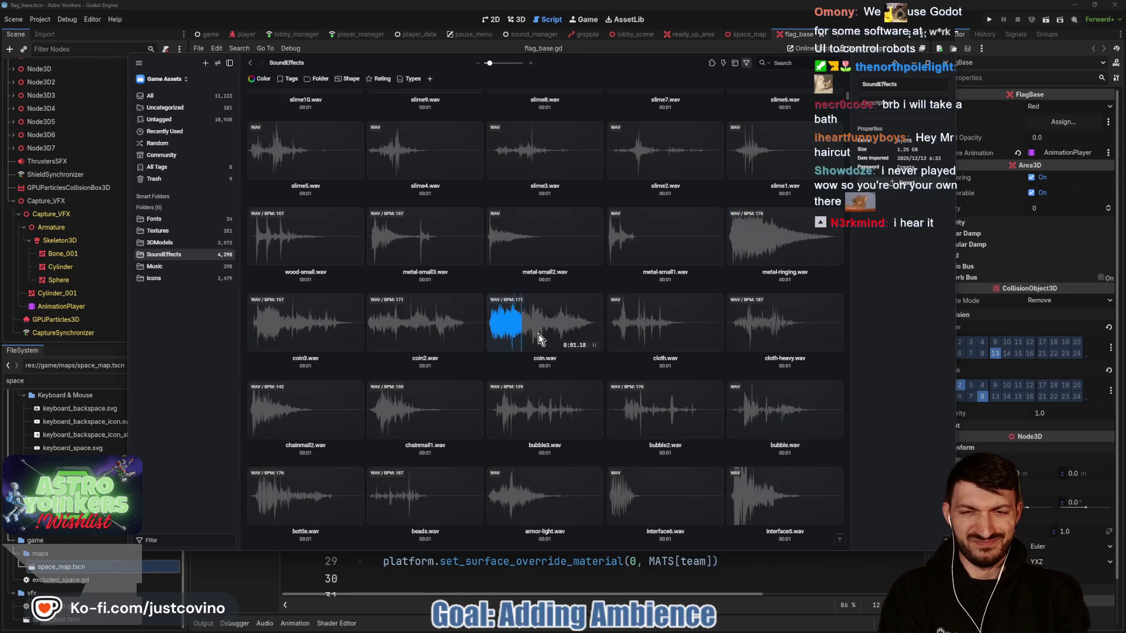
scroll(464, 372, "down", 3)
mouse_move(428, 278)
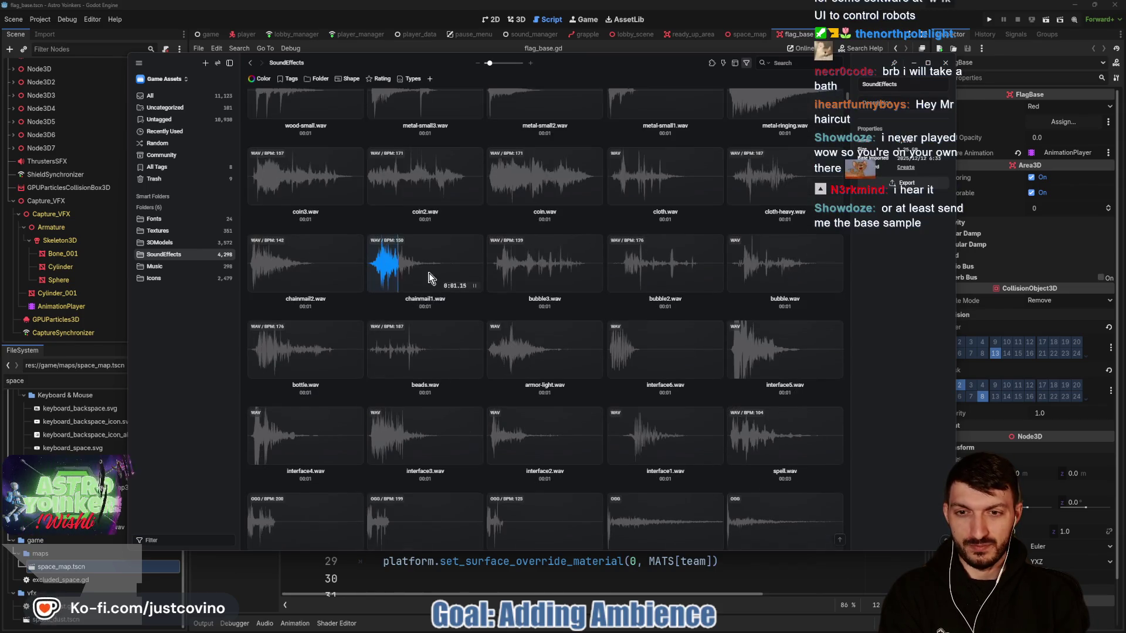
mouse_move(778, 367)
scroll(664, 419, "down", 3)
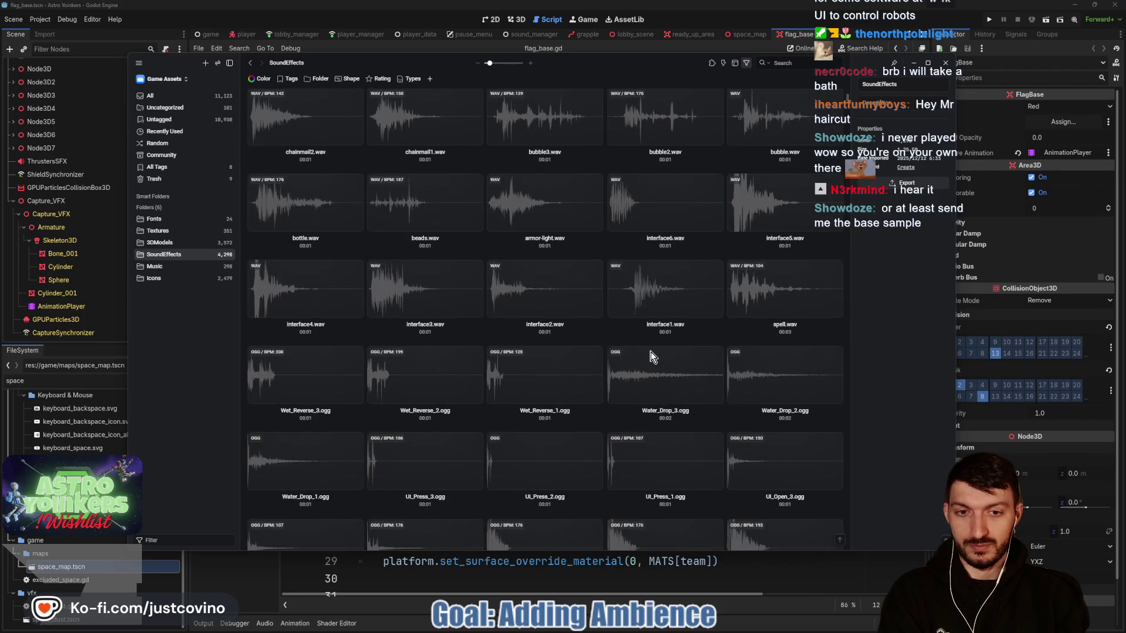
mouse_move(532, 385)
scroll(532, 385, "down", 4)
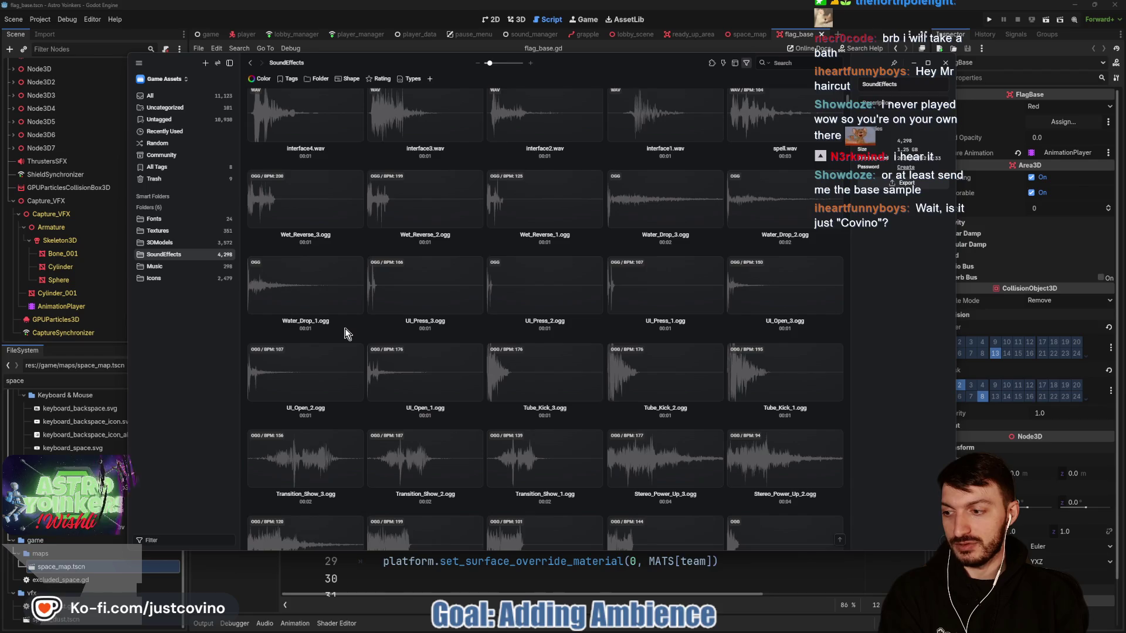
mouse_move(333, 311)
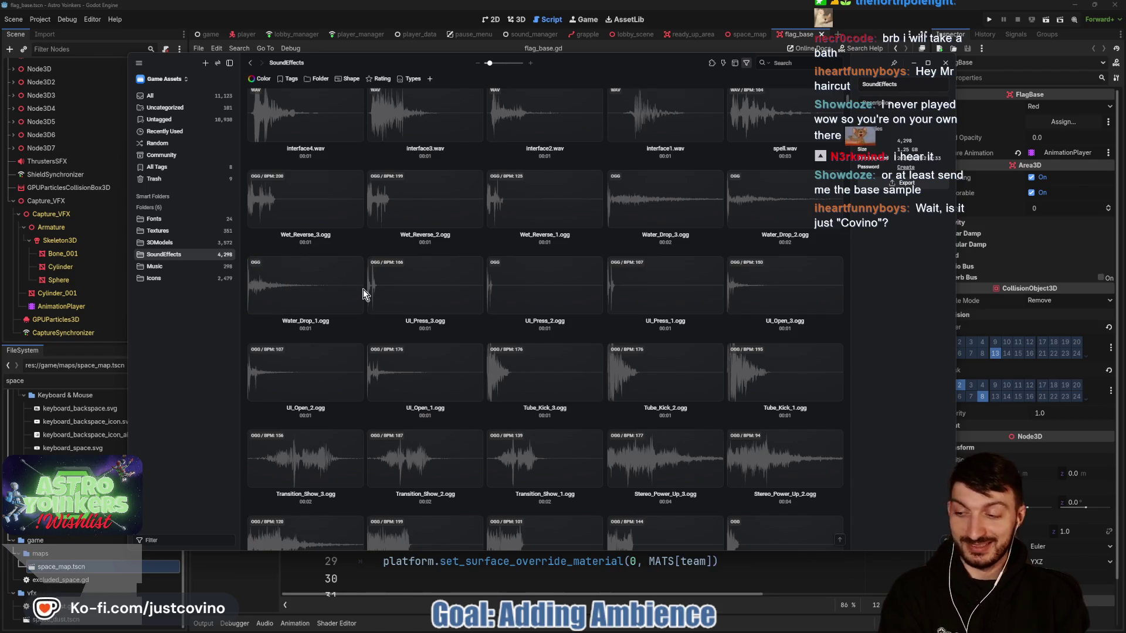
scroll(363, 290, "down", 2)
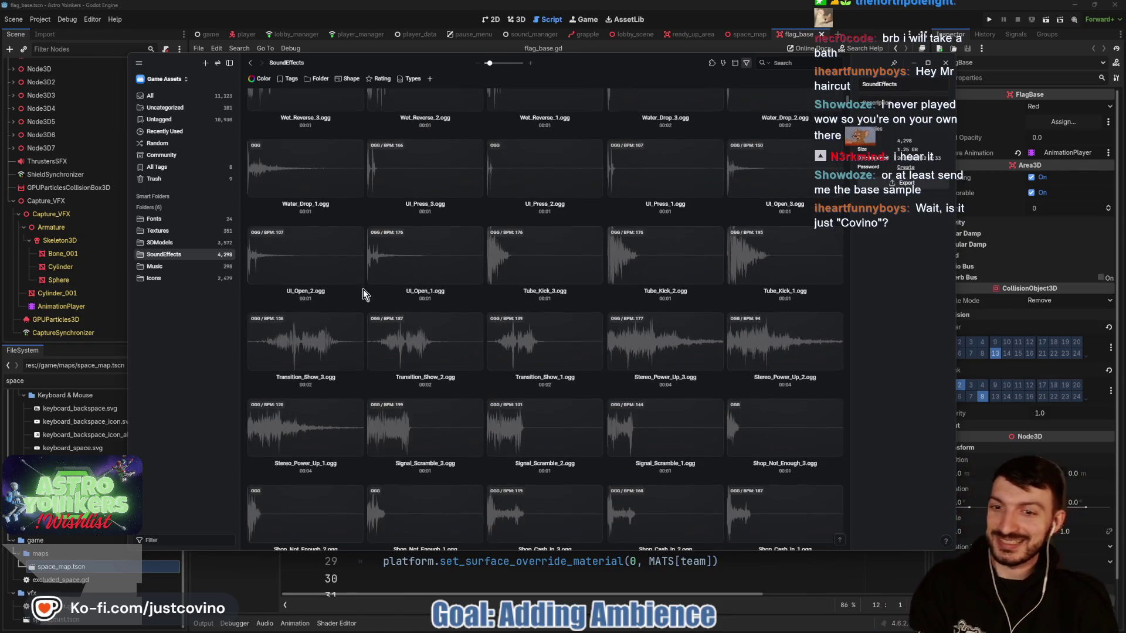
mouse_move(529, 424)
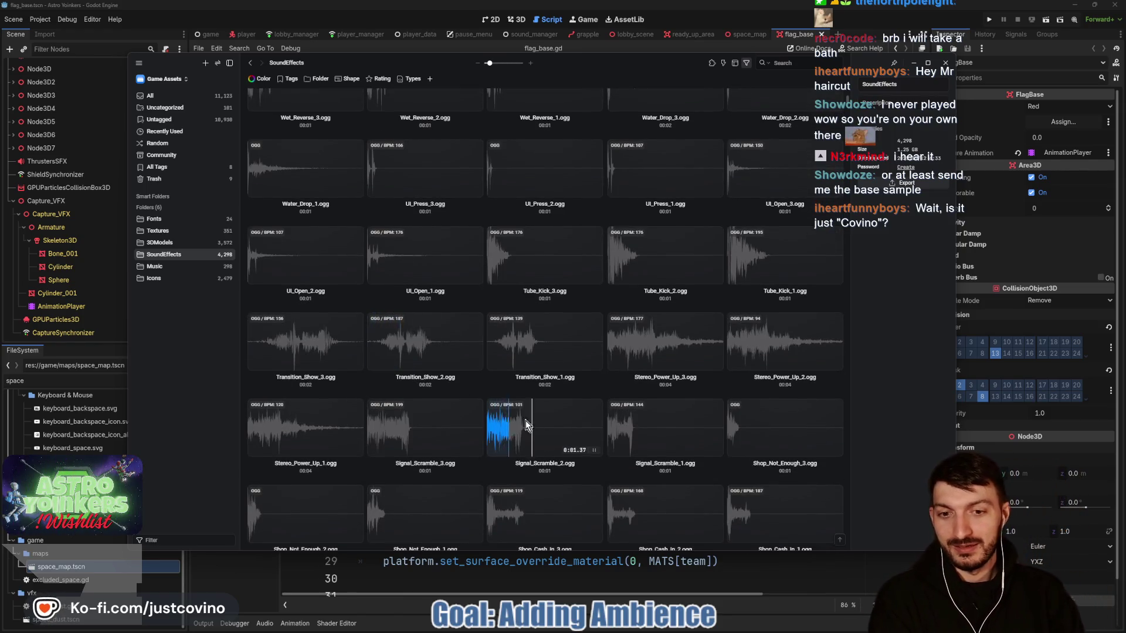
scroll(522, 352, "down", 3)
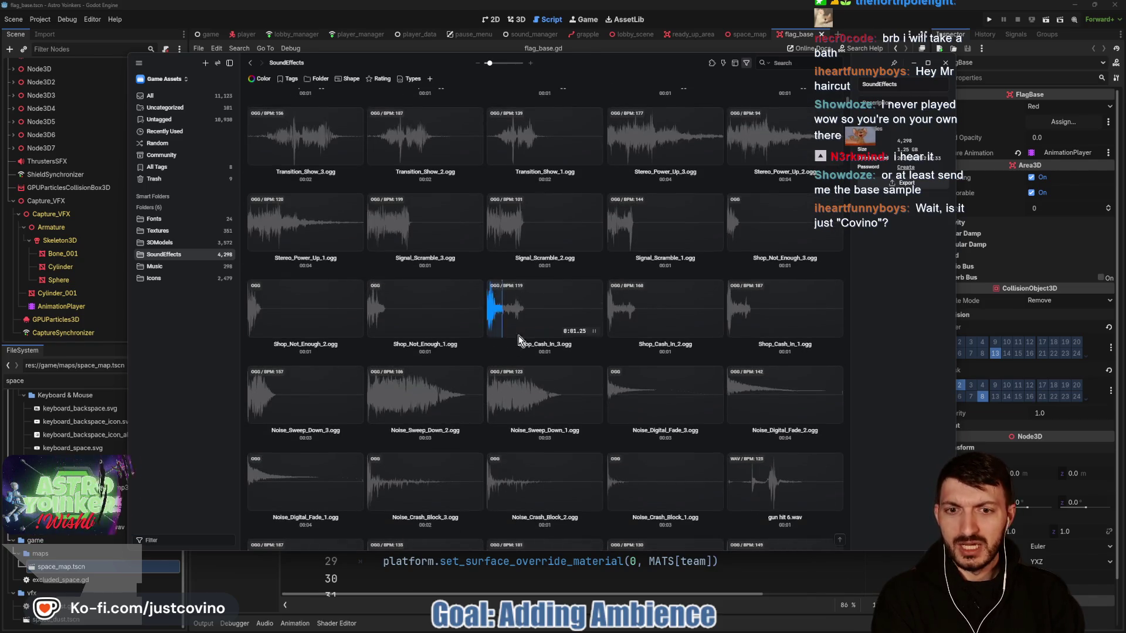
scroll(445, 352, "down", 3)
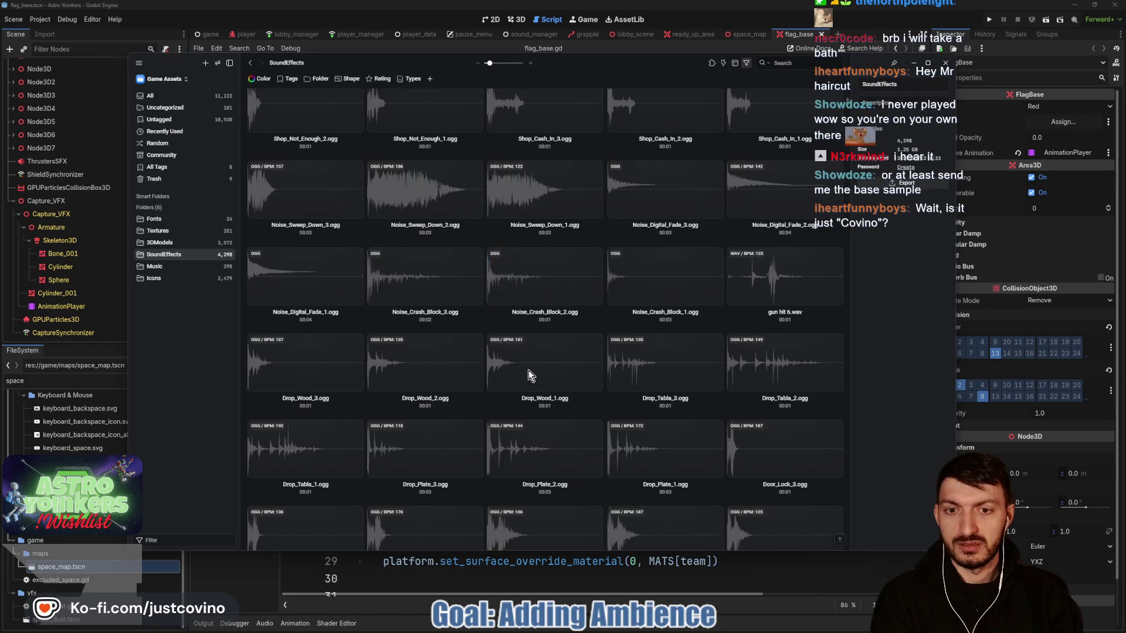
mouse_move(691, 359)
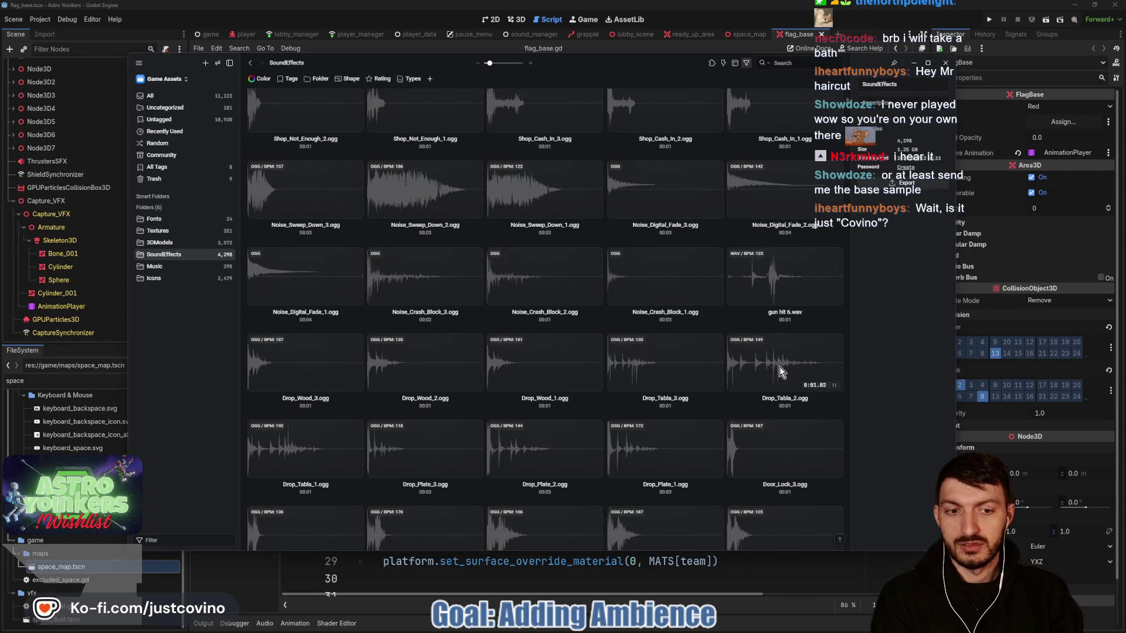
scroll(780, 369, "down", 5)
mouse_move(766, 412)
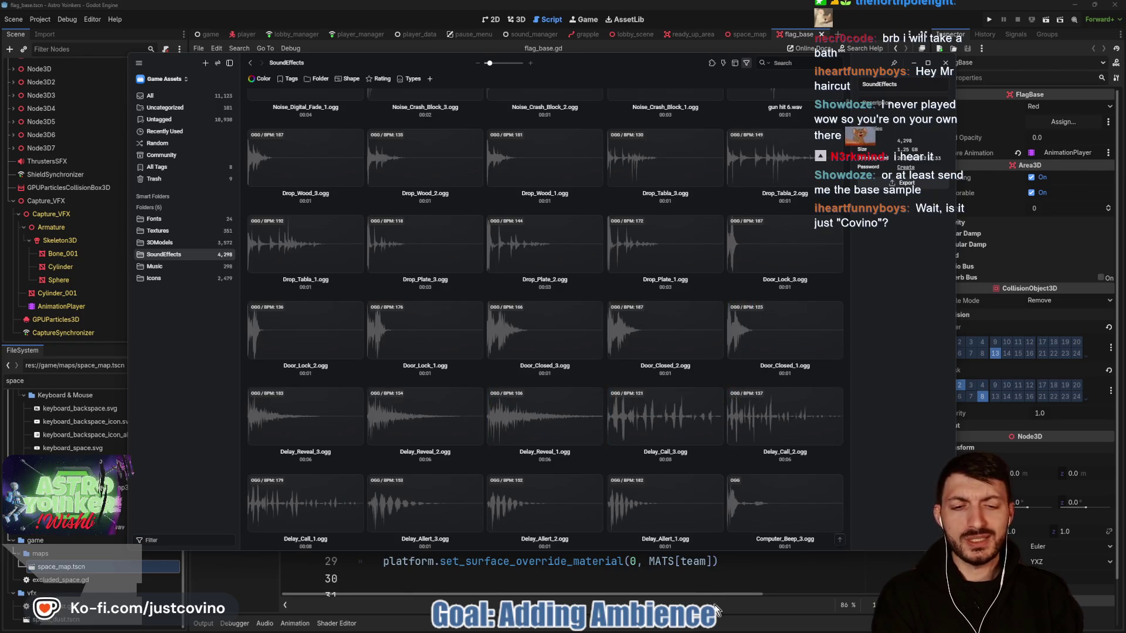
key("Escape")
left_click(987, 19)
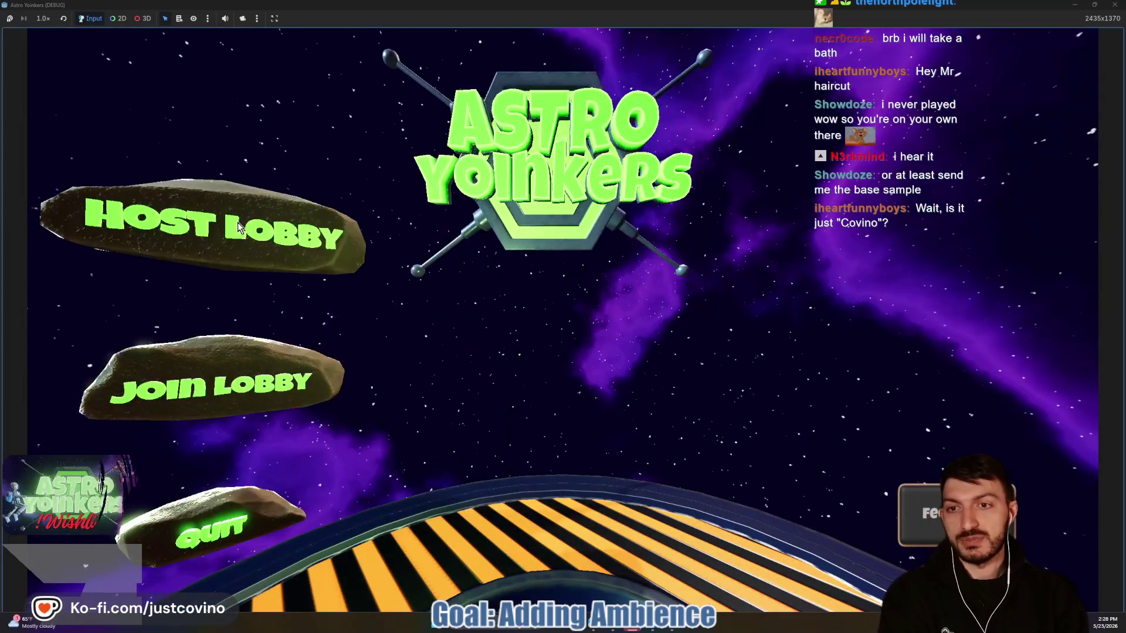
- Host a lobby, walk the player onto the launch pad, and open the pause menu
left_click(244, 235)
left_click(512, 258)
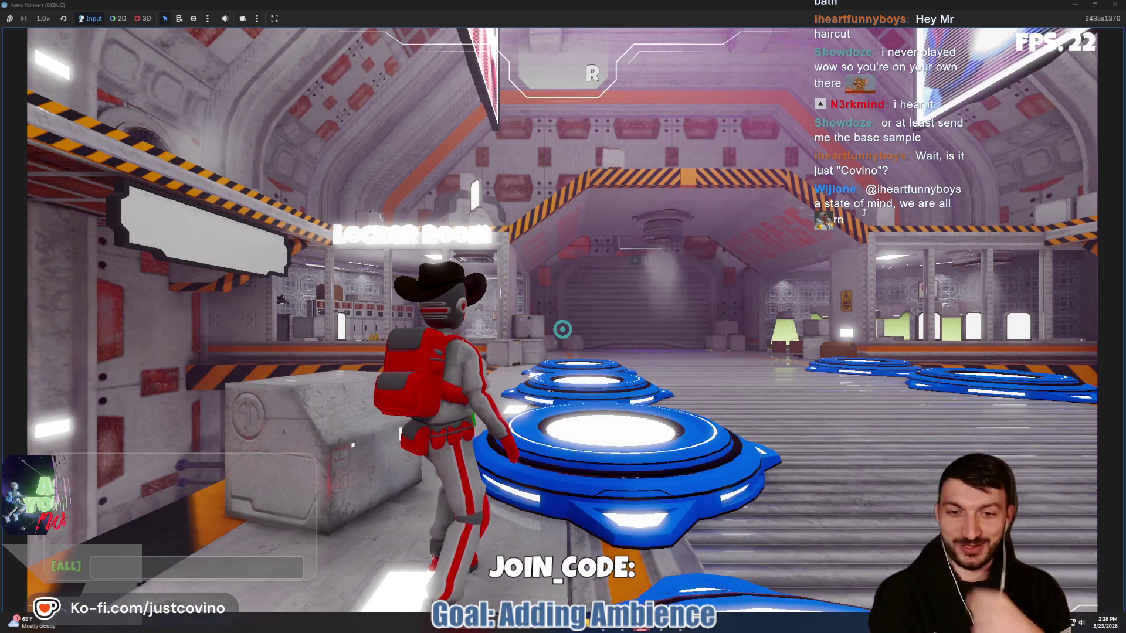
key("w")
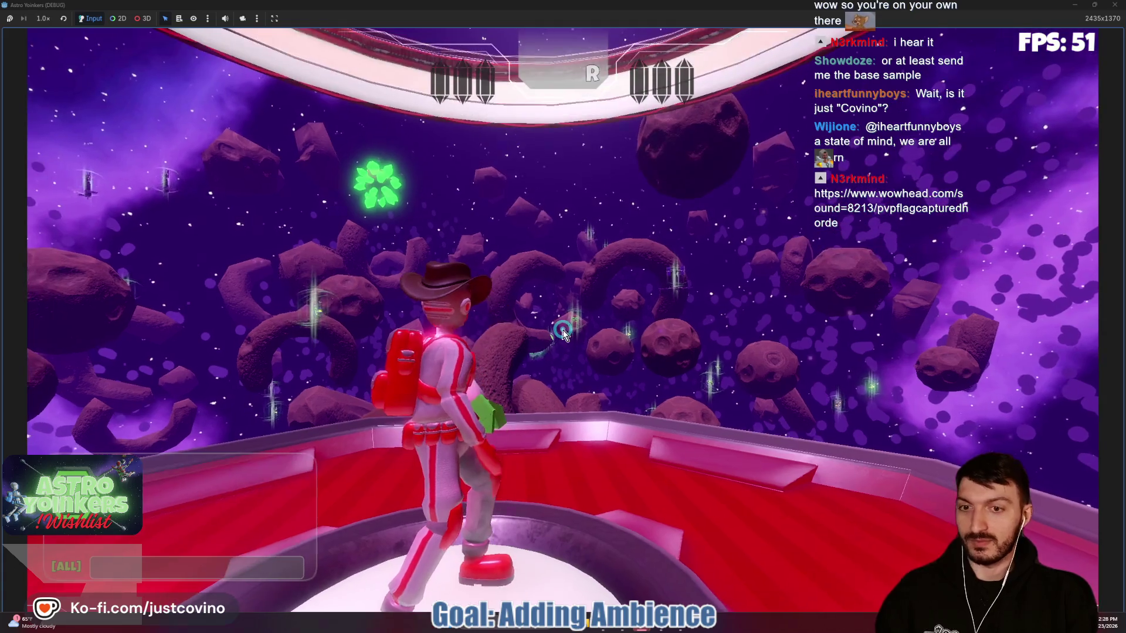
key("Escape")
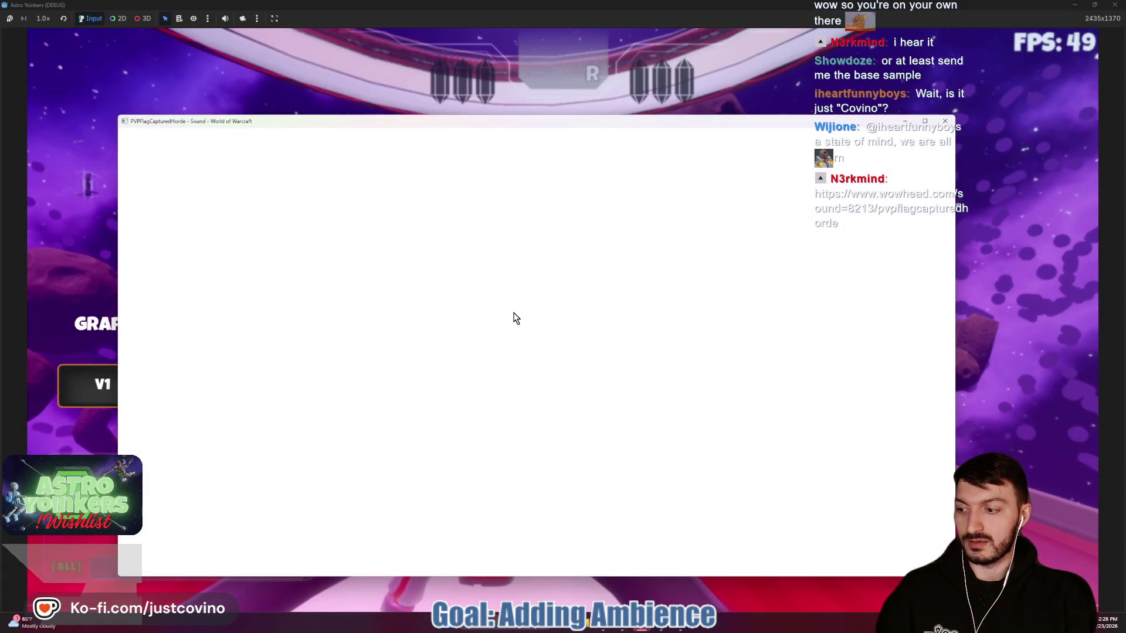
- Look over the PVPFlagCapturedHorde sound page on Wowhead, then close it
scroll(390, 337, "down", 3)
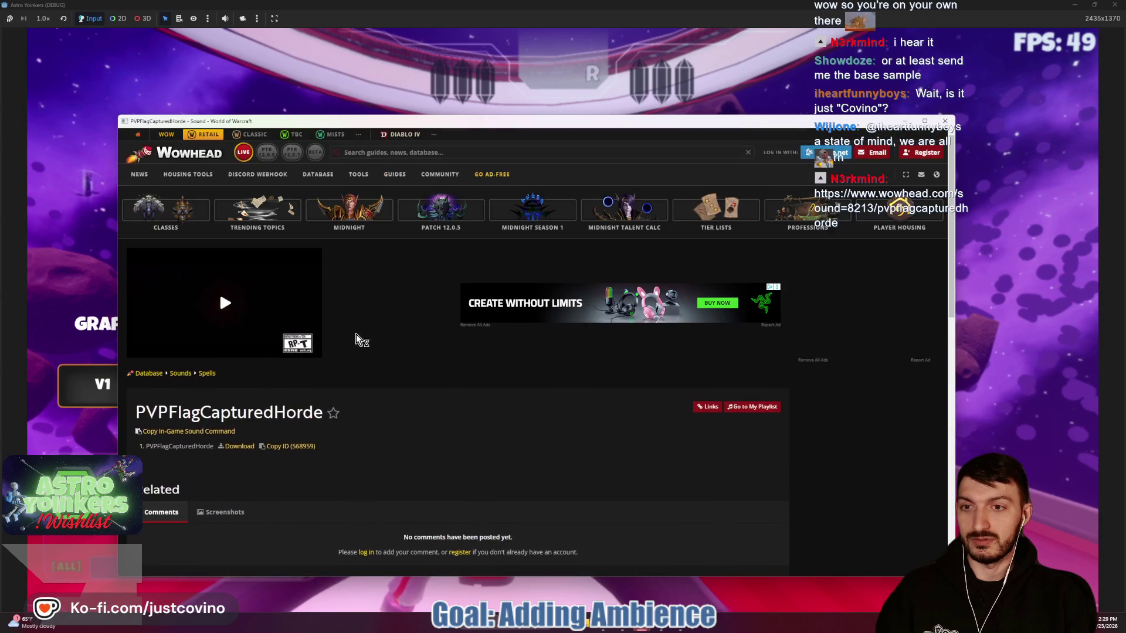
scroll(361, 345, "down", 3)
scroll(362, 345, "down", 5)
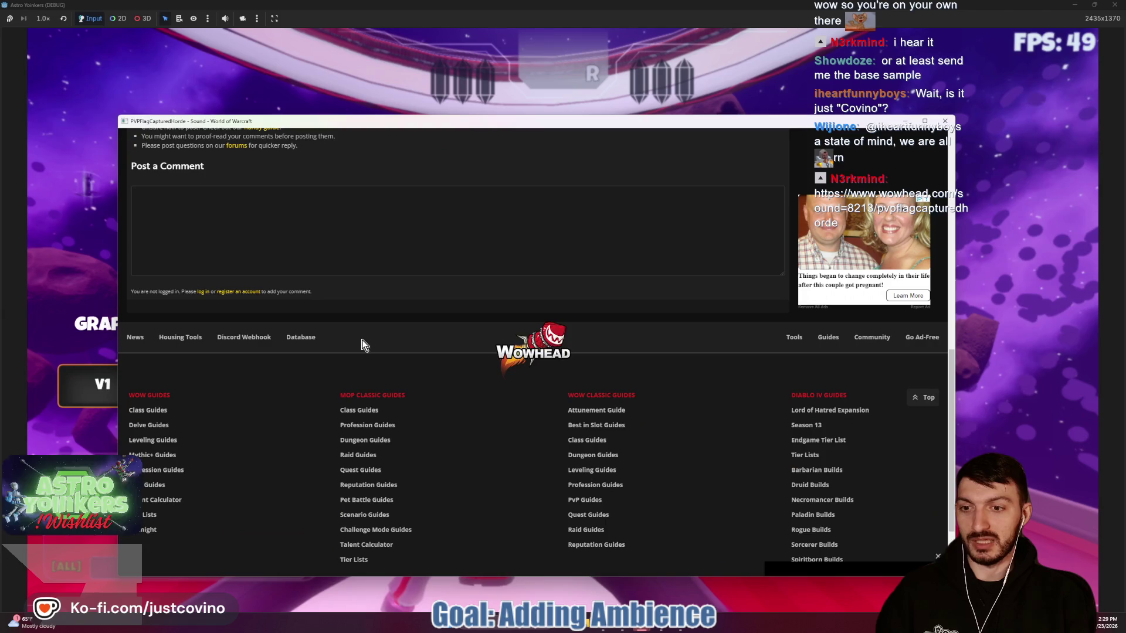
scroll(361, 345, "up", 3)
scroll(361, 344, "up", 2)
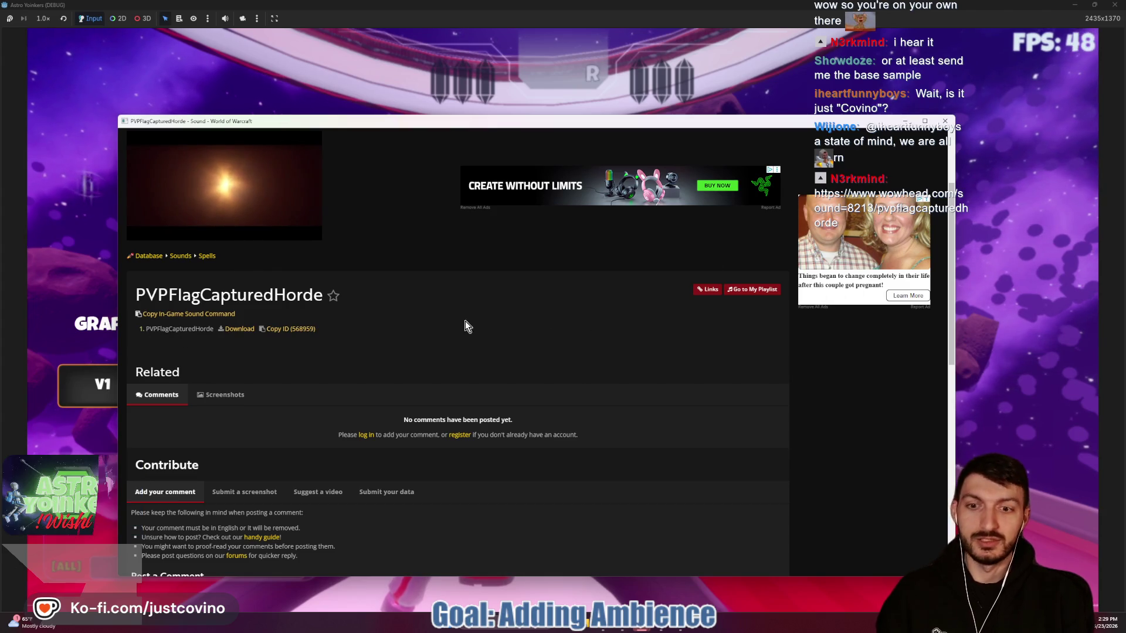
scroll(361, 374, "up", 2)
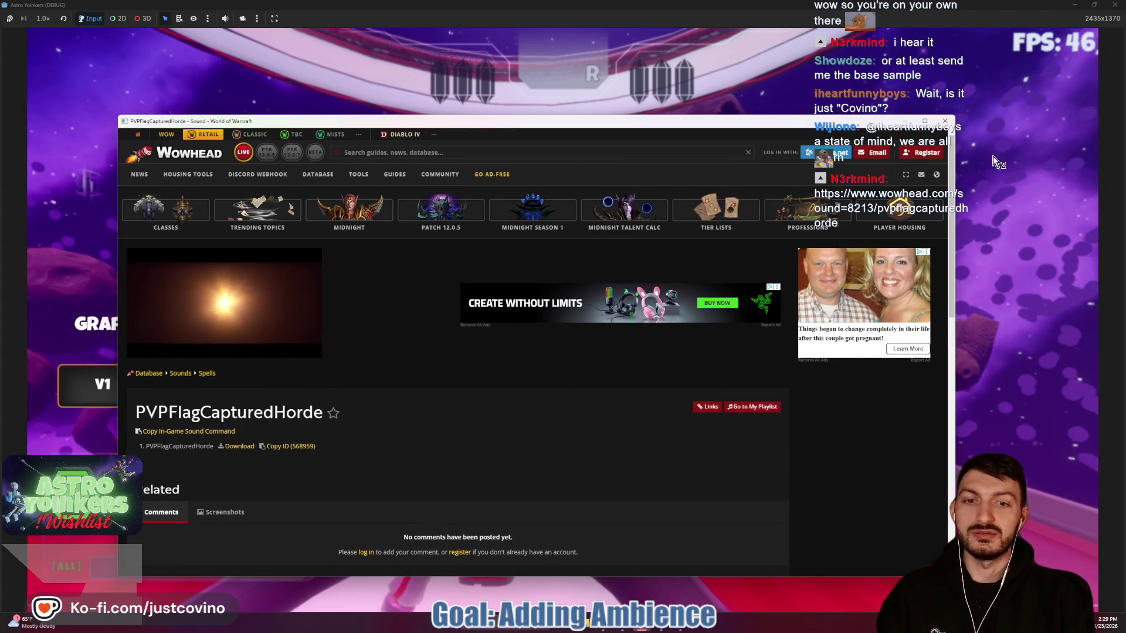
left_click(945, 121)
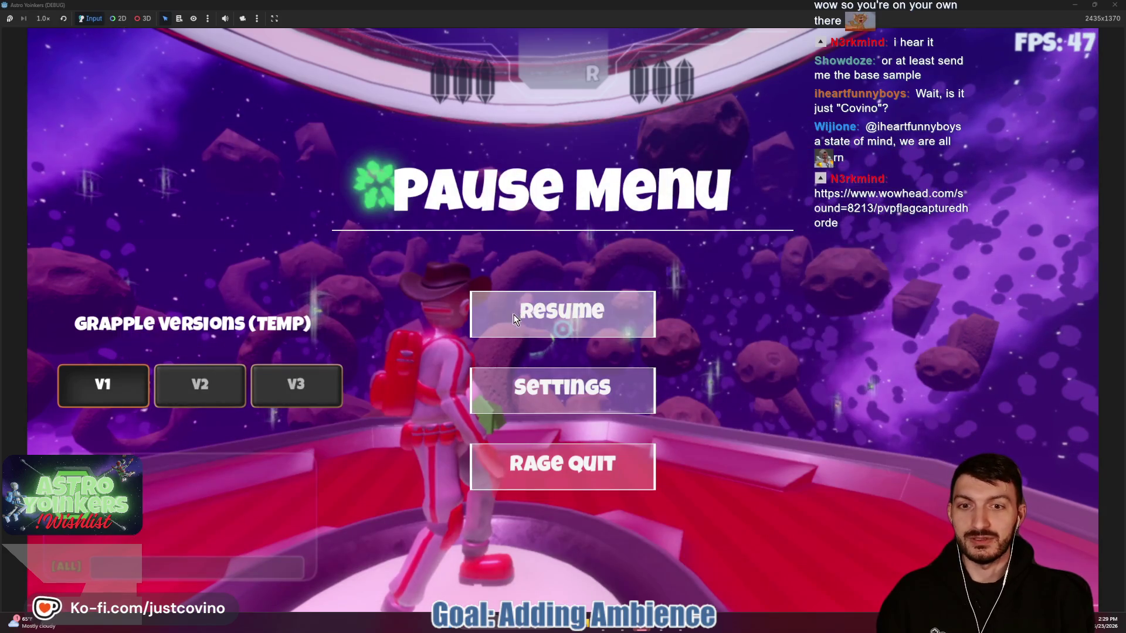
- Resume, grapple through the asteroid field to capture the crystal as Red, then stop the run with F8
left_click(487, 308)
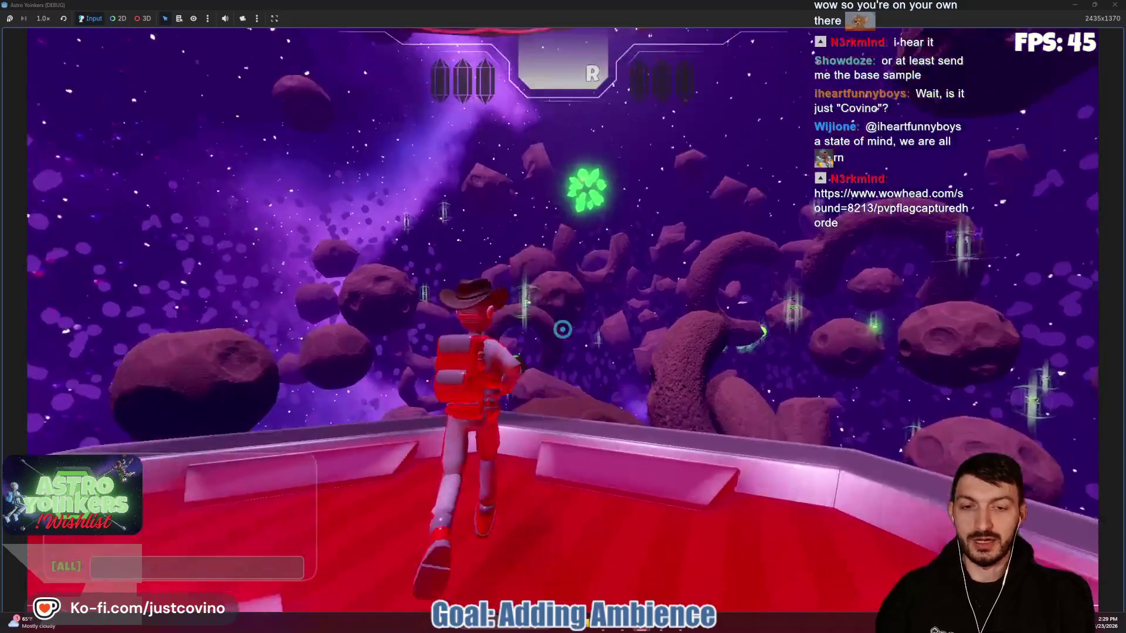
key("space")
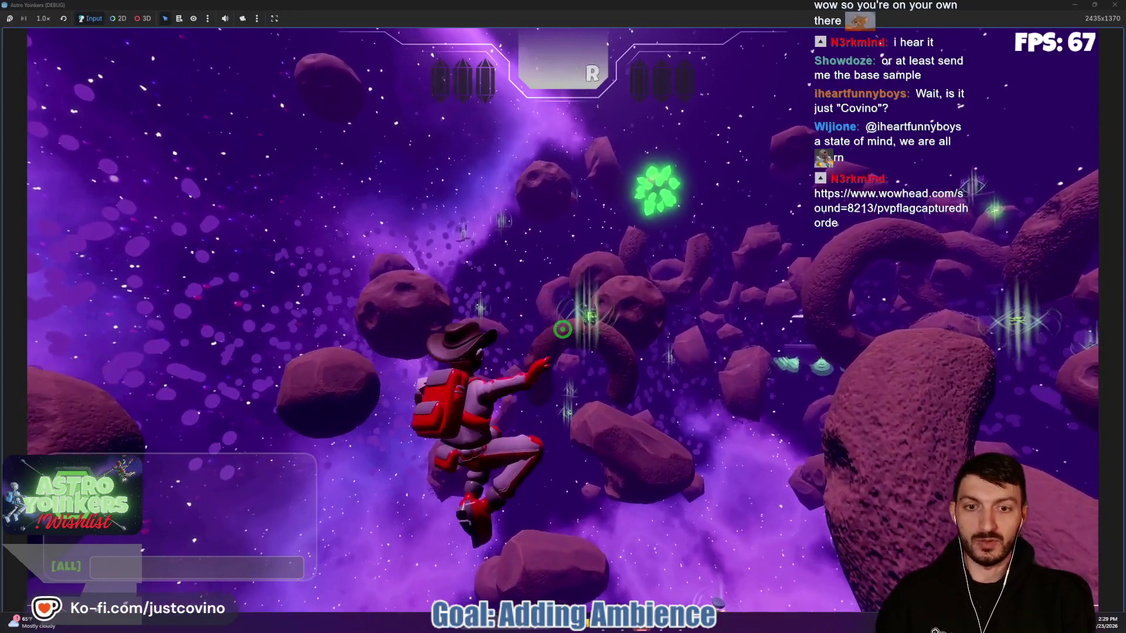
left_click(562, 330)
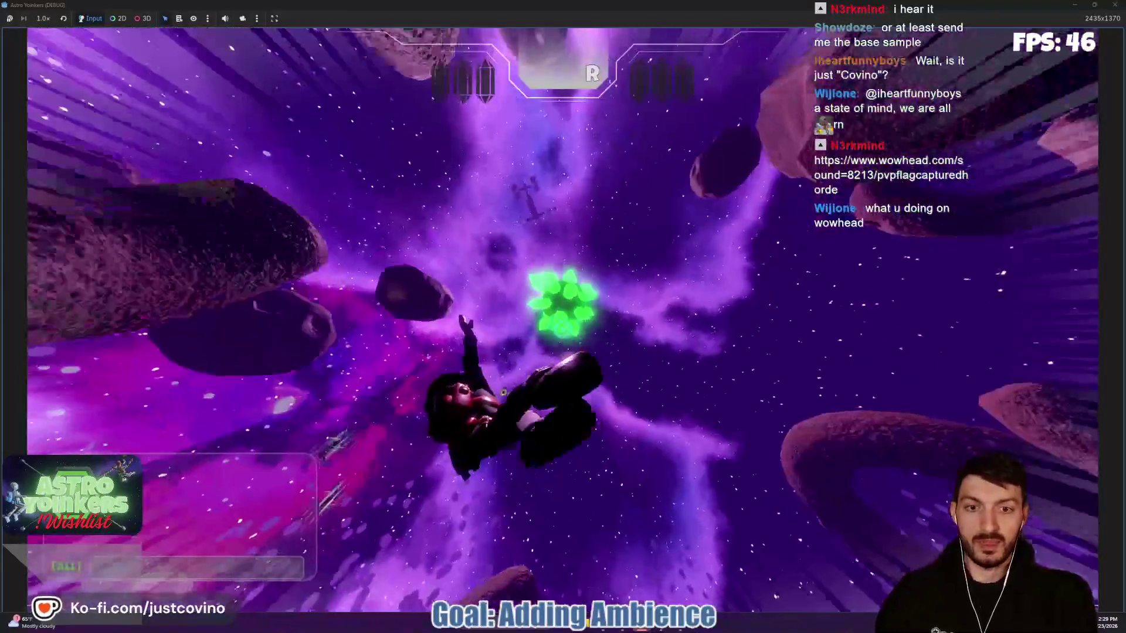
left_click(563, 329)
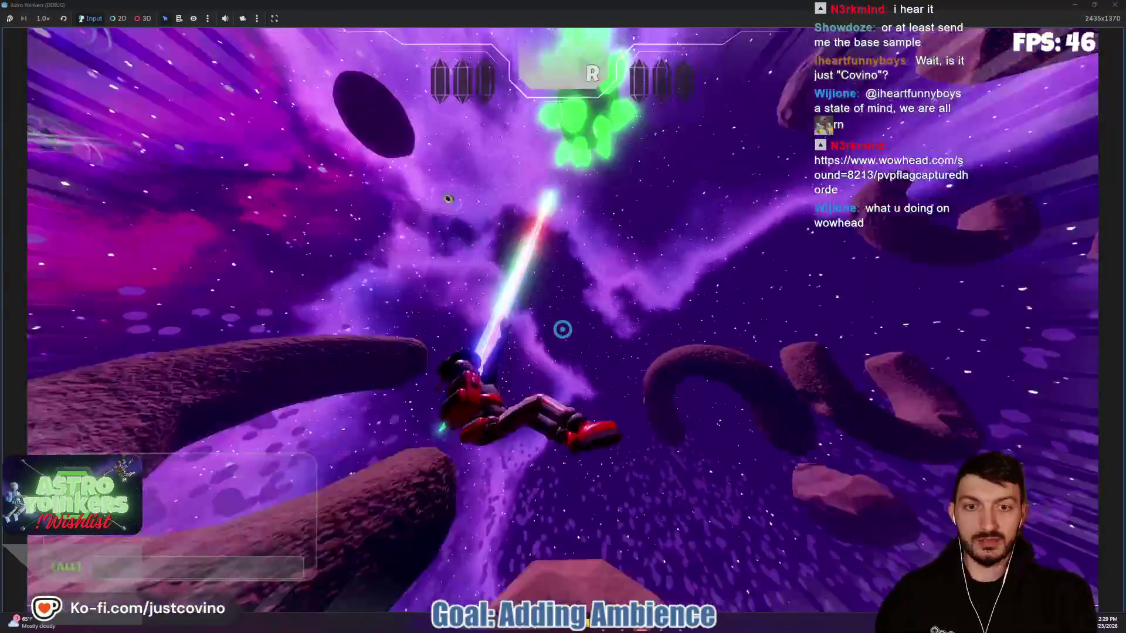
left_click(562, 329)
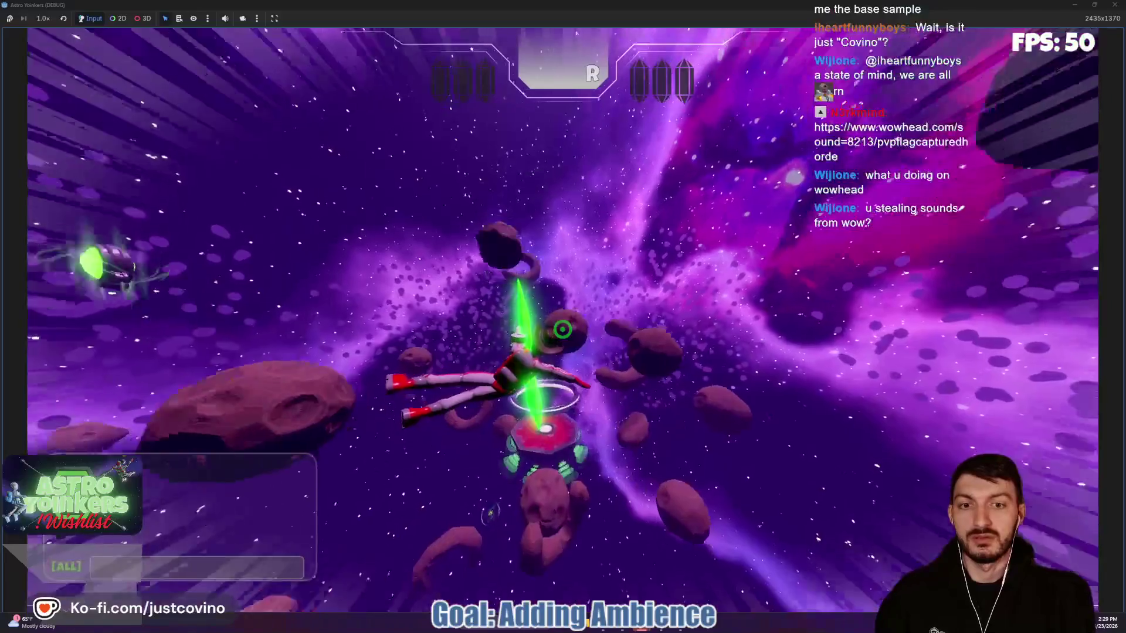
left_click(562, 329)
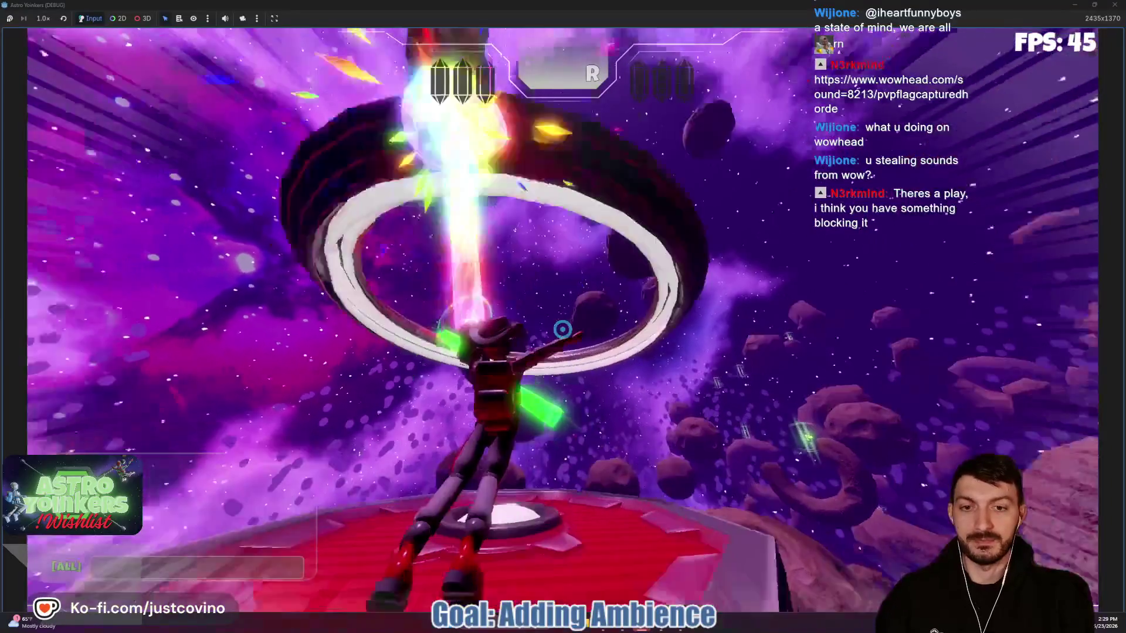
key("w")
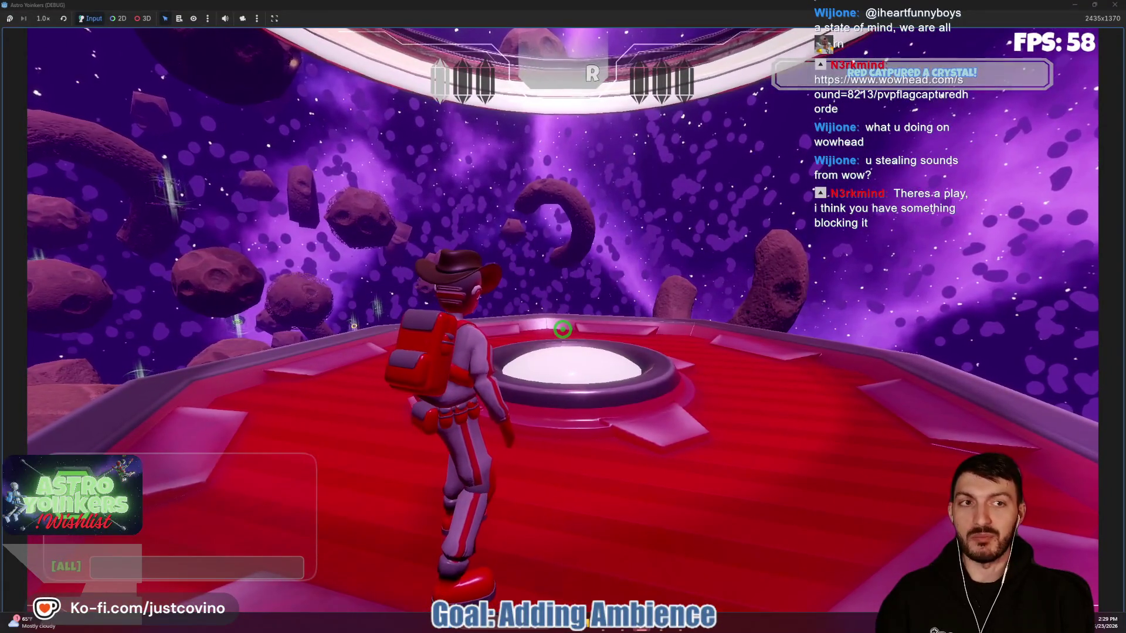
key("F8")
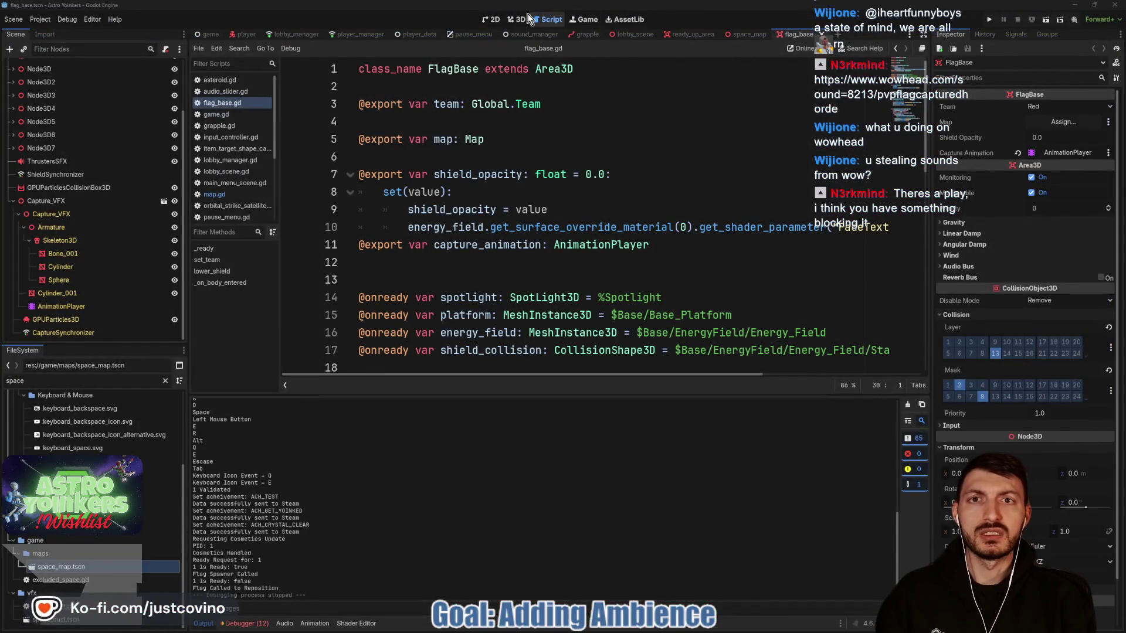
- In the 3D view, select AnimationPlayer and preview Capture_VFX while orbiting the flag base
left_click(518, 19)
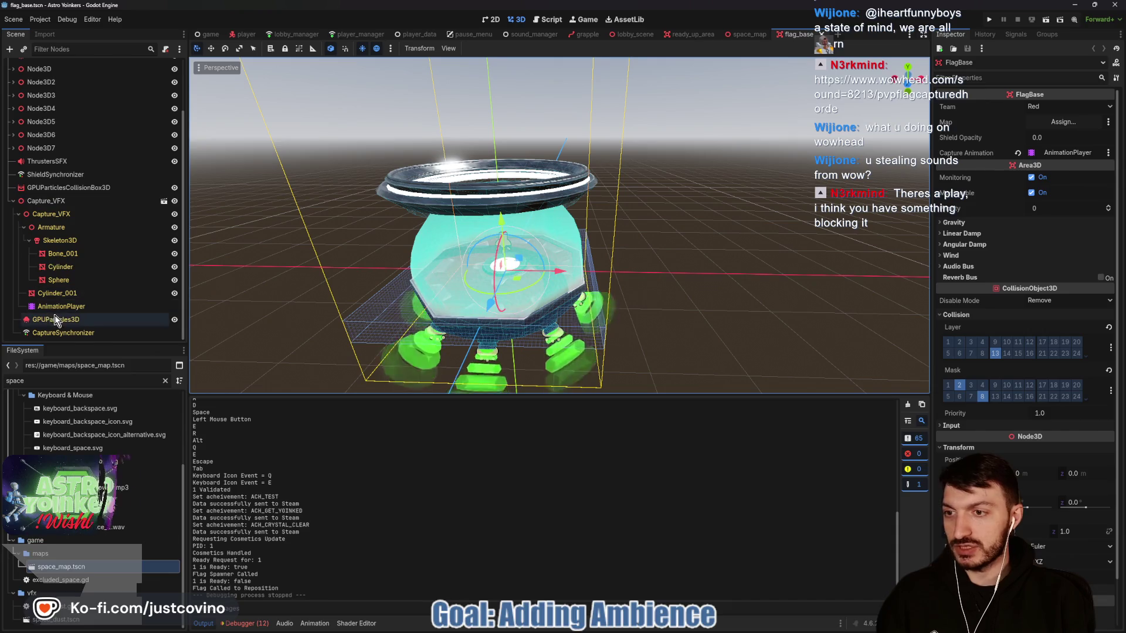
left_click(49, 306)
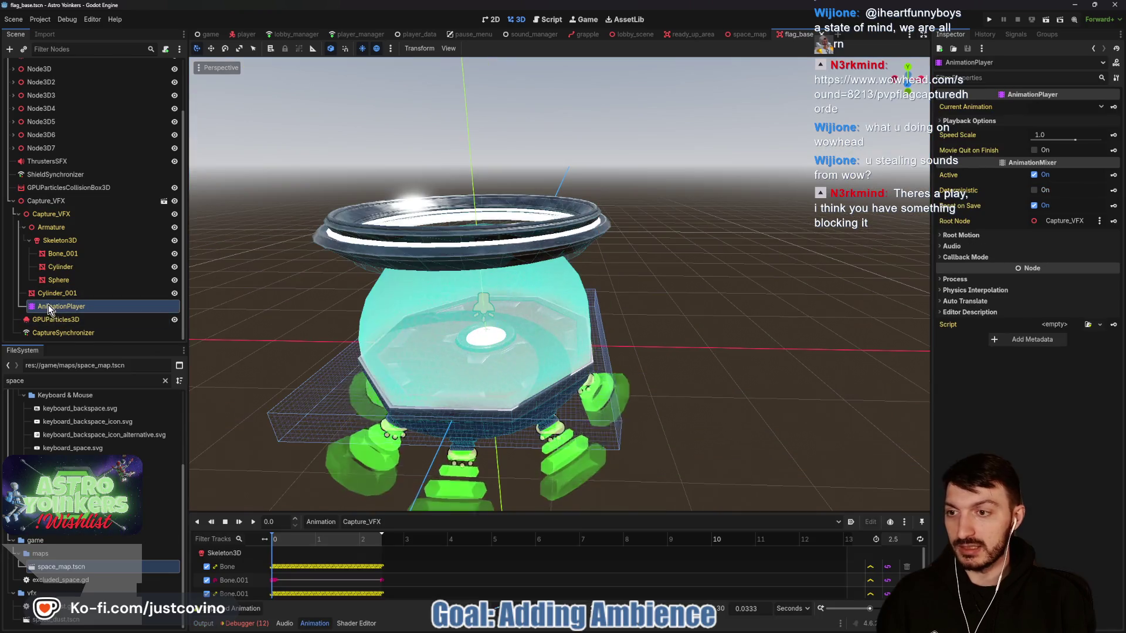
left_click(252, 522)
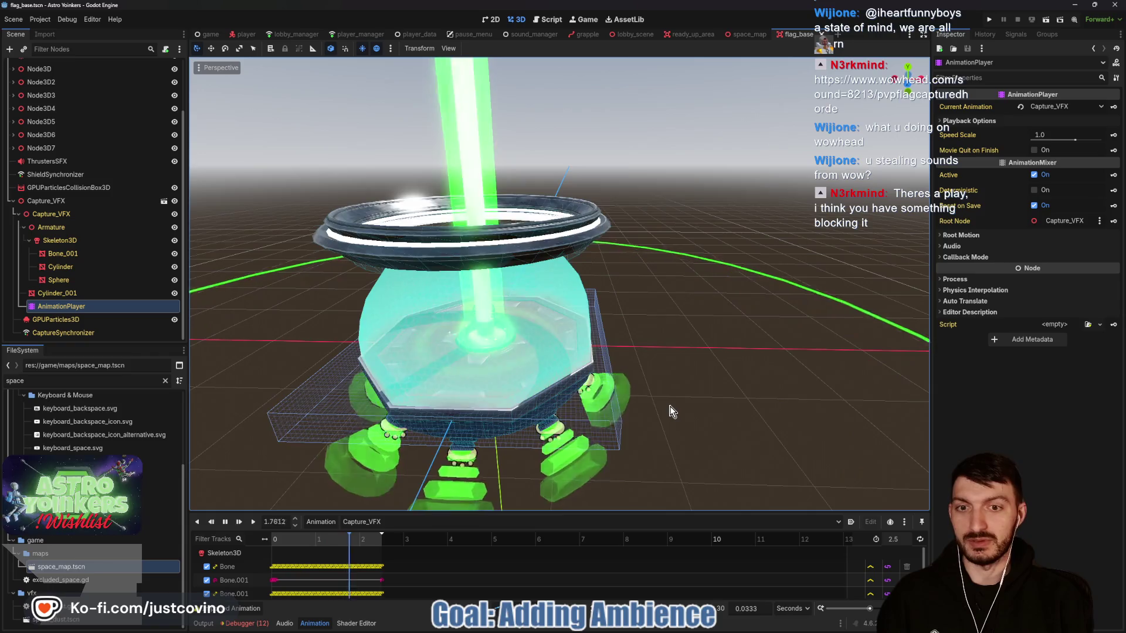
scroll(668, 410, "down", 4)
left_click_drag(648, 407, 699, 400)
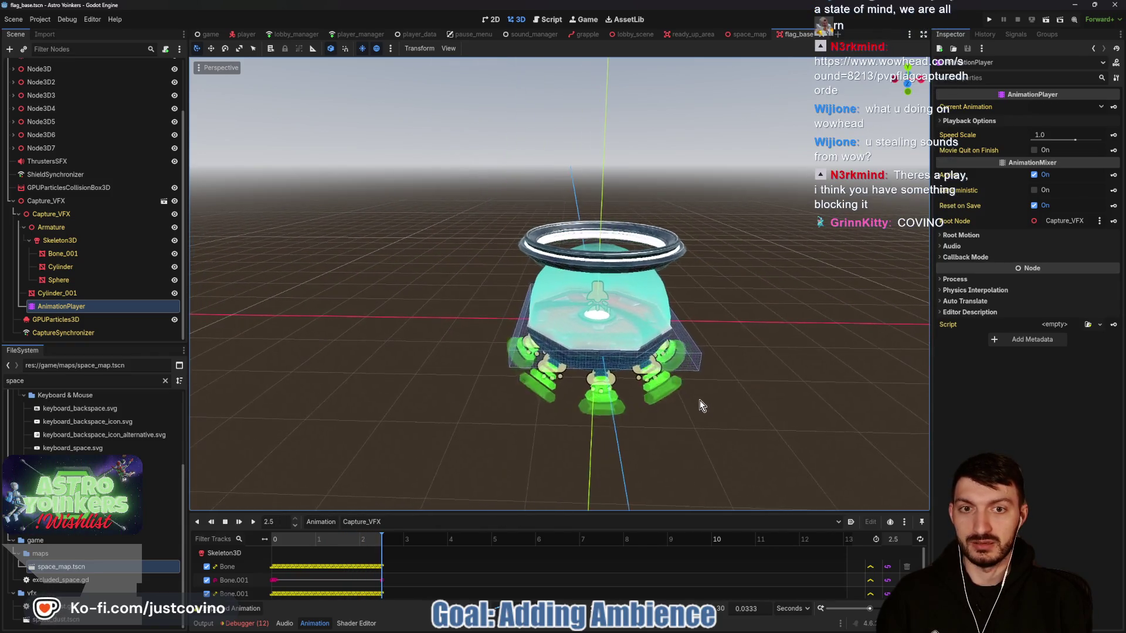
left_click(254, 521)
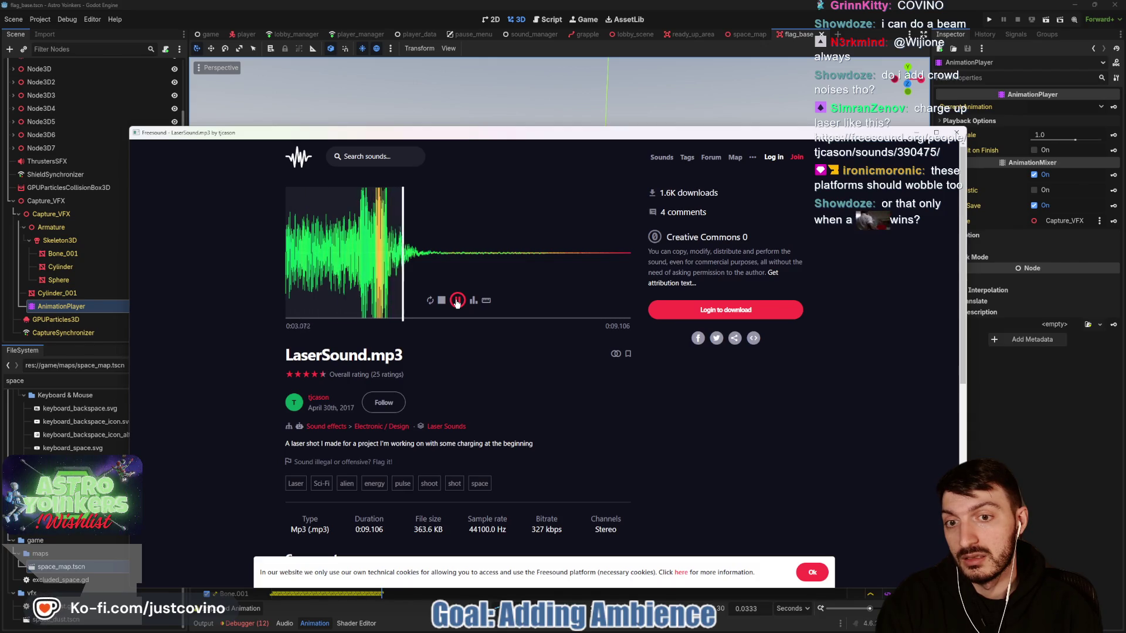
- Pause and close the LaserSound.mp3 page, then replay Capture_VFX five more times
left_click(457, 300)
left_click(957, 134)
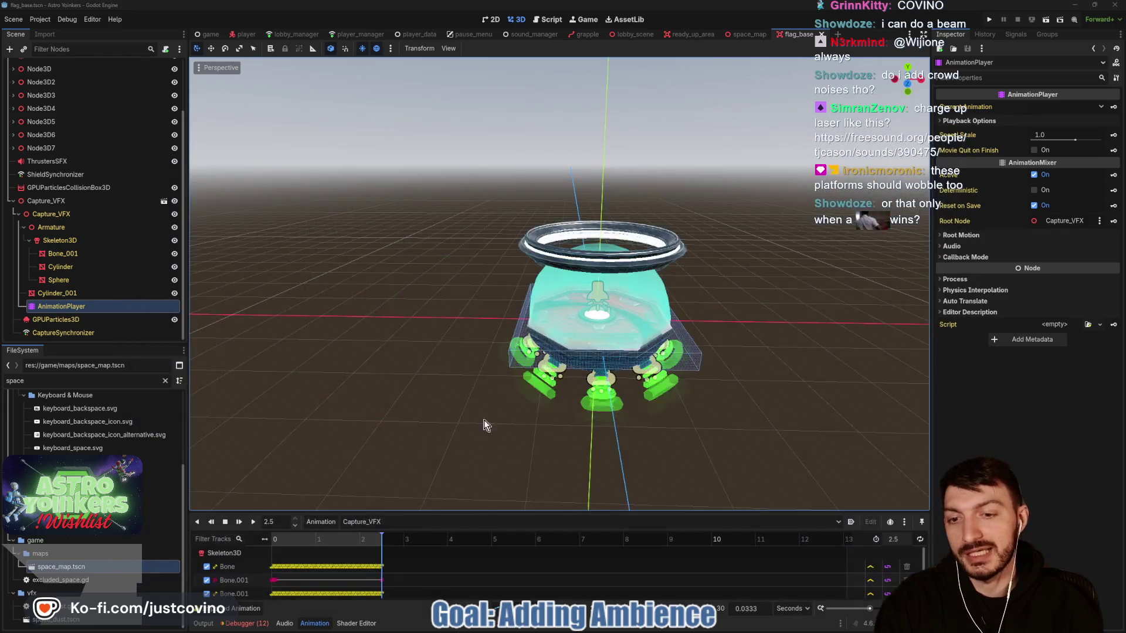
left_click(254, 522)
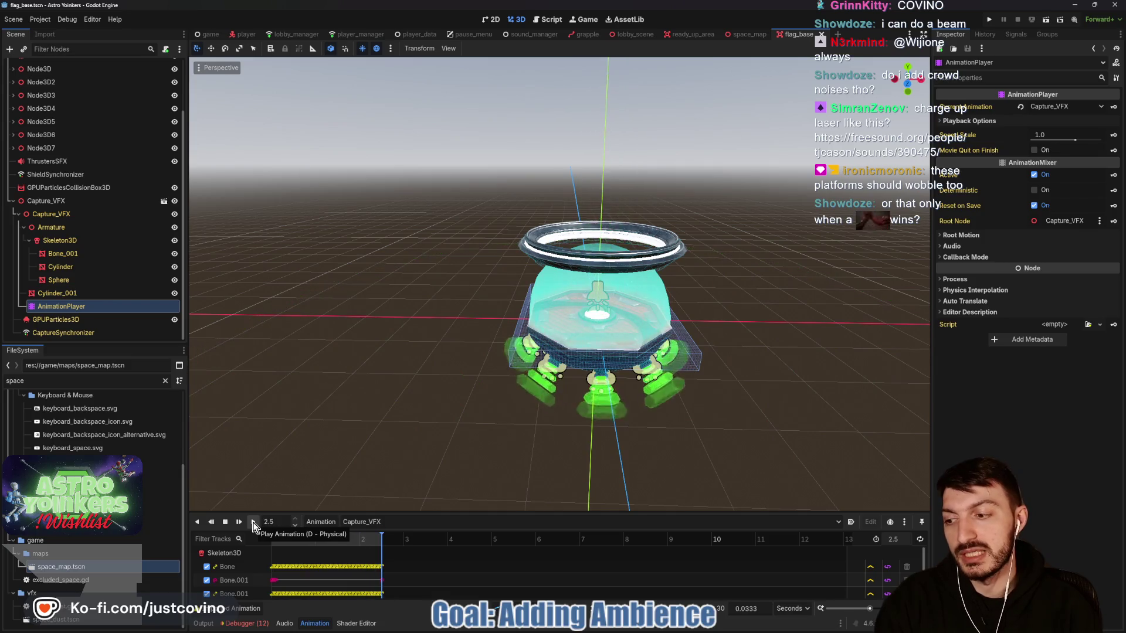
left_click(255, 523)
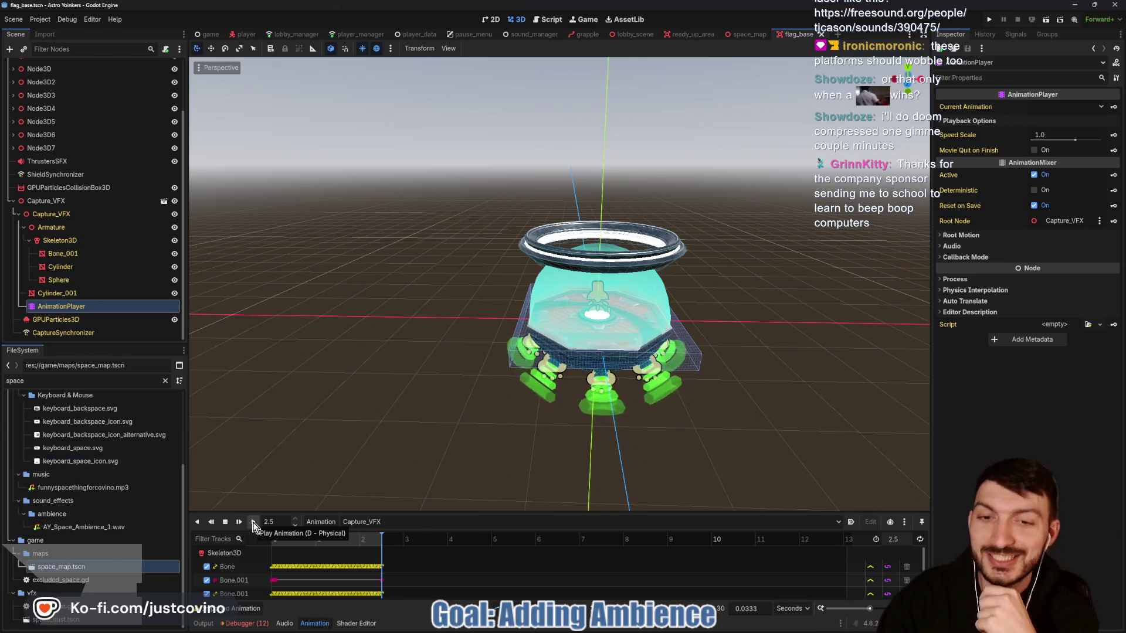
left_click(253, 522)
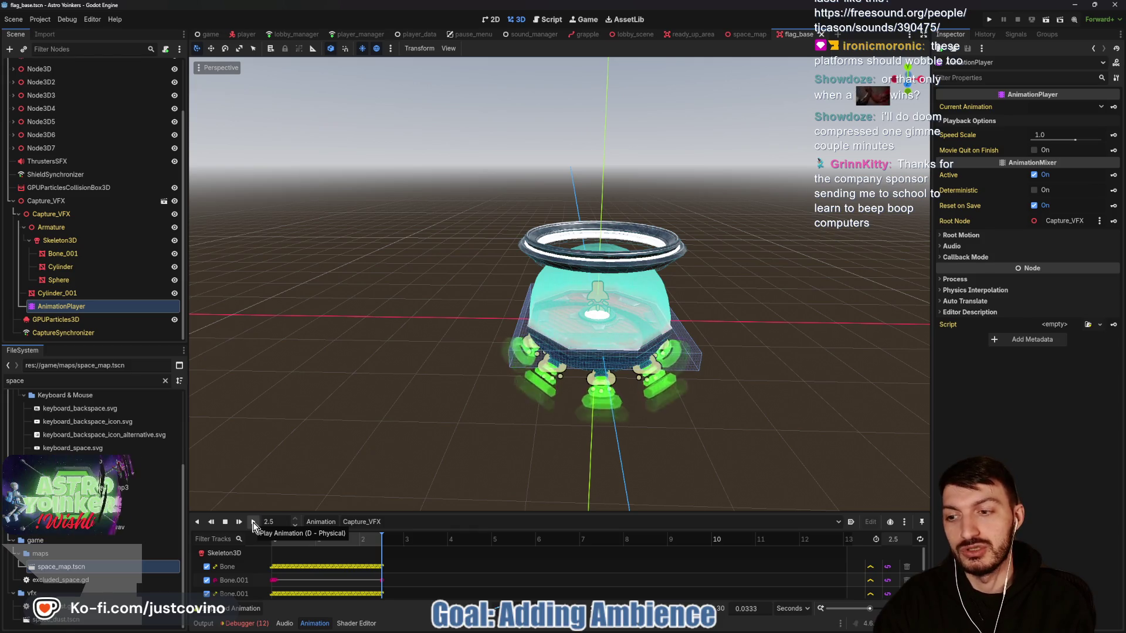
left_click(253, 524)
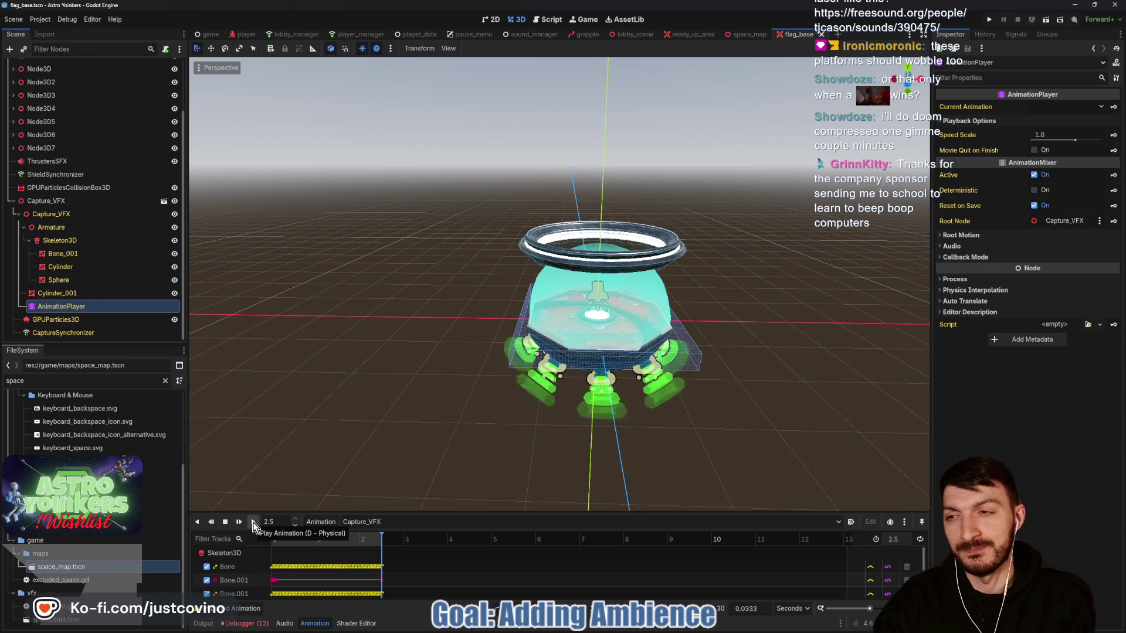
left_click(253, 523)
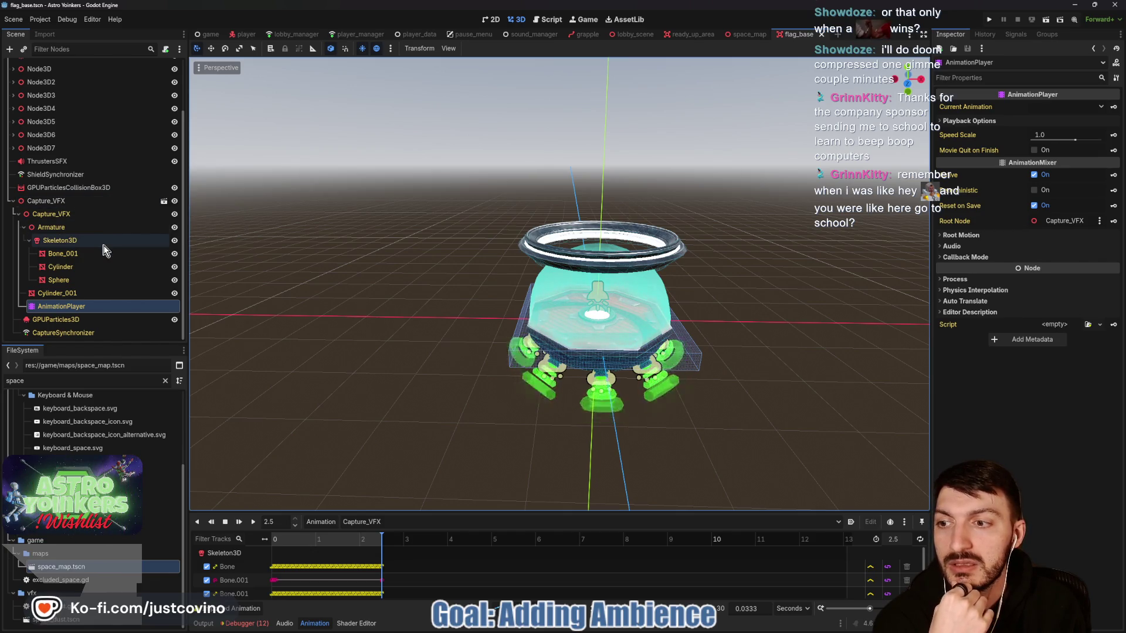
scroll(100, 248, "up", 3)
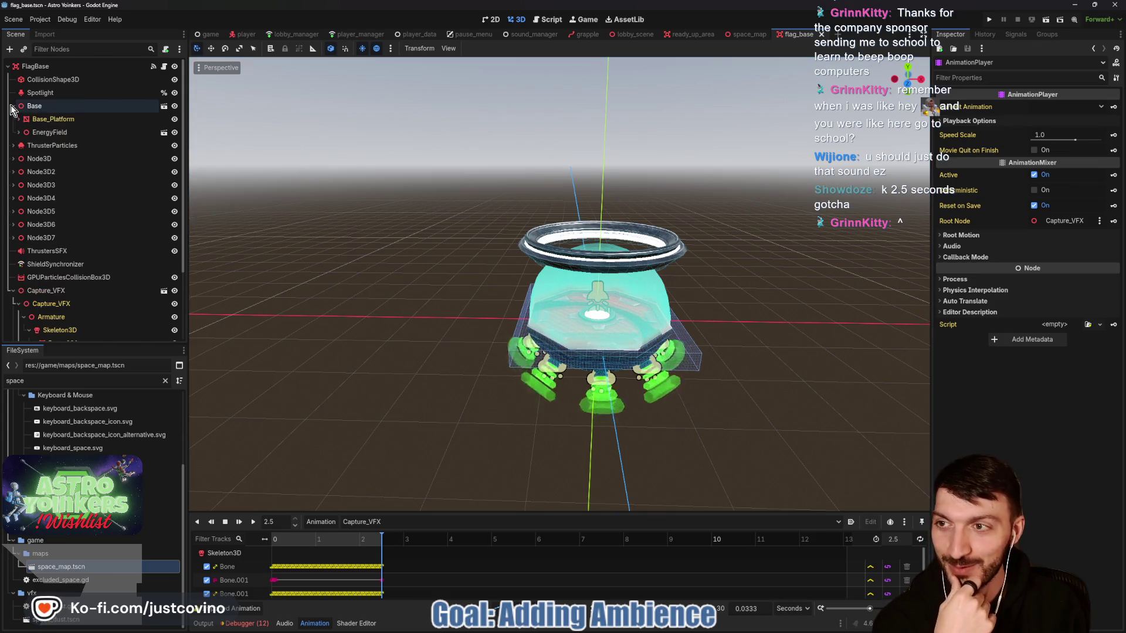
- Try tilting the Base node twice, cancelling each rotation, then orbit around the flag base
left_click(35, 106)
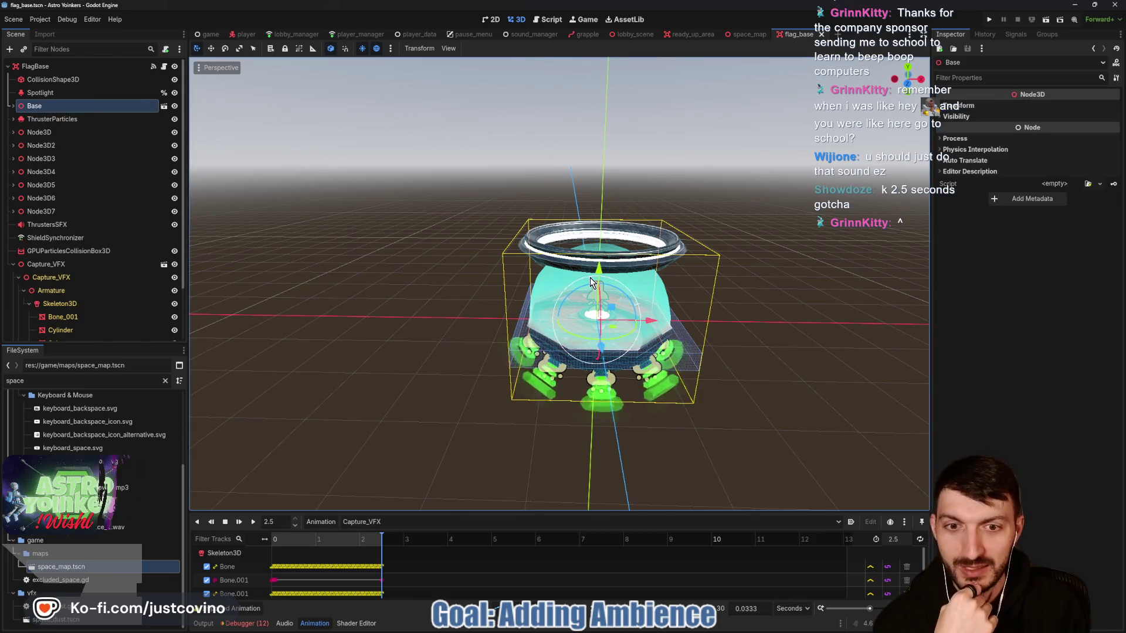
left_click_drag(630, 307, 625, 301)
right_click(625, 300)
left_click(52, 119)
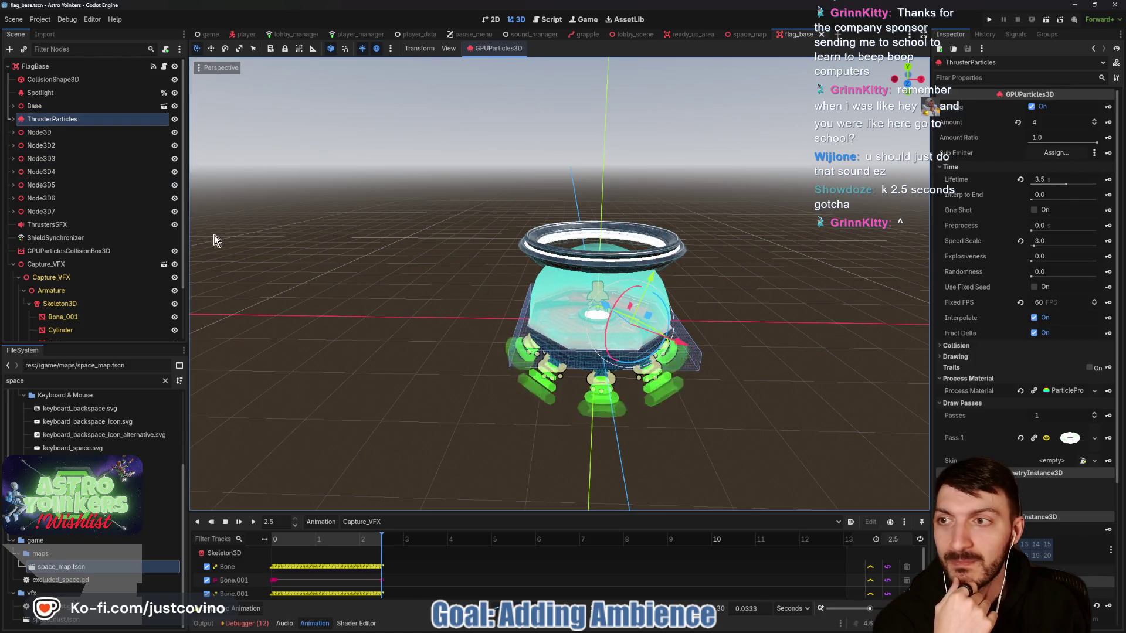
left_click(35, 105)
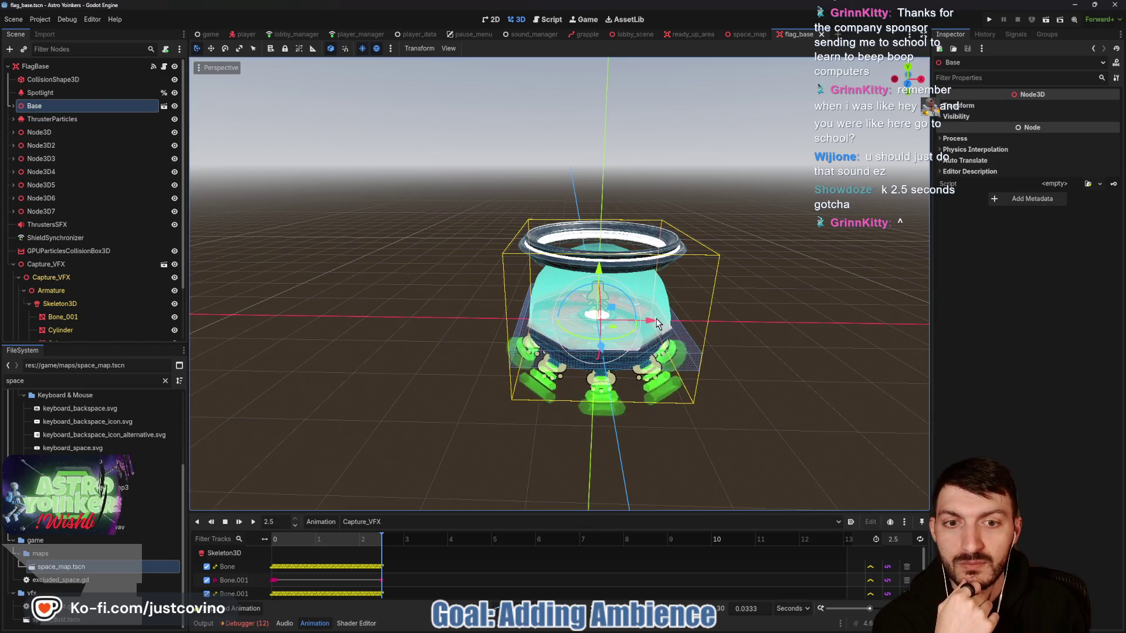
left_click_drag(621, 297, 620, 293)
right_click(621, 293)
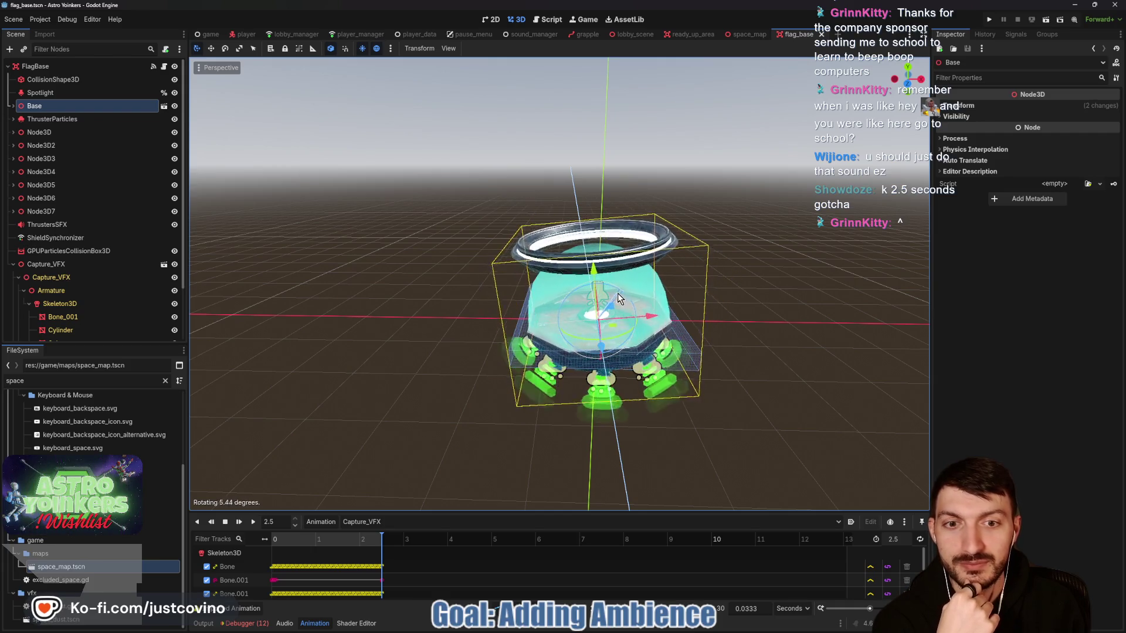
left_click_drag(782, 297, 628, 294)
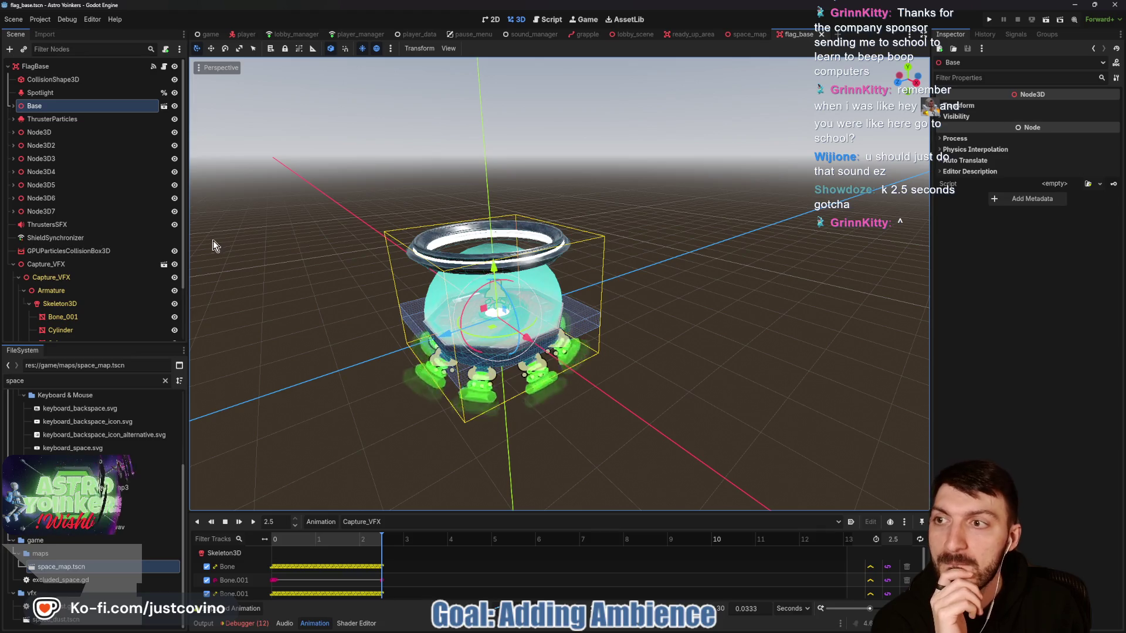
- Preview lowering Base_Platform alongside Capture_VFX, cancel the move, and open flag_base.gd
left_click(15, 107)
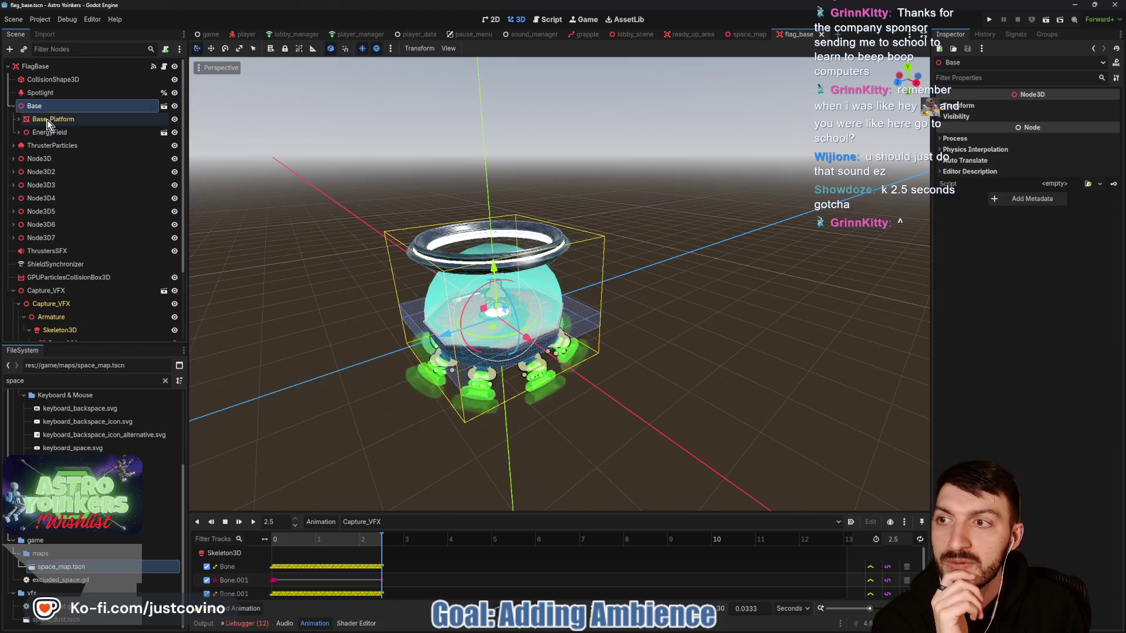
left_click(52, 119)
left_click_drag(492, 267, 494, 271)
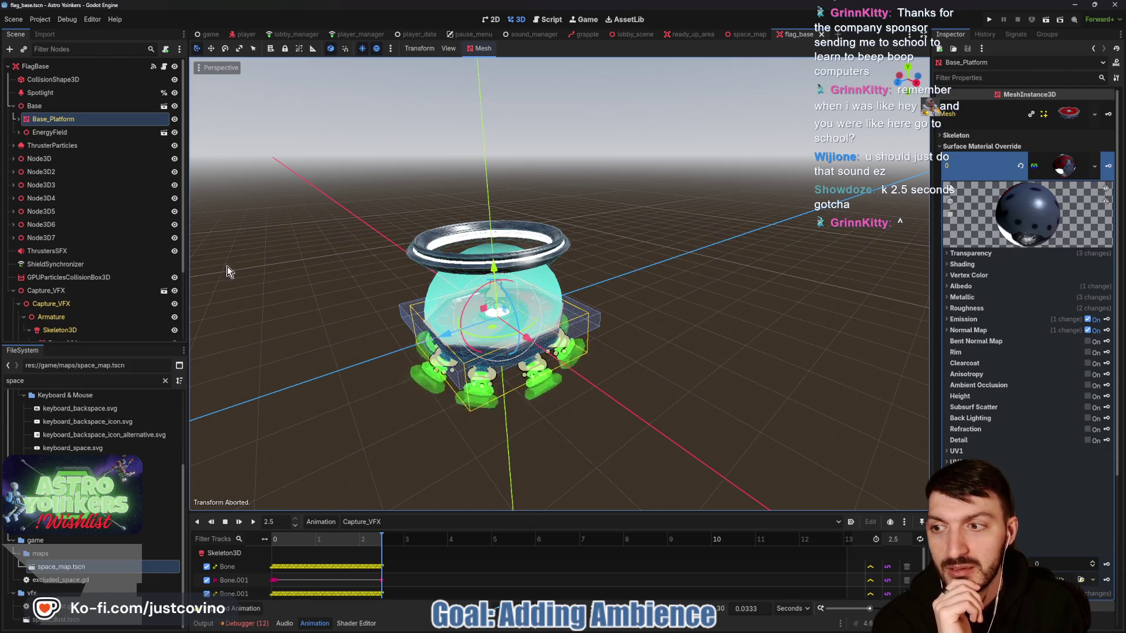
left_click(253, 522)
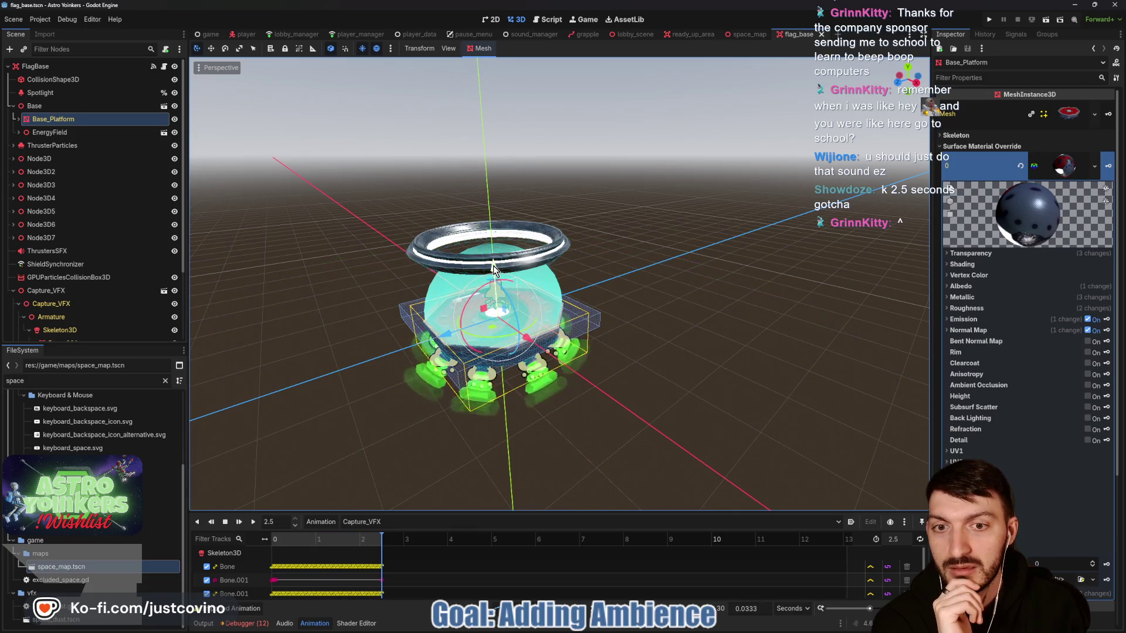
left_click(253, 522)
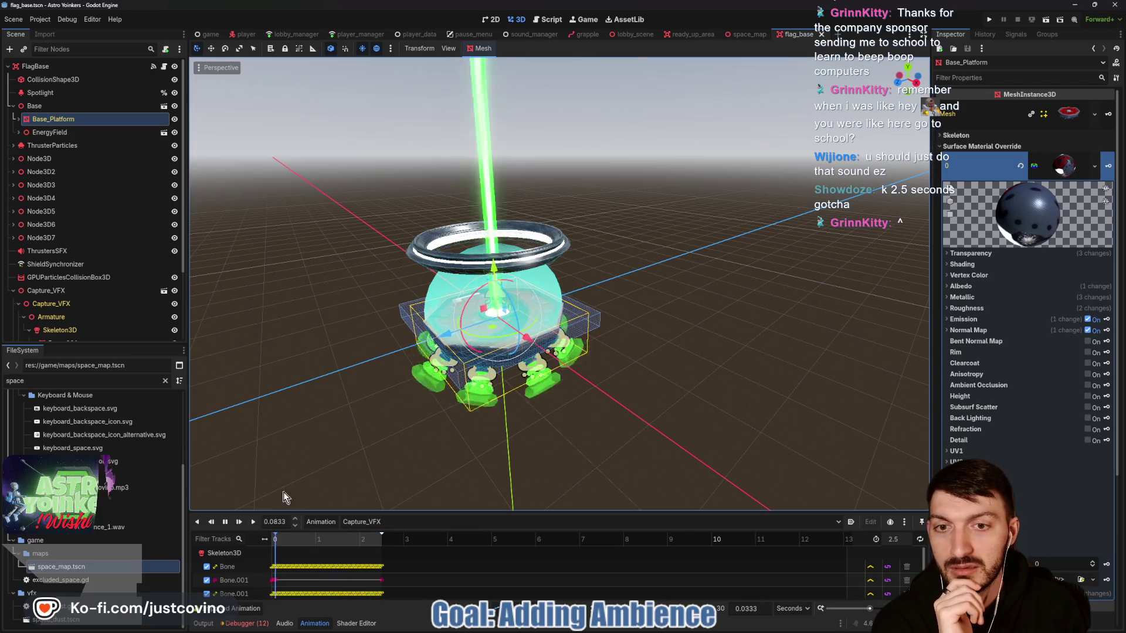
right_click(497, 275)
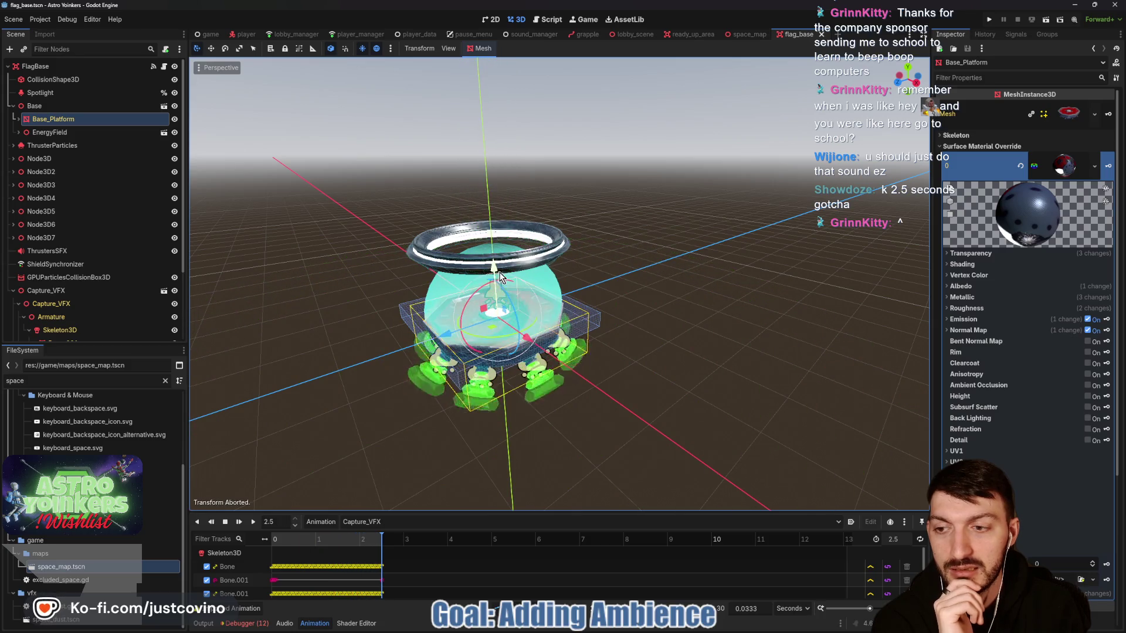
mouse_move(667, 228)
left_mouse_down()
mouse_move(630, 240)
mouse_move(718, 230)
mouse_move(697, 239)
left_mouse_up()
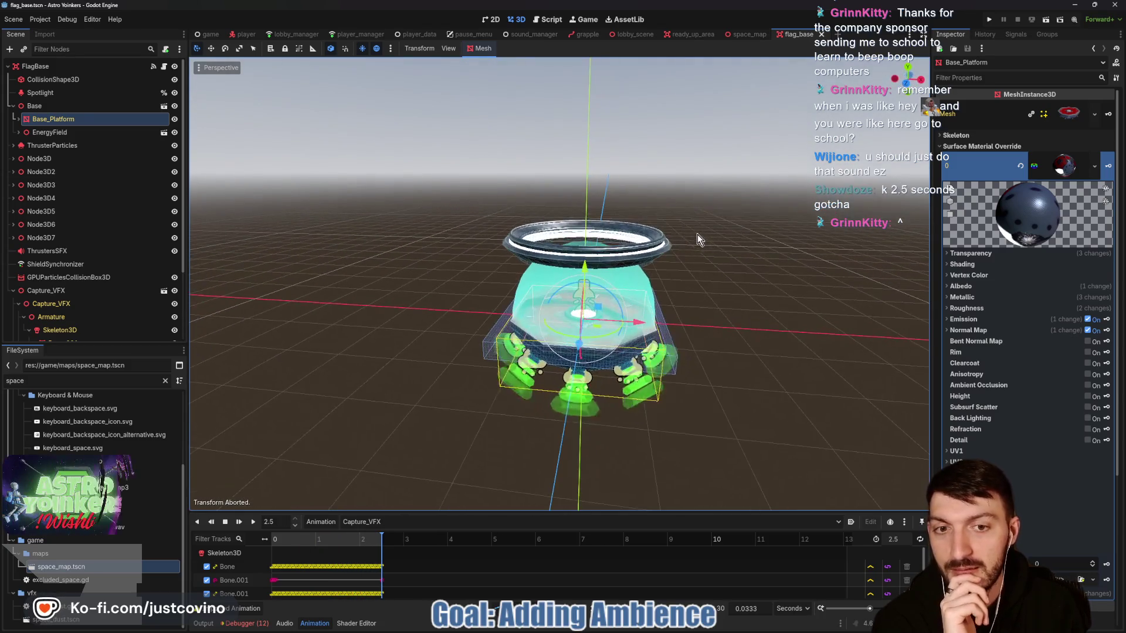
left_click(165, 68)
mouse_move(562, 237)
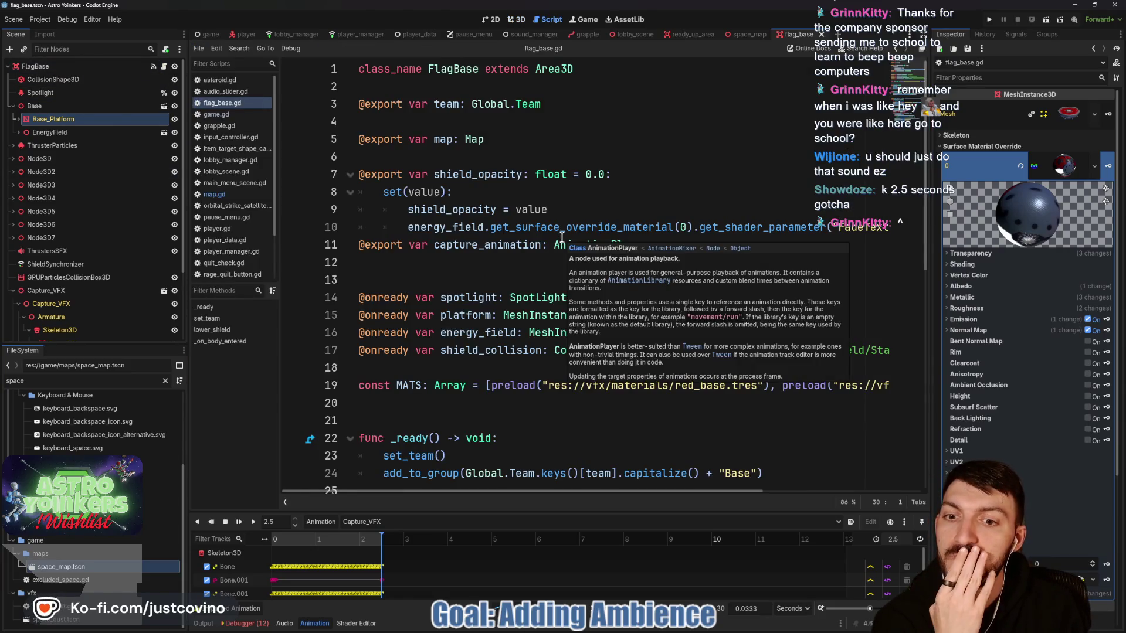
scroll(562, 237, "down", 4)
scroll(562, 237, "down", 4)
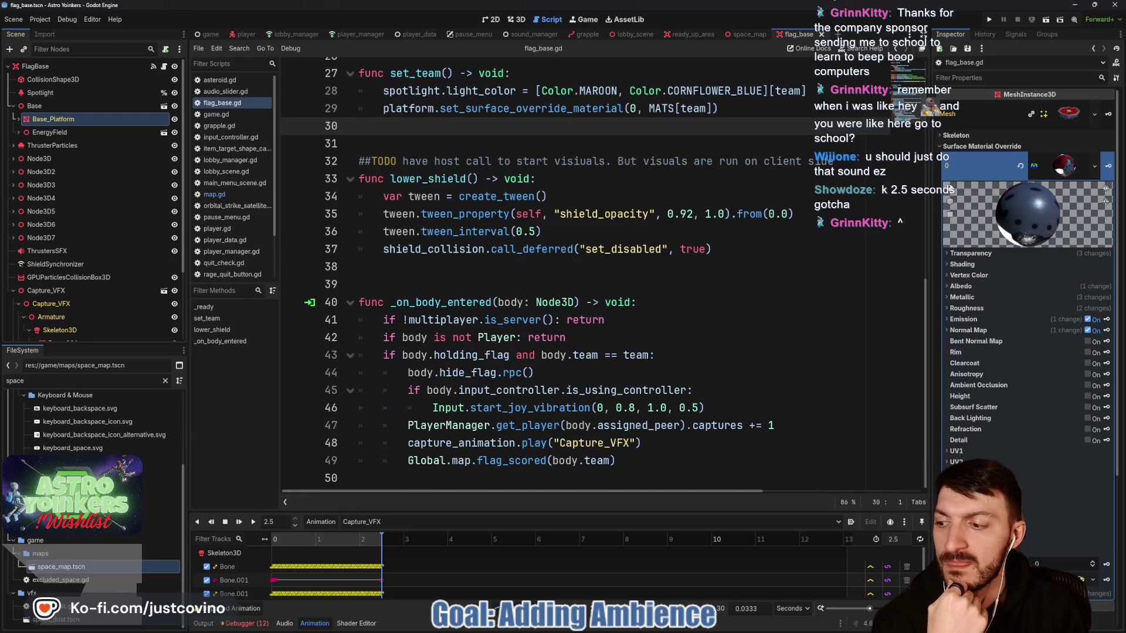
left_click(472, 285)
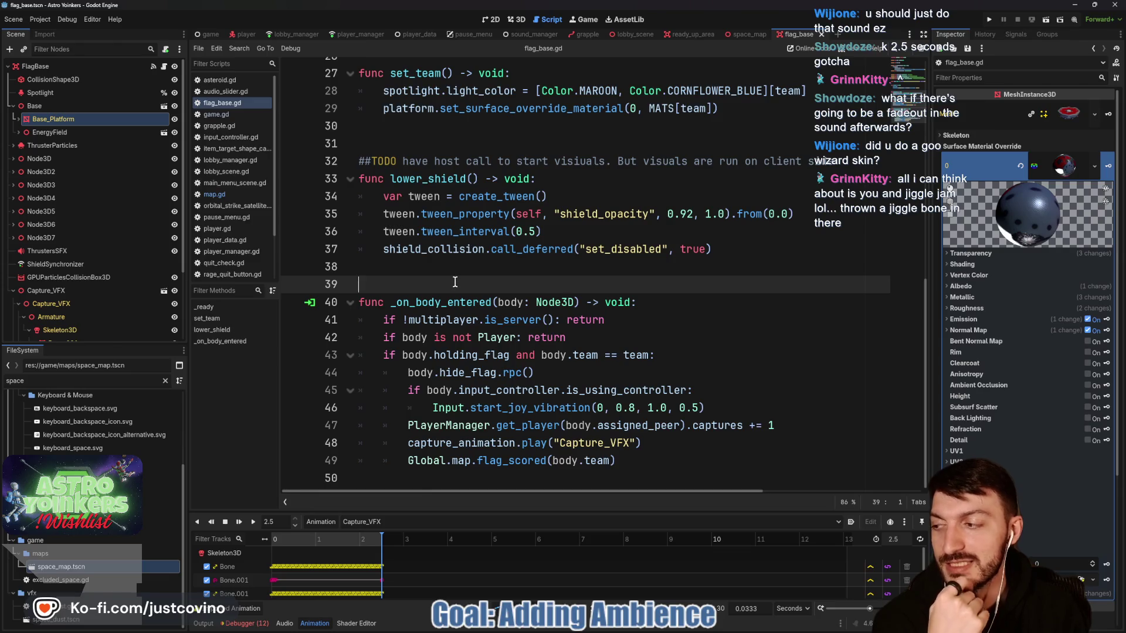
scroll(454, 282, "up", 6)
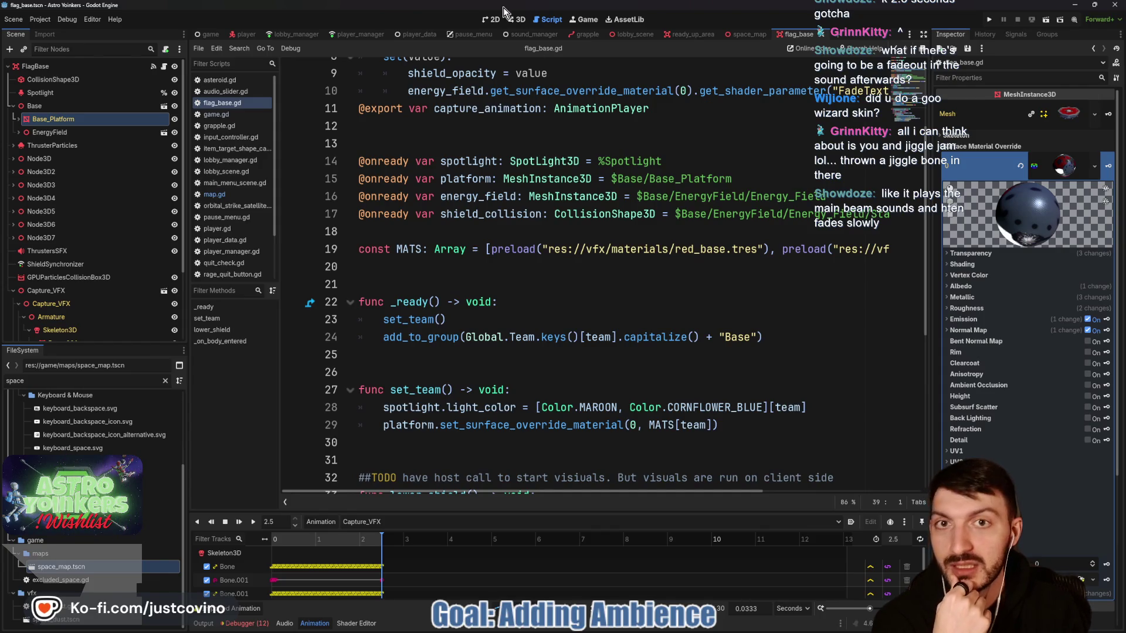
left_click(514, 20)
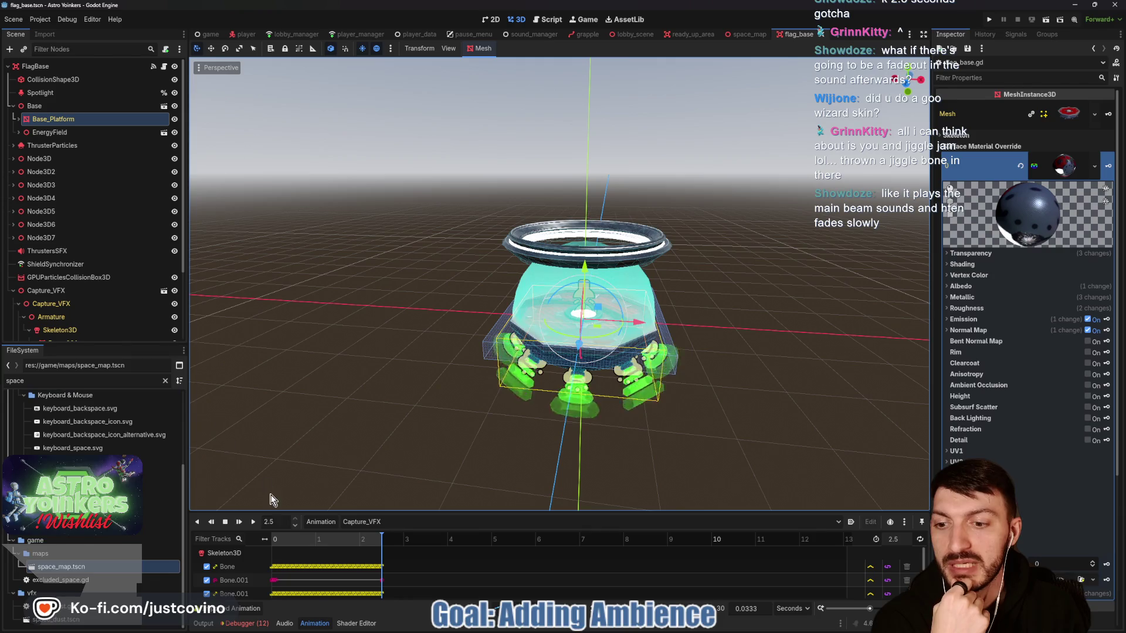
- Replay the Capture_VFX animation five times on the flag base
left_click(254, 522)
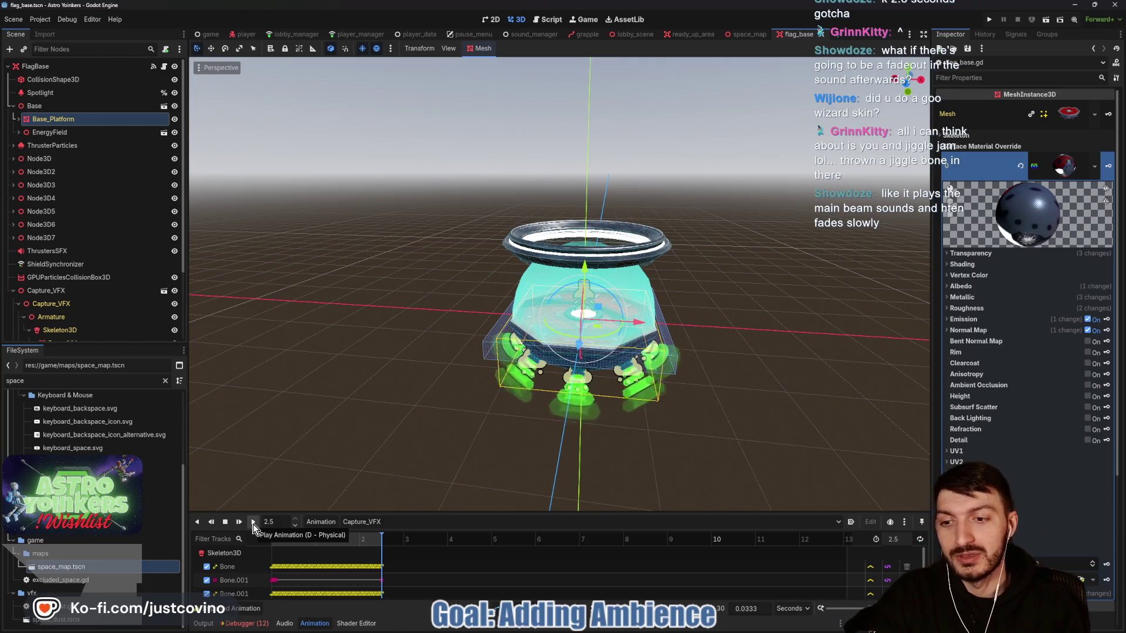
left_click(253, 523)
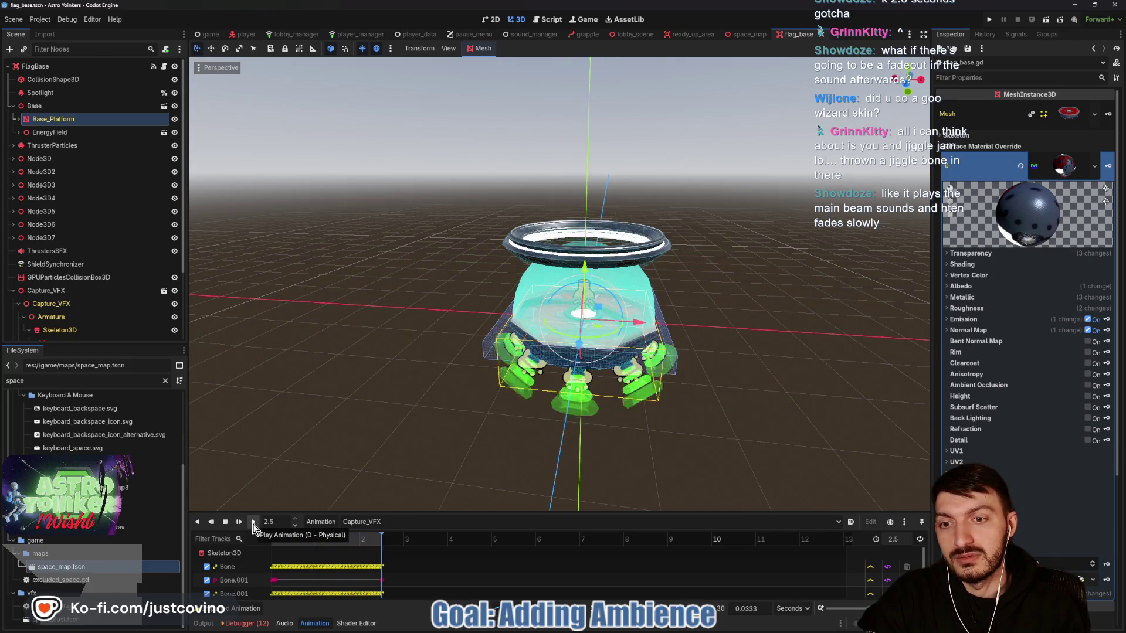
left_click(253, 524)
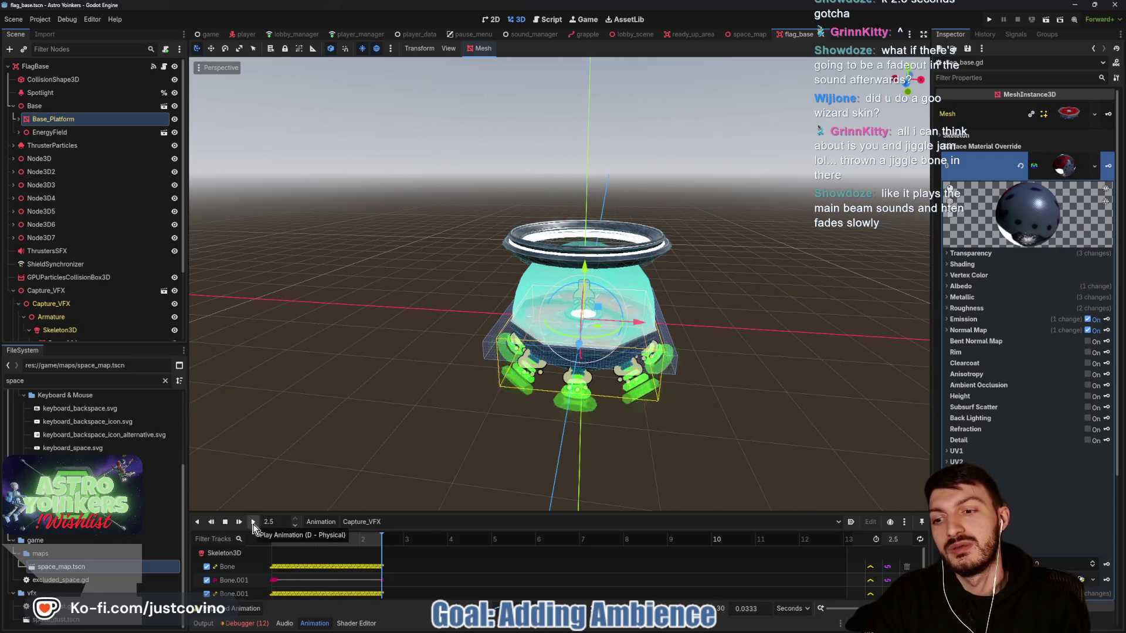
left_click(254, 522)
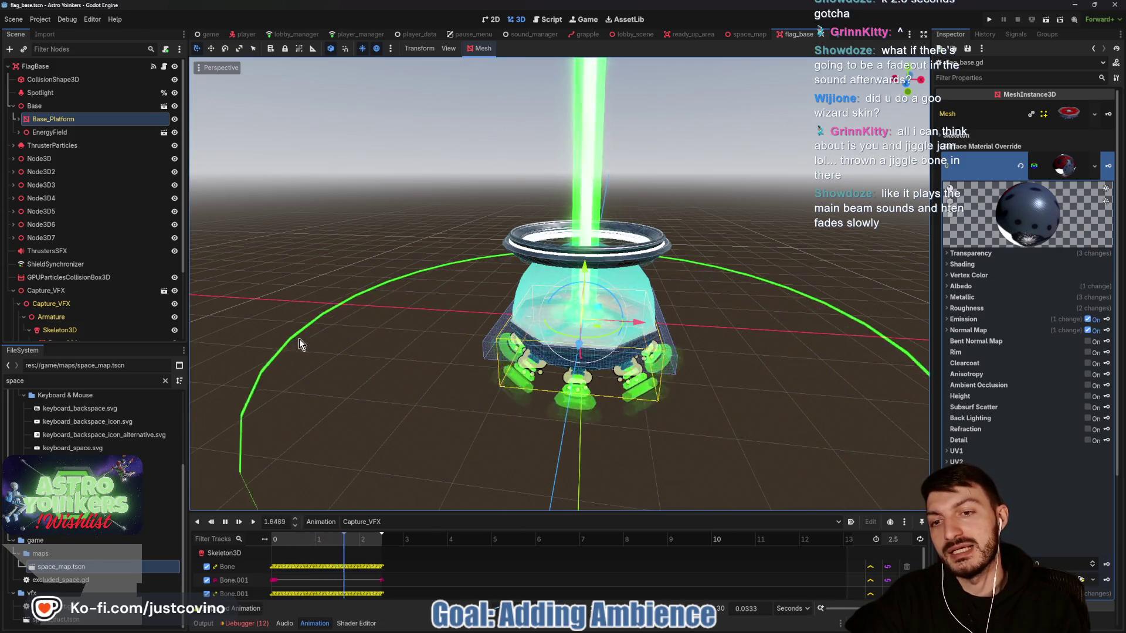
left_click(253, 525)
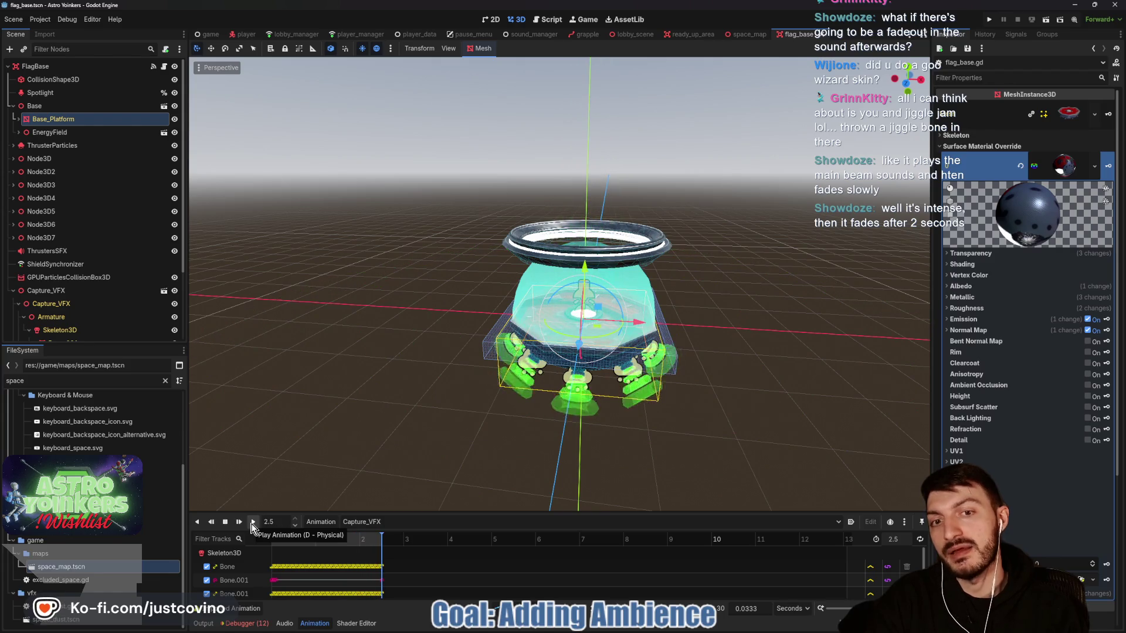
- Switch the animation player to RESET and save the scene
left_click(384, 524)
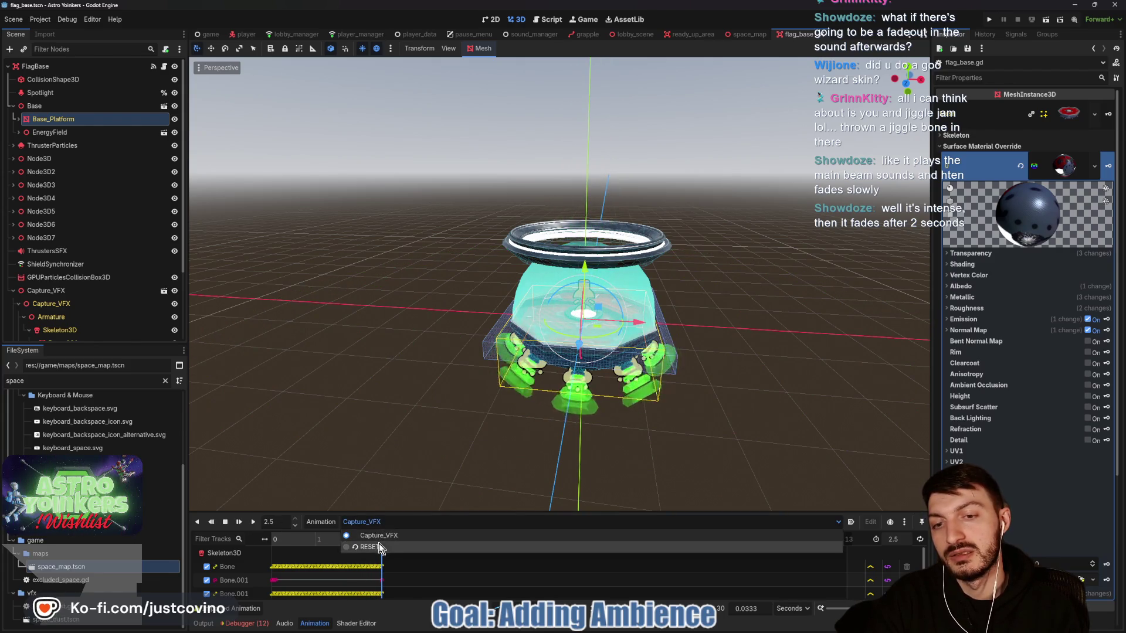
left_click(378, 548)
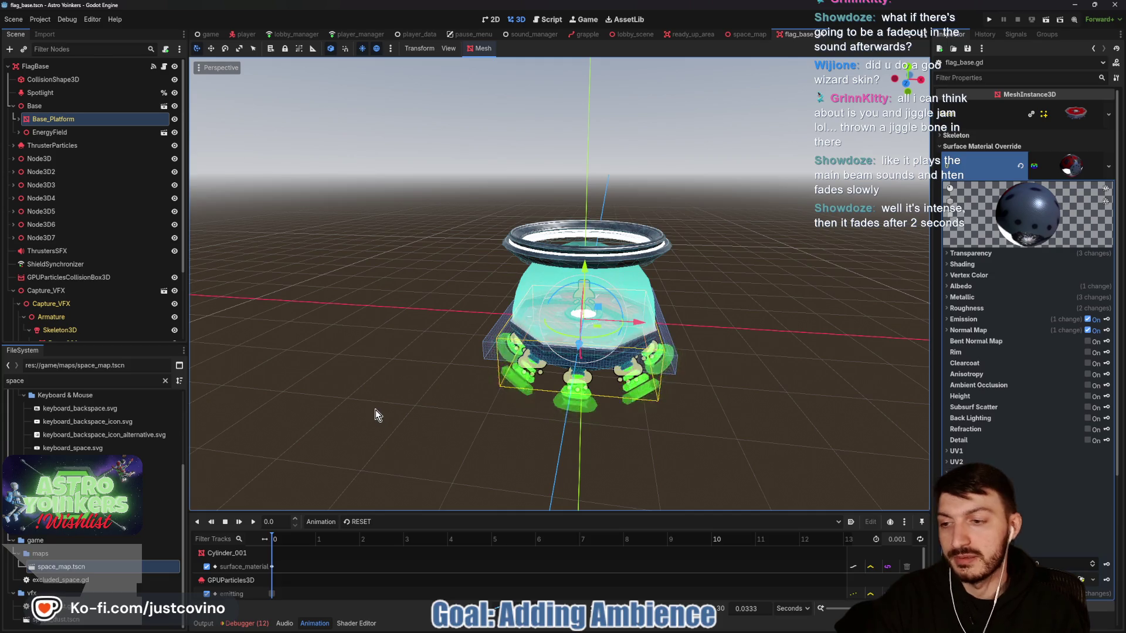
key("ctrl+s")
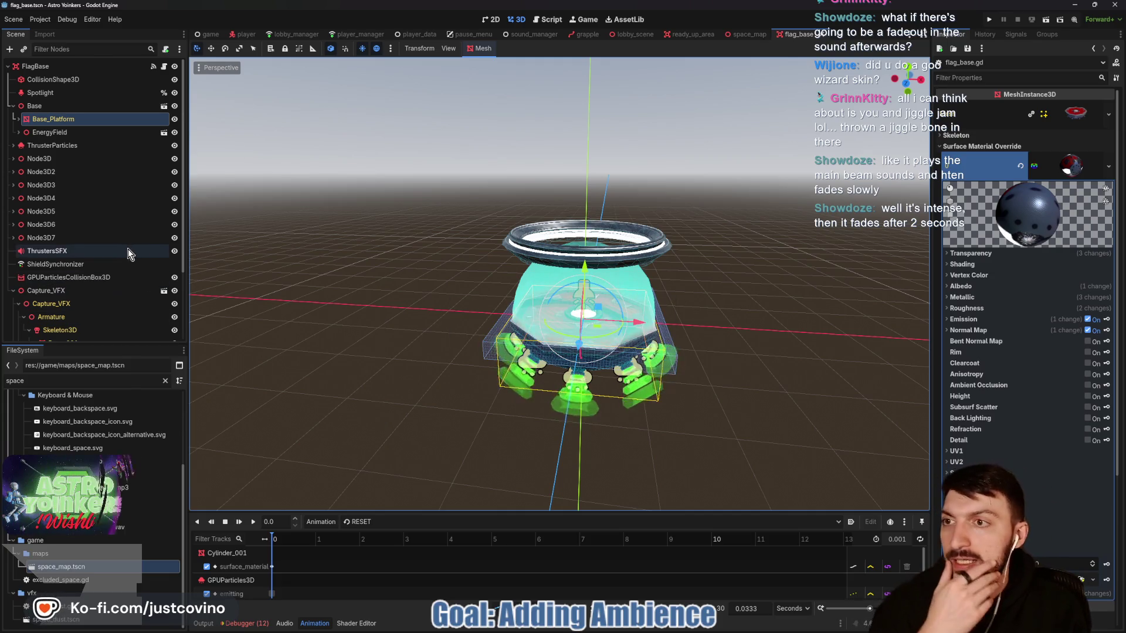
- Toggle between flag_base.gd and the 3D view, cancelling a stray FlagBase transform, ending on the script
left_click(165, 66)
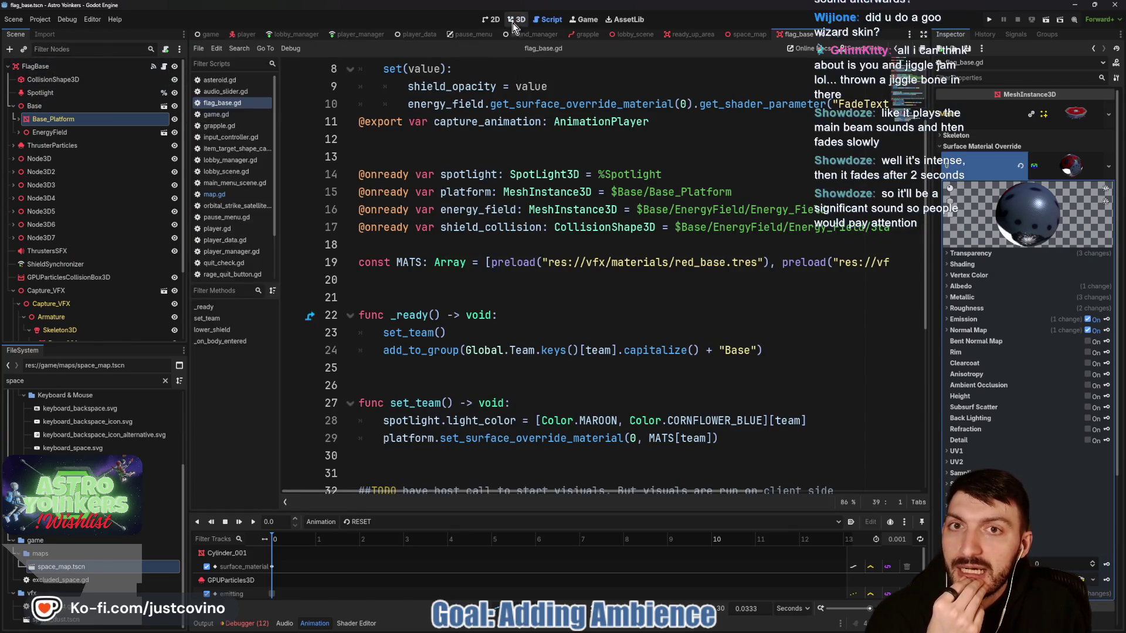
left_click(512, 24)
left_click(96, 71)
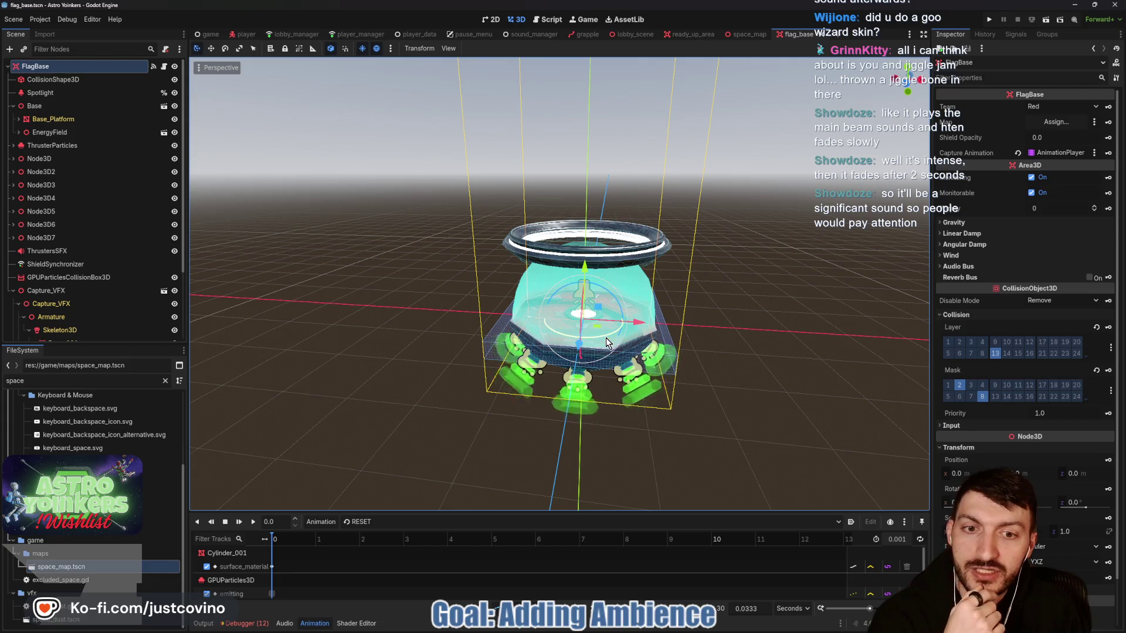
right_click(579, 321)
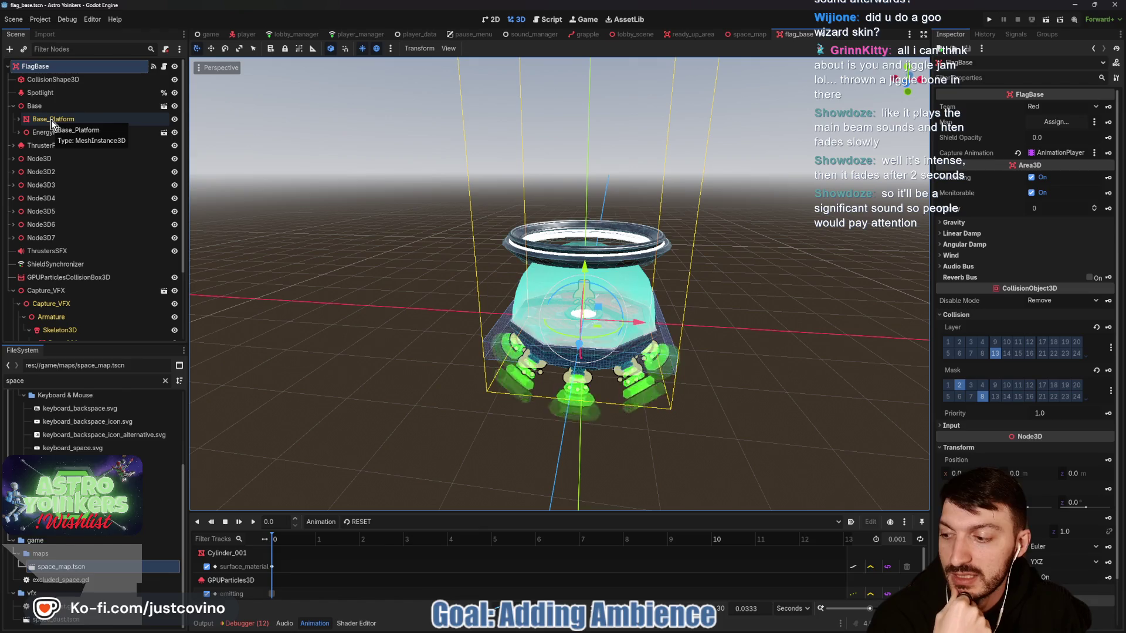
left_click(164, 68)
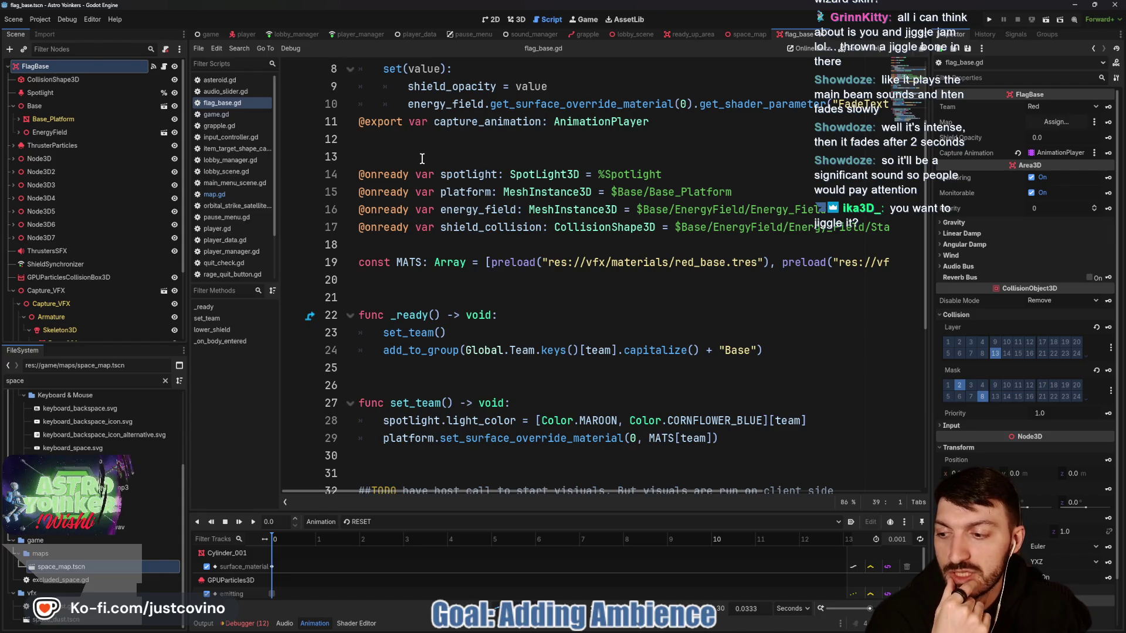
left_click(516, 23)
scroll(703, 317, "down", 3)
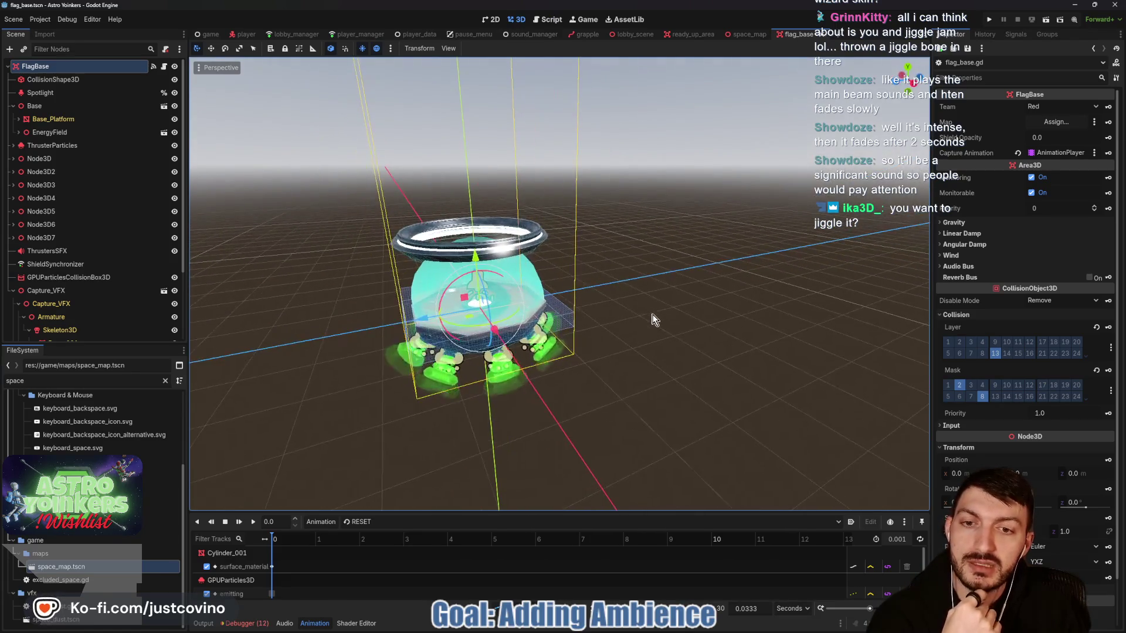
left_click_drag(697, 318, 656, 317)
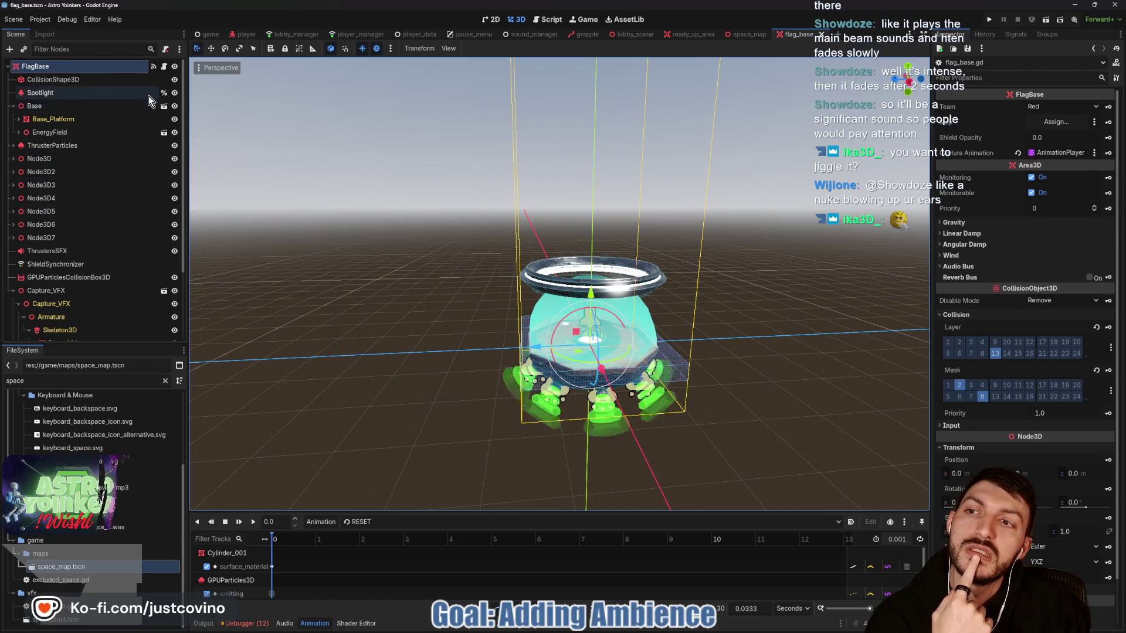
left_click(164, 68)
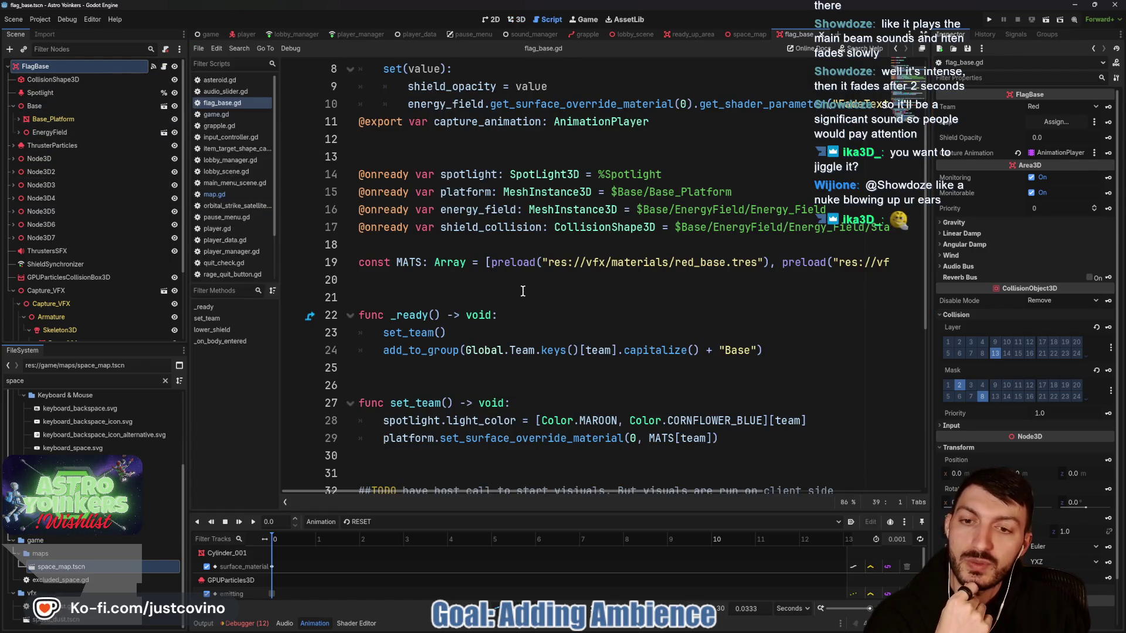
- Declare an empty func capture_tween() -> void: on line 39, right after lower_shield
scroll(522, 290, "down", 4)
scroll(523, 291, "down", 2)
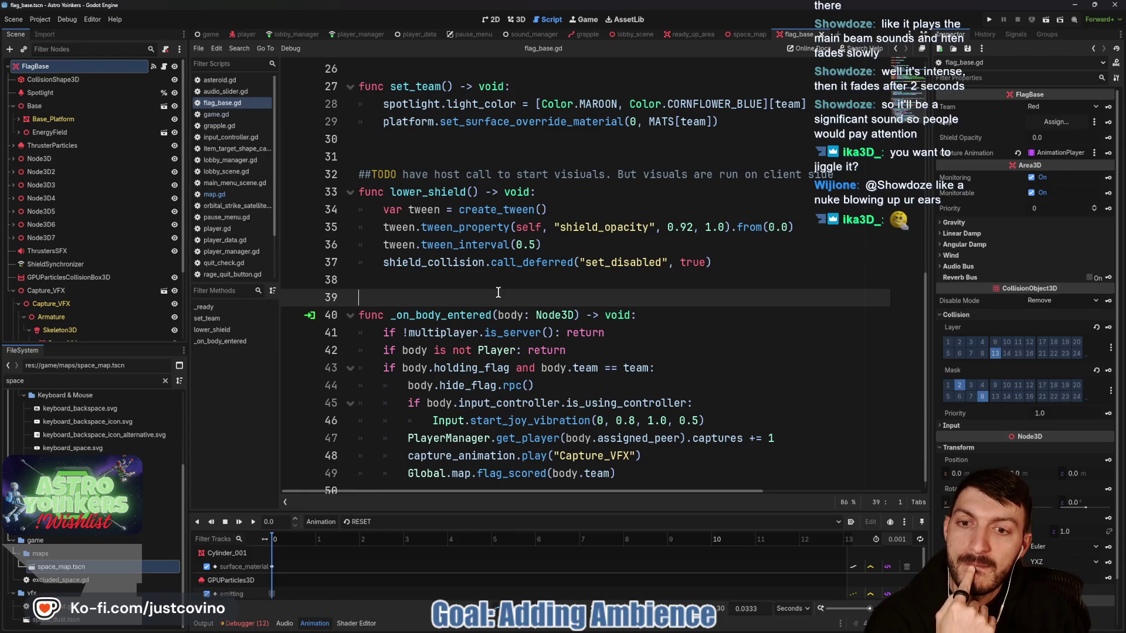
scroll(496, 293, "up", 2)
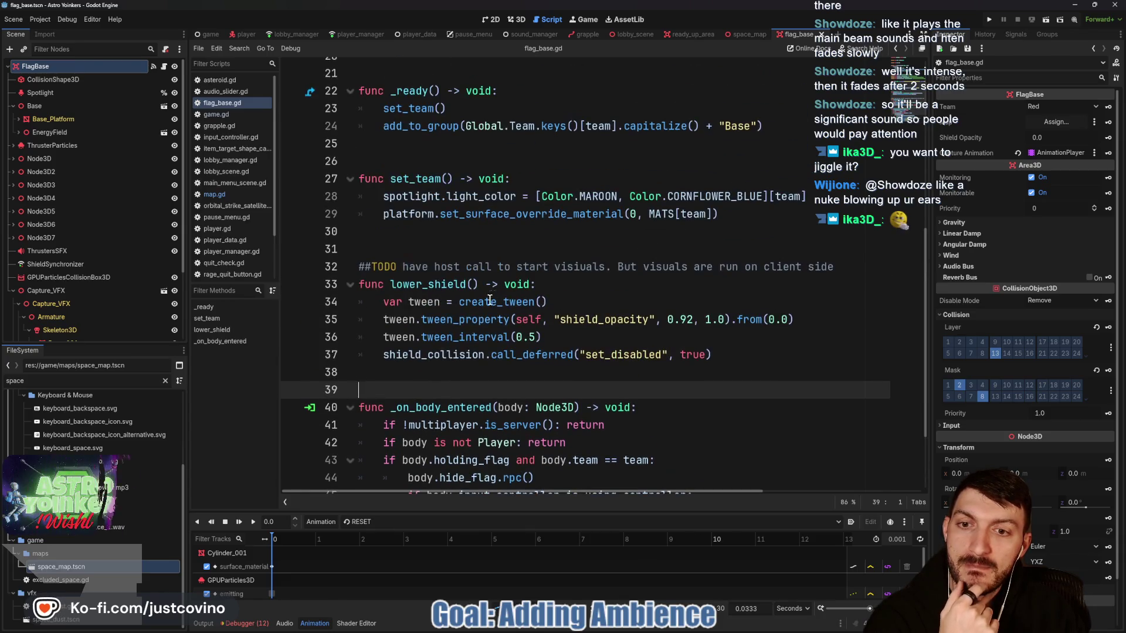
left_click(410, 378)
key("Return")
key("Return")
key("Return")
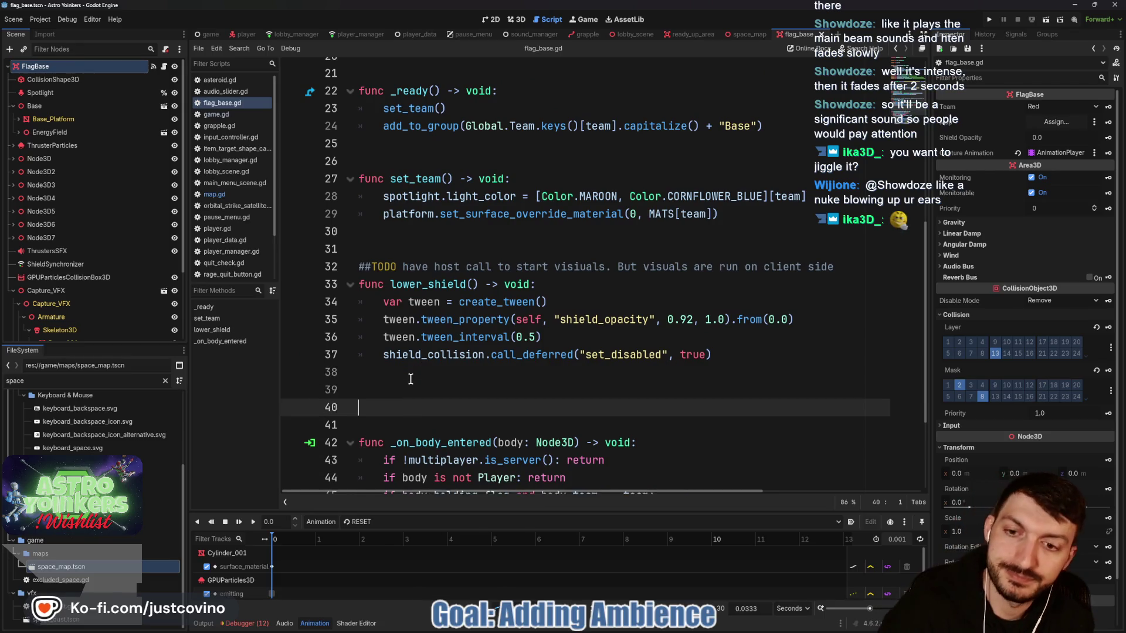
key("Up")
key("Up")
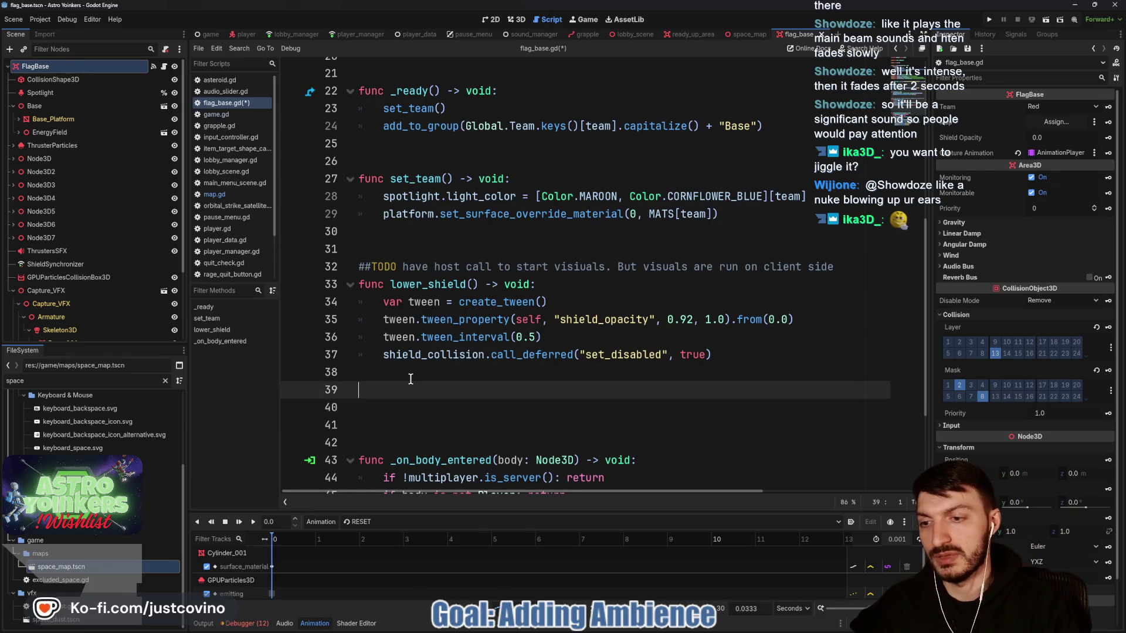
type("func capture")
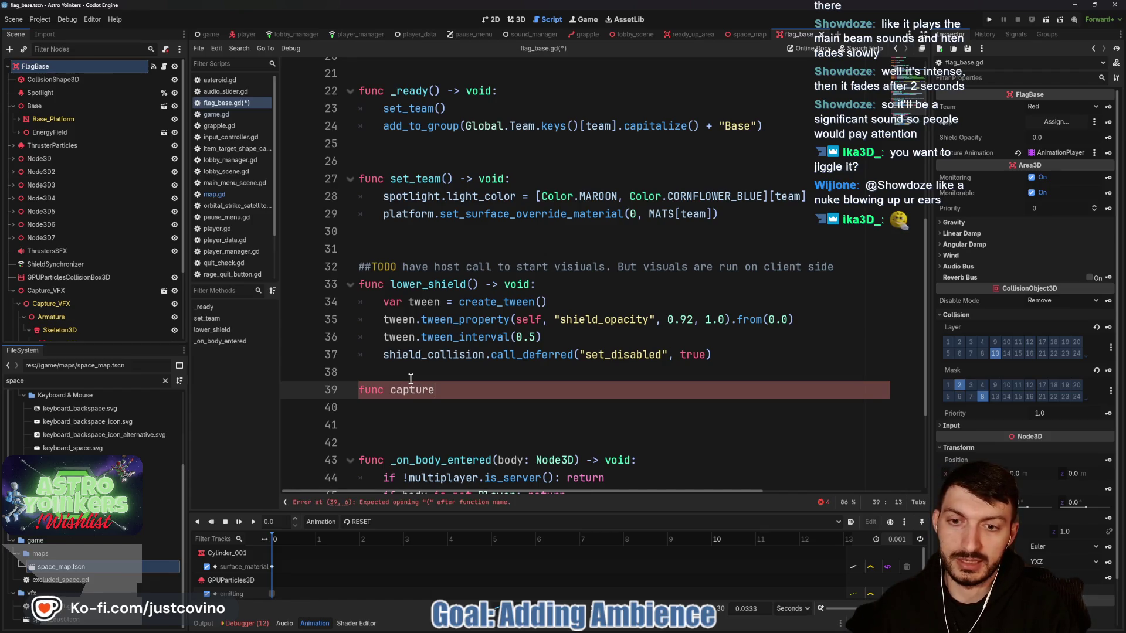
type("_tween")
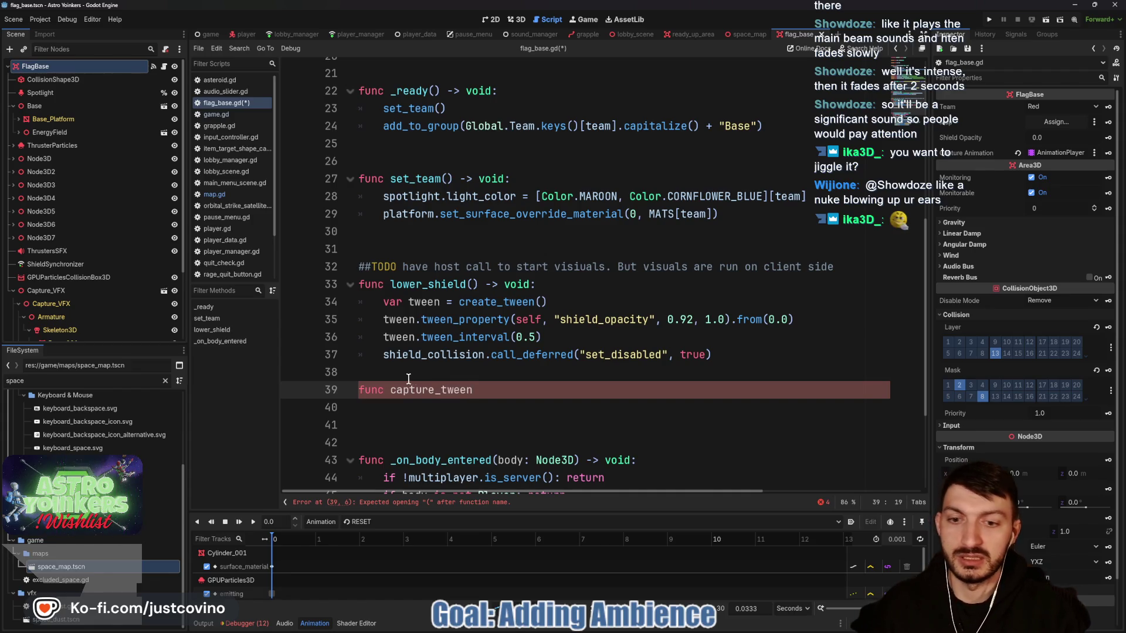
scroll(467, 378, "down", 3)
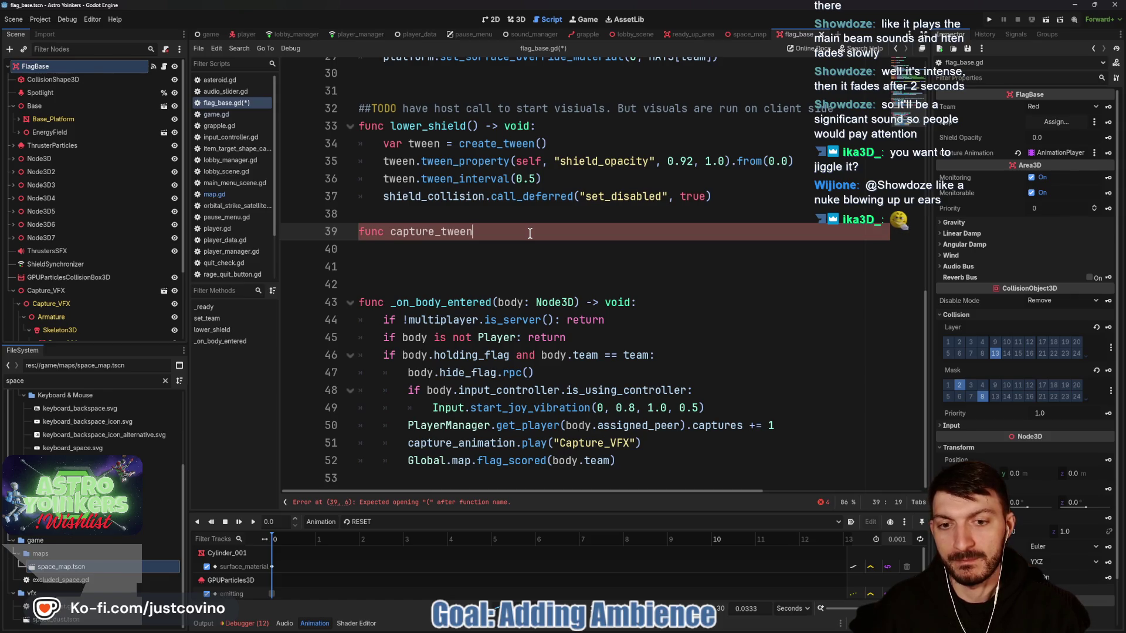
type("()")
type("id:")
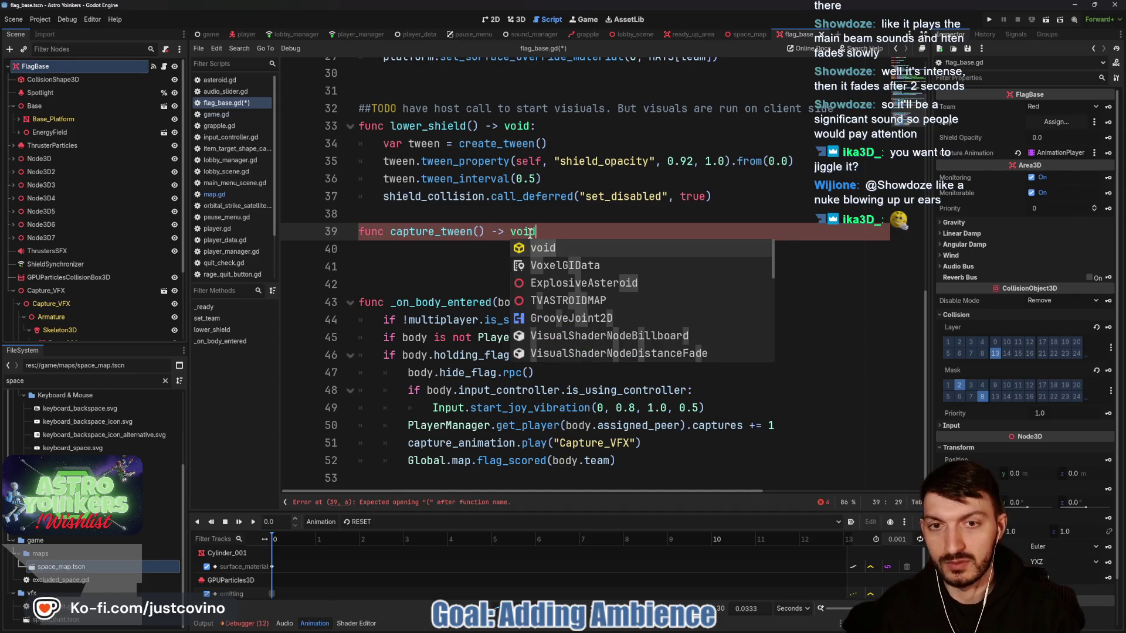
key("Return")
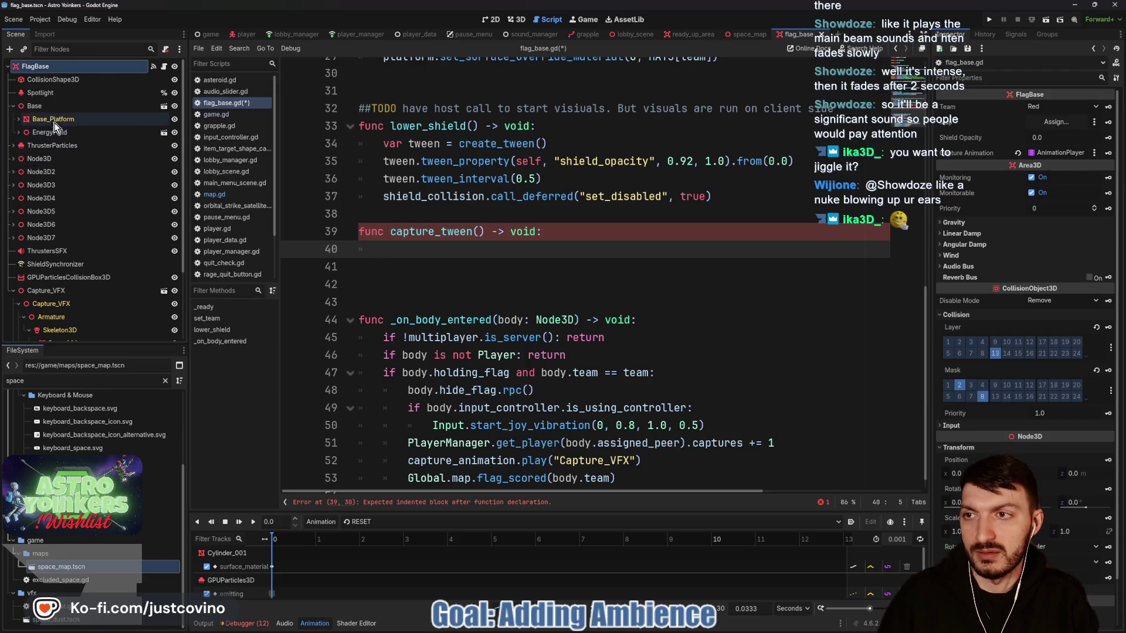
left_click(18, 119)
left_click(18, 120)
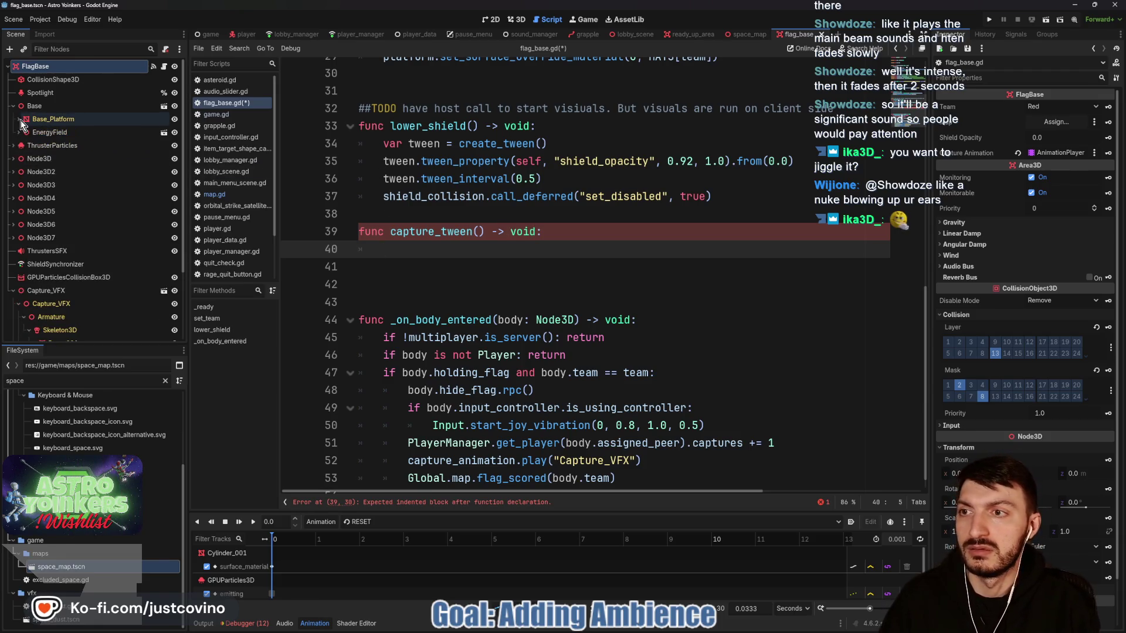
left_click(519, 19)
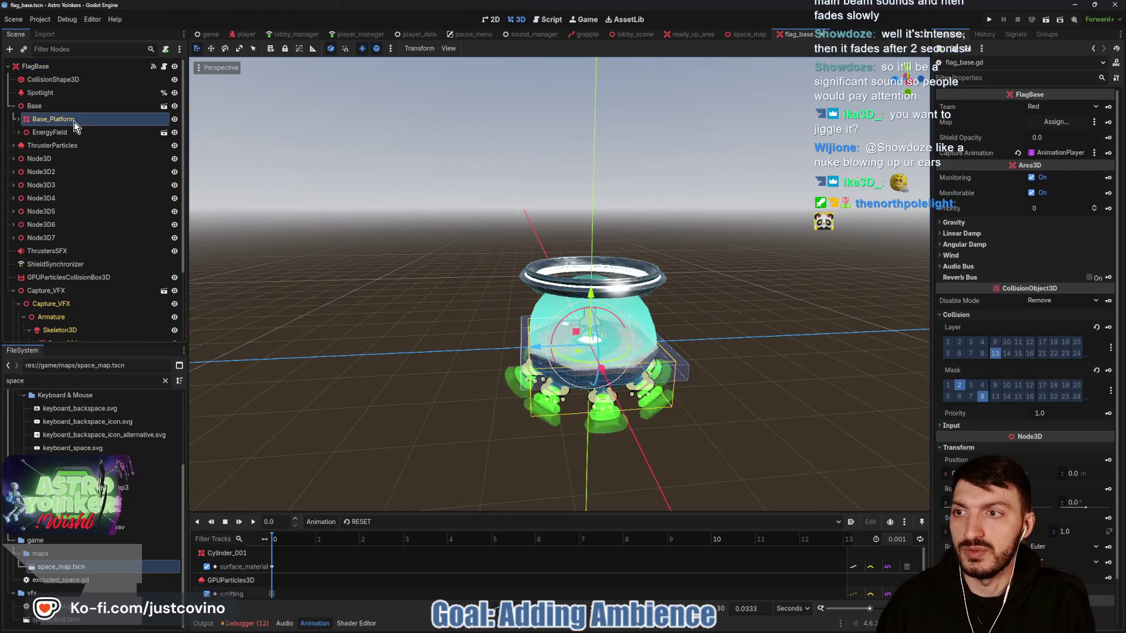
left_click(74, 120)
mouse_move(590, 292)
left_mouse_down()
mouse_move(595, 384)
mouse_move(597, 273)
mouse_move(601, 319)
left_mouse_up()
right_click(604, 339)
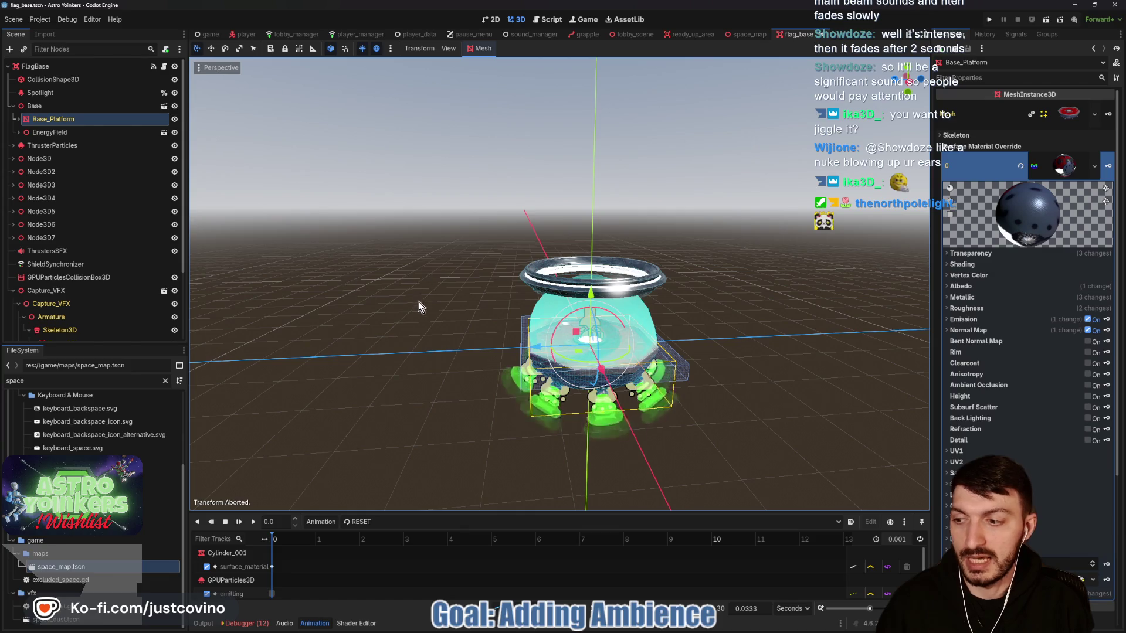
left_click_drag(427, 317, 497, 305)
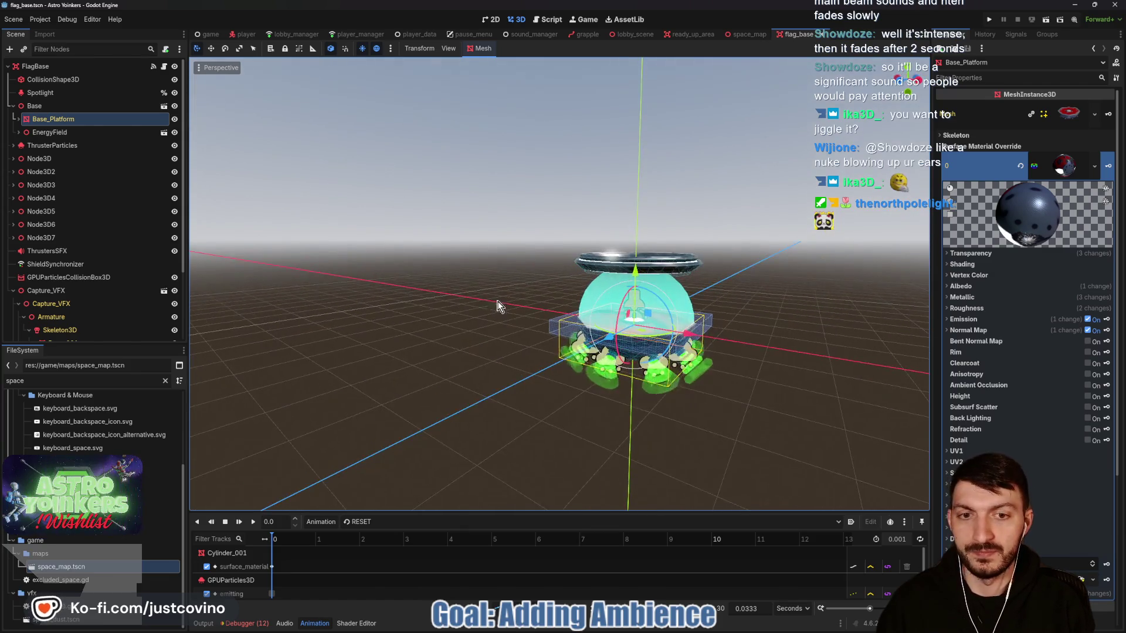
left_click(164, 68)
scroll(445, 260, "up", 10)
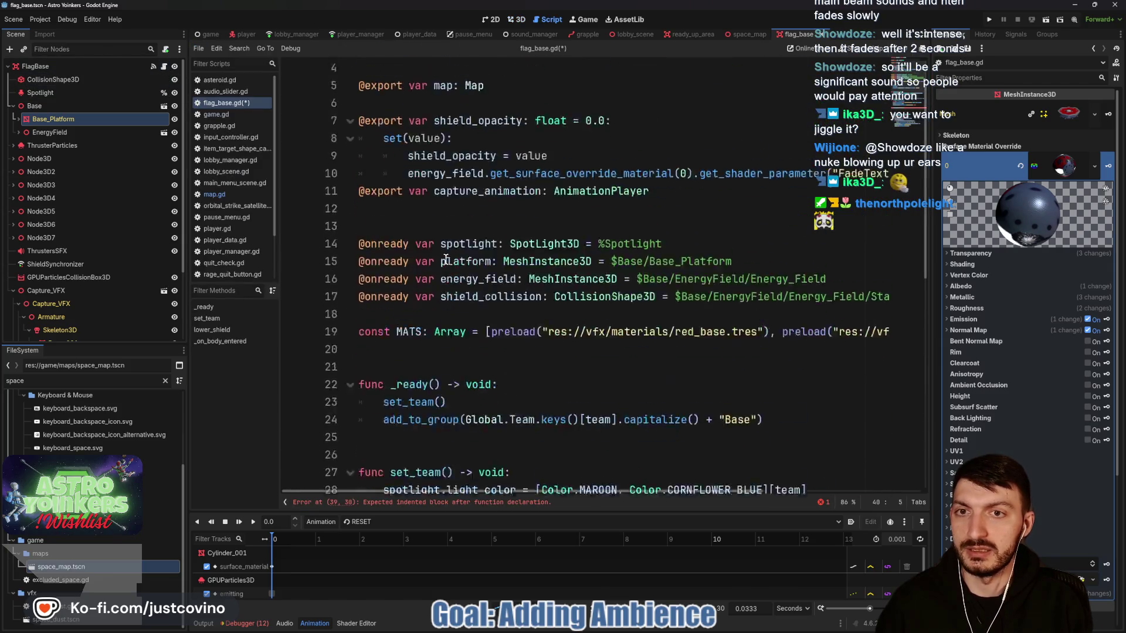
left_click(385, 269)
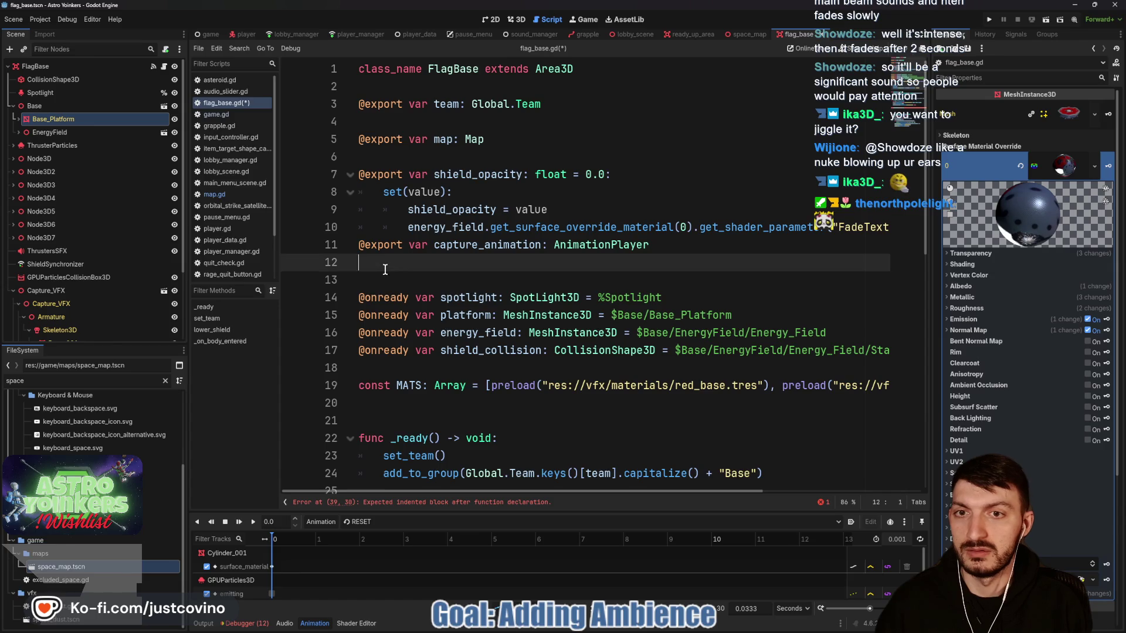
key("Return")
type("export_sub")
key("Return")
type("\"Nodes")
type(")")
key("Return")
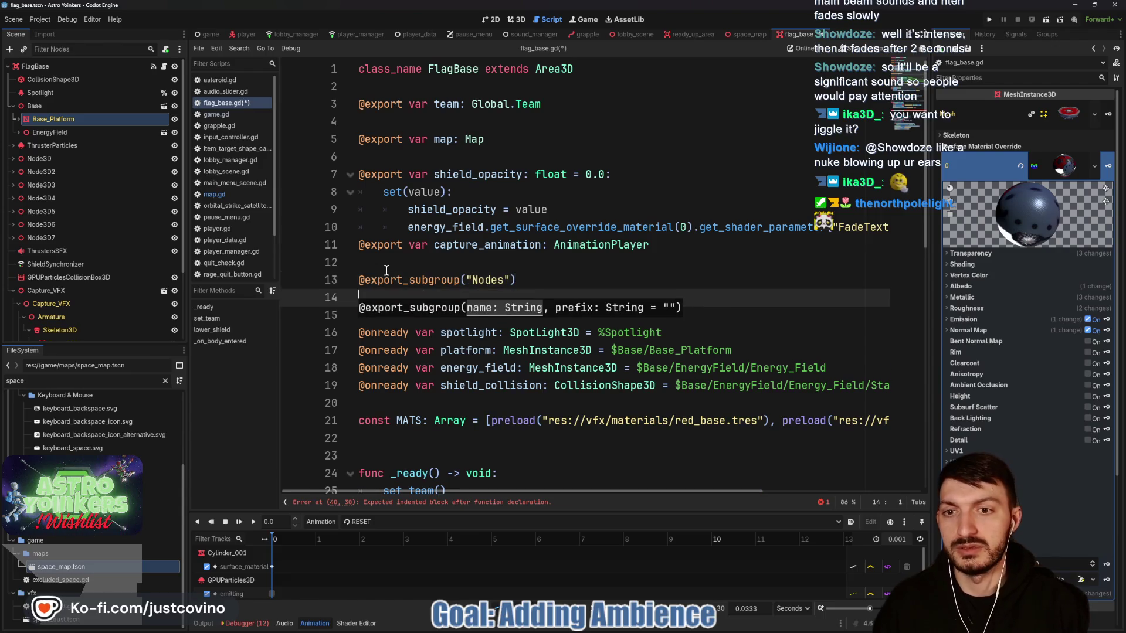
key("Return")
key("Return")
key("Return")
left_click(367, 298)
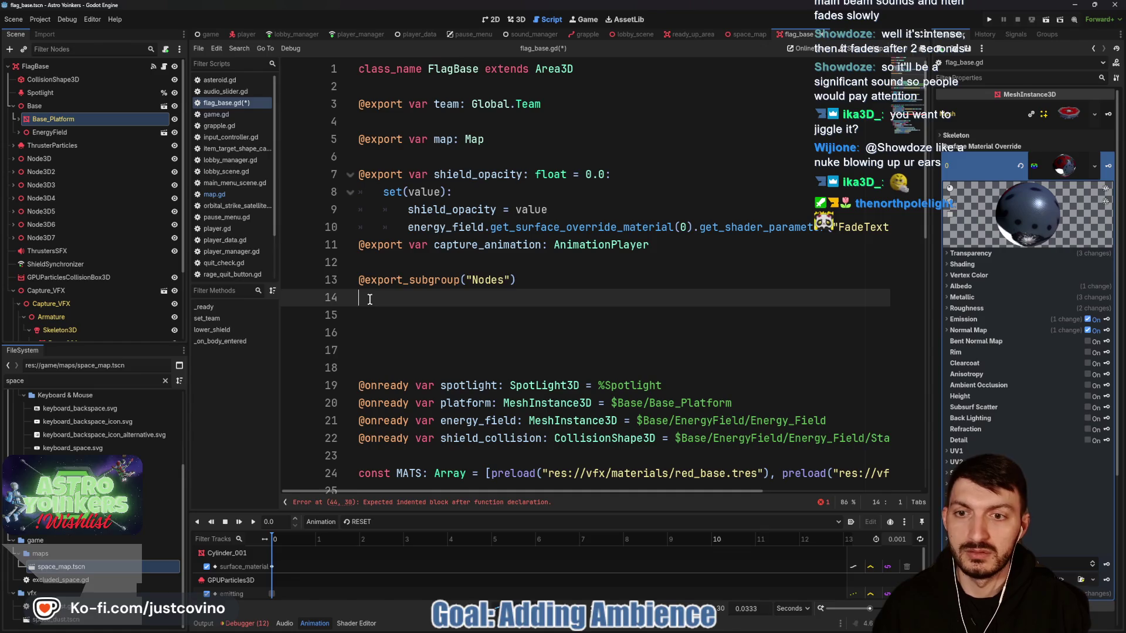
left_click_drag(85, 119, 373, 300)
- Start capture_tween with var tween = create_tween()
scroll(477, 321, "down", 7)
scroll(477, 321, "down", 4)
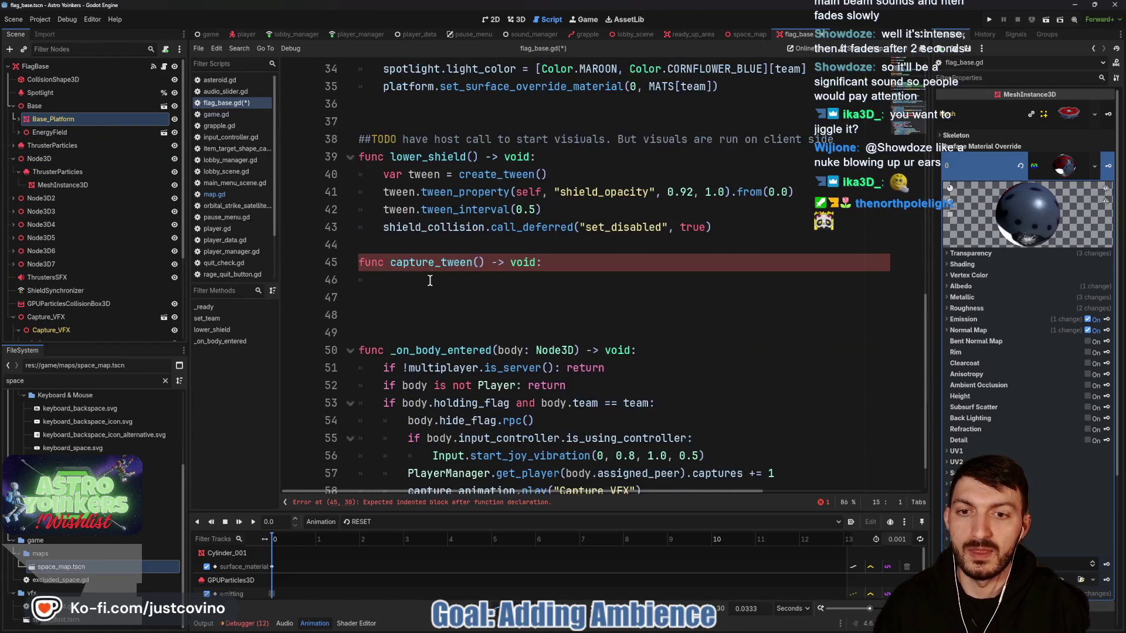
left_click(433, 280)
type("var tween =")
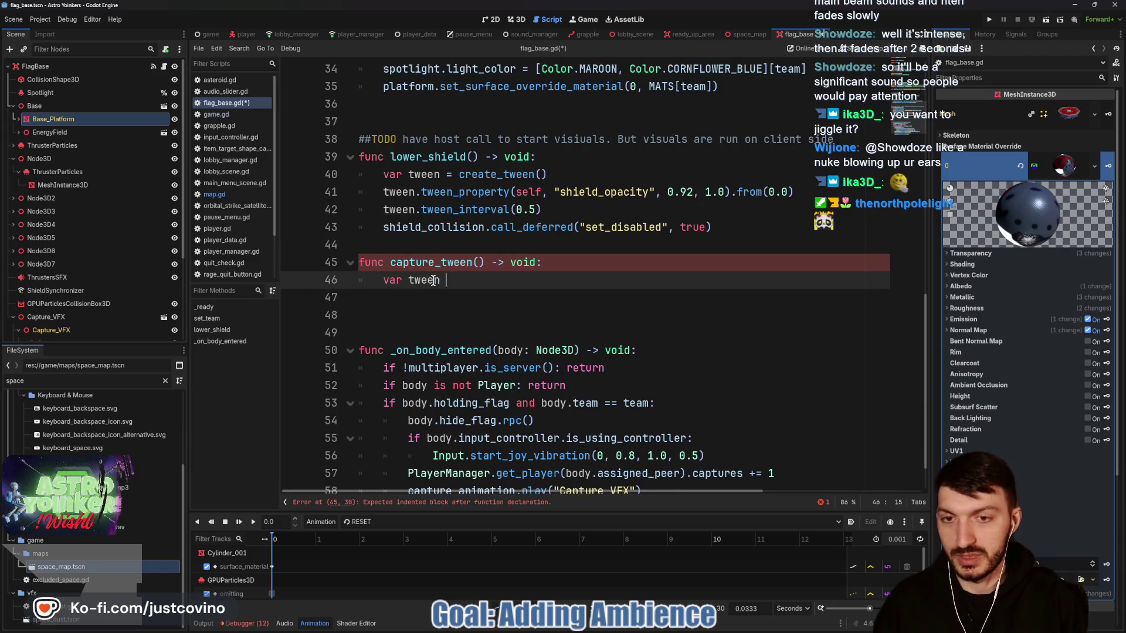
type(" create")
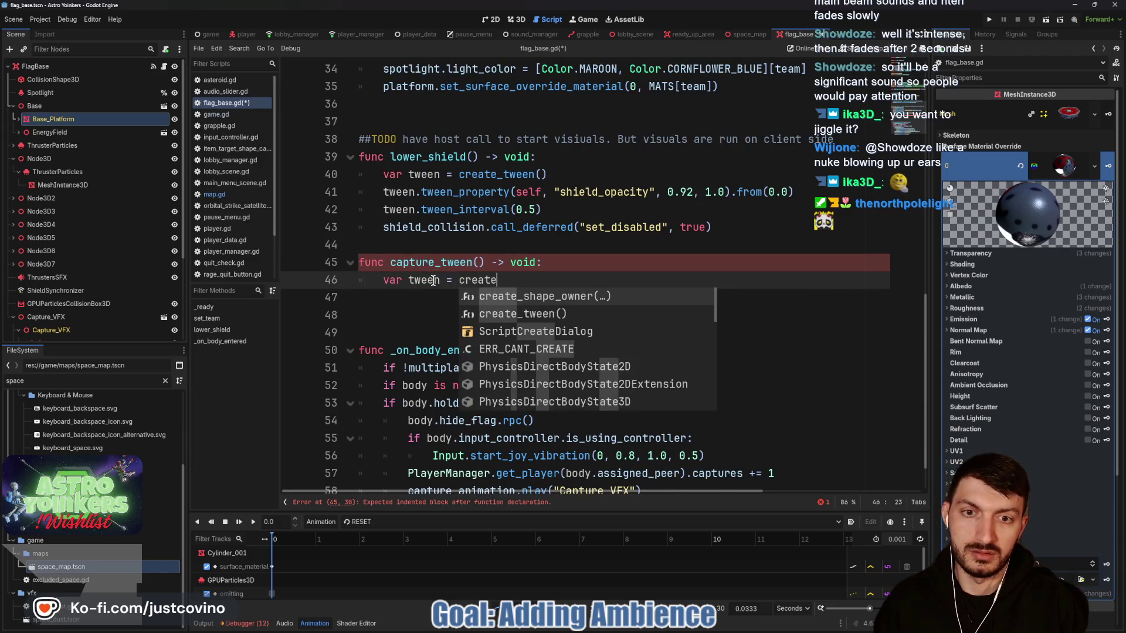
key("Down")
key("Return")
key("Return")
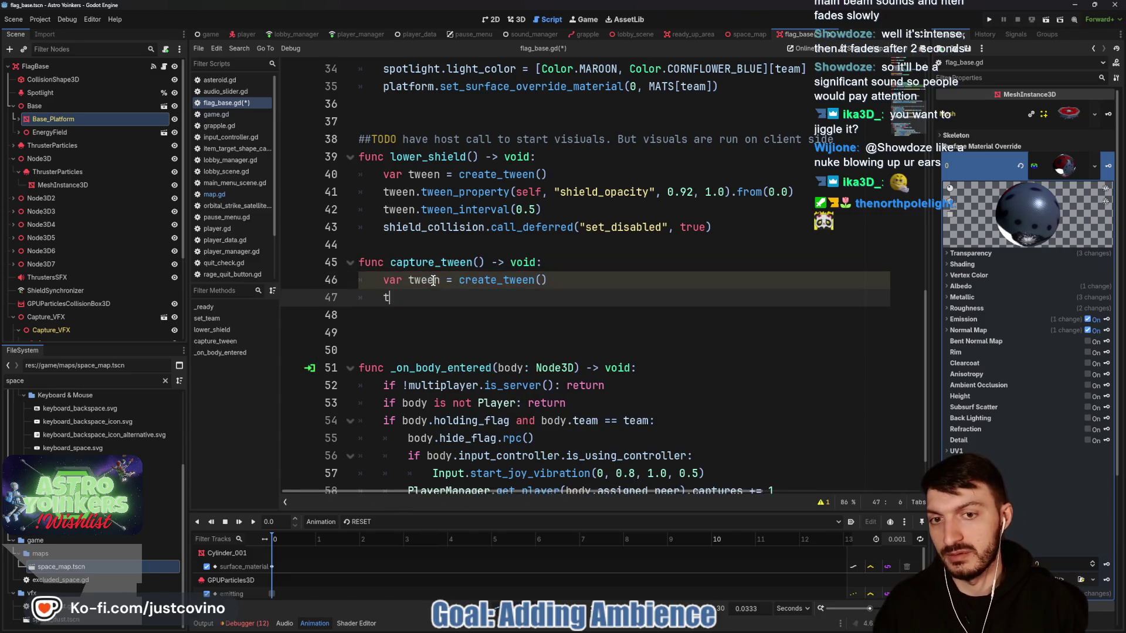
- Tween base_platform's "global_position:y" down by 3.0 over 2.0 seconds
type("tween.tween_pr")
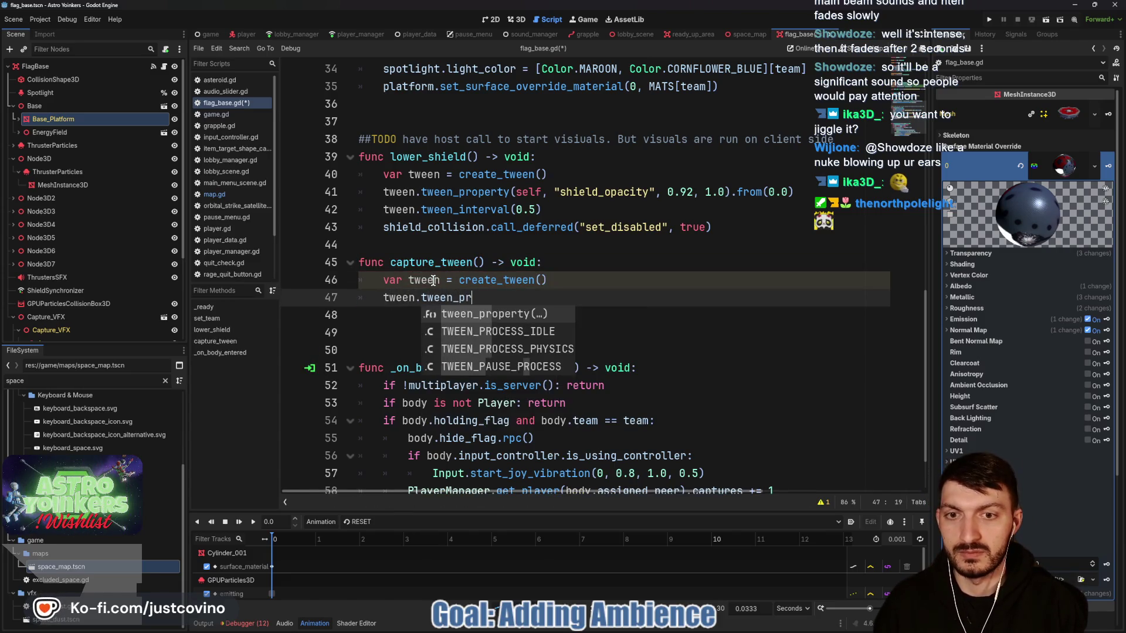
key("Return")
type("base")
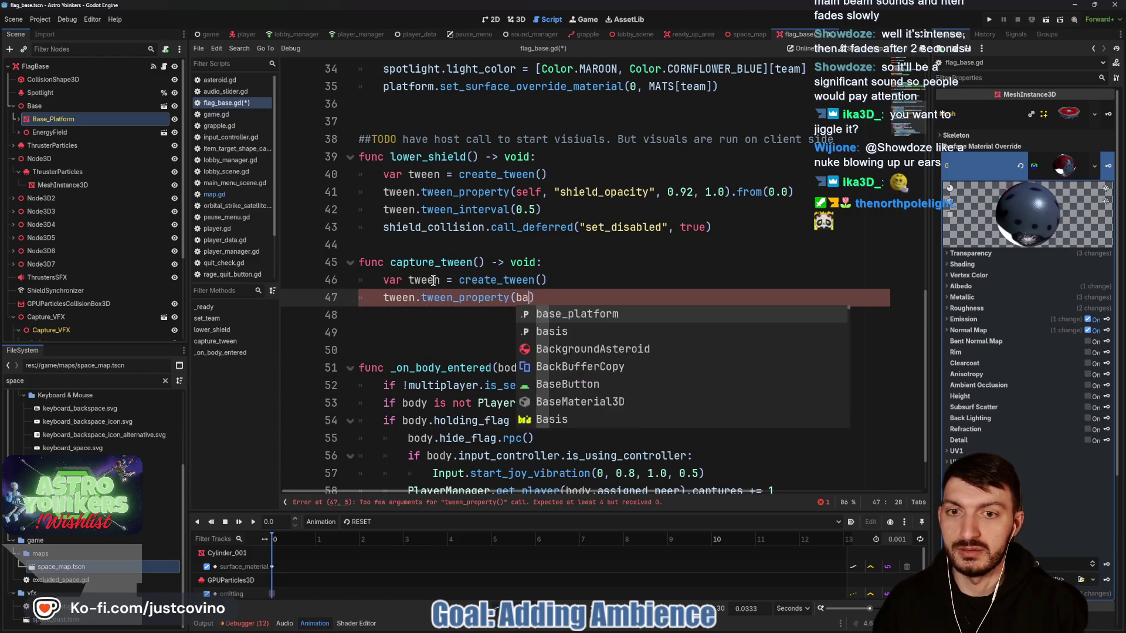
key("Return")
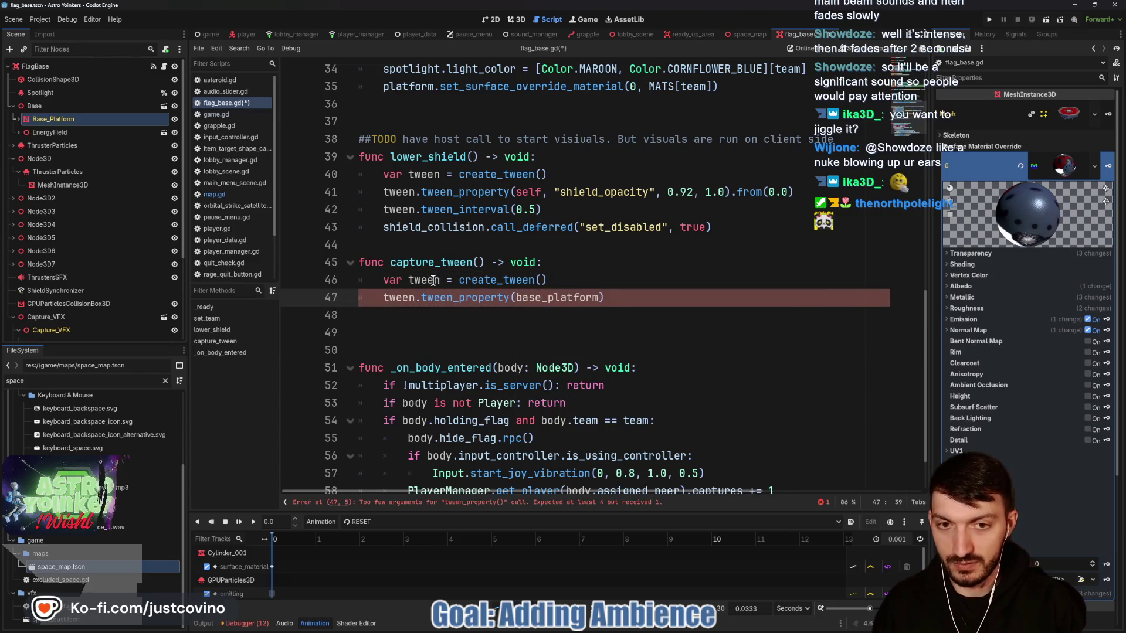
type(", \"global_positi")
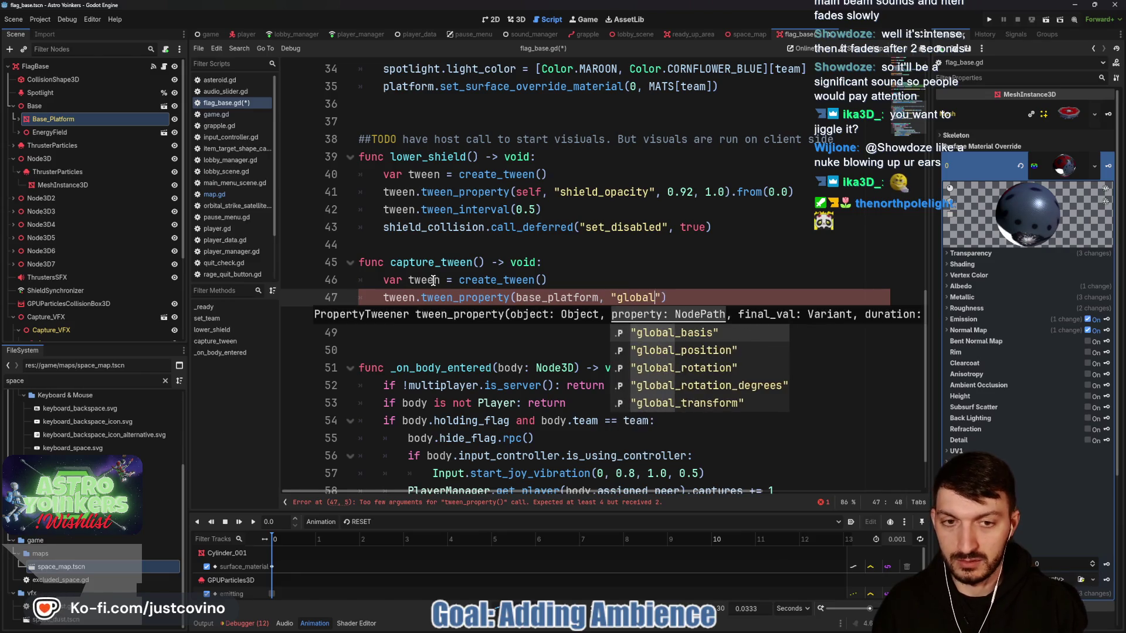
type("on:y\"")
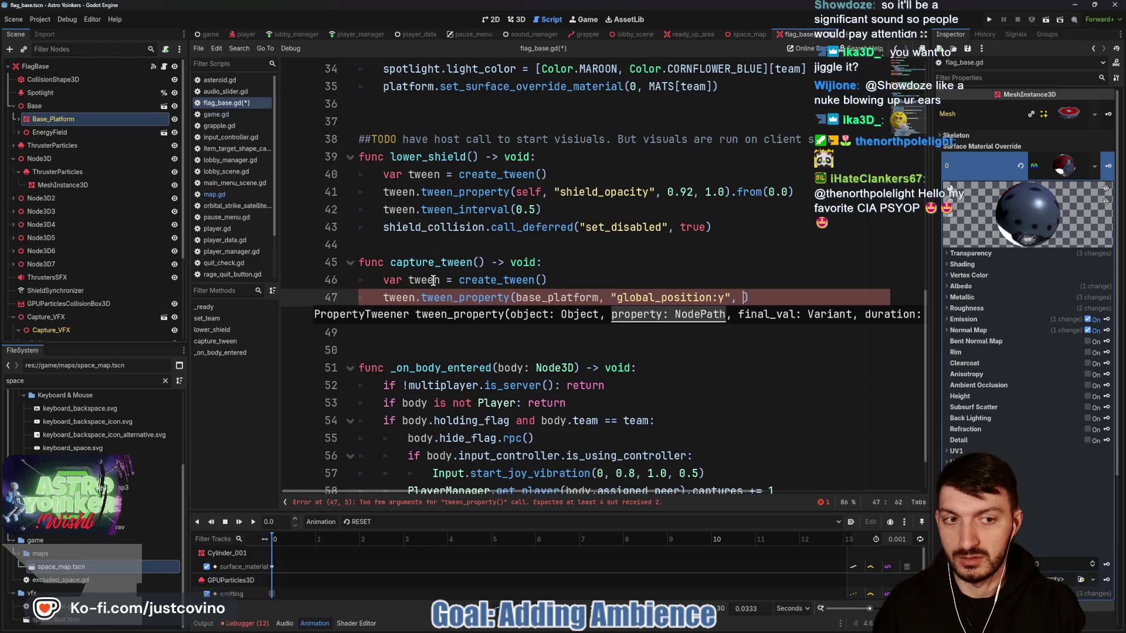
type(", ")
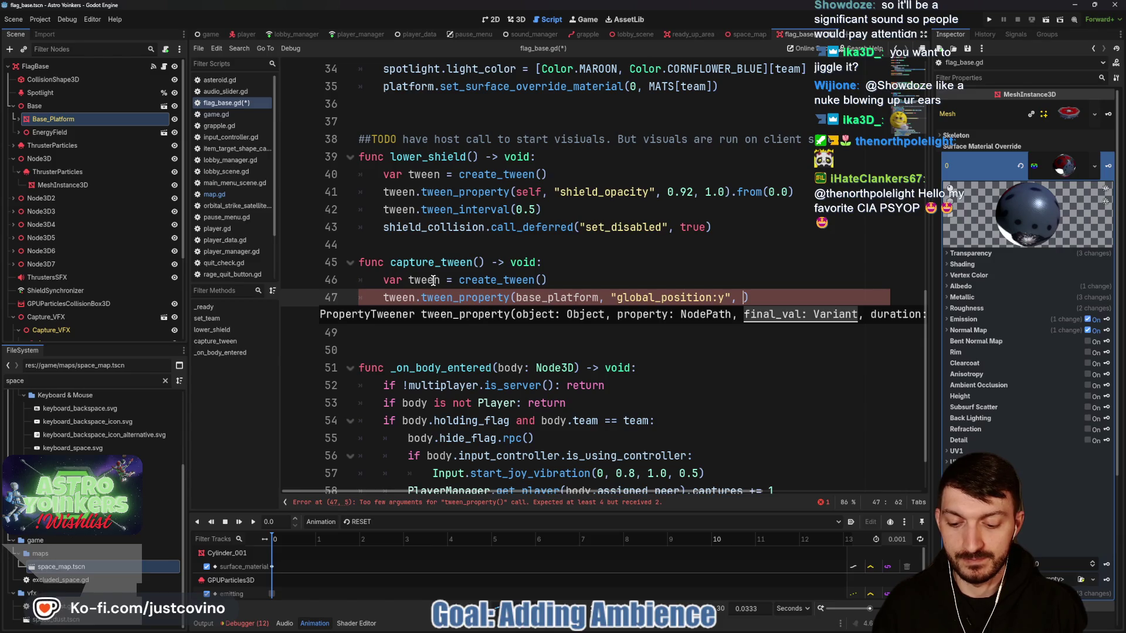
type("base")
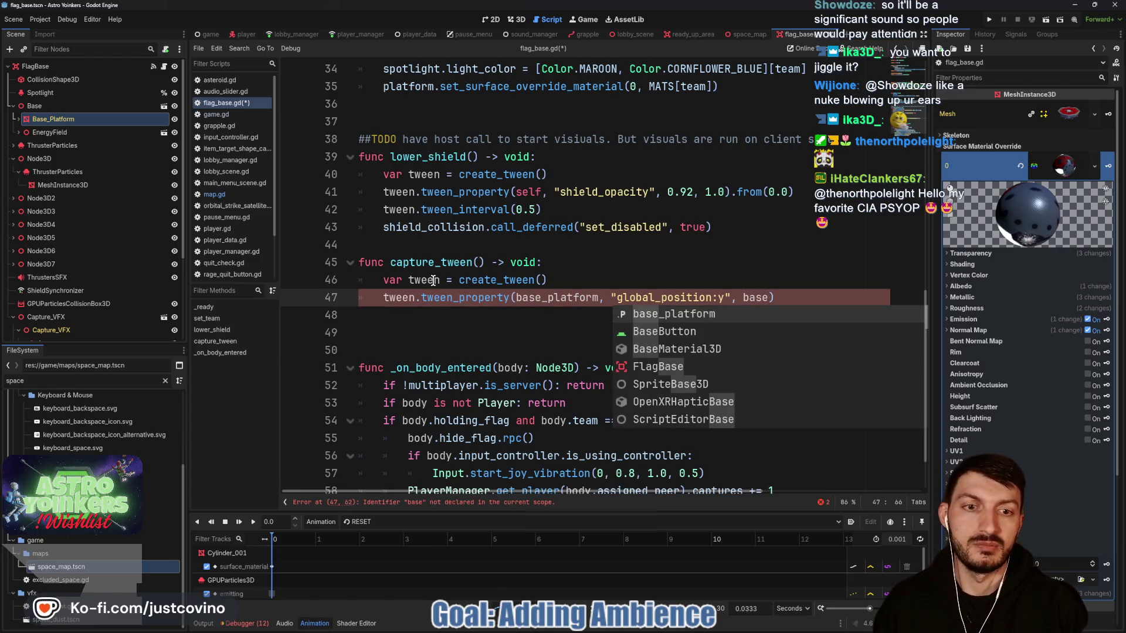
key("Return")
type(".global_posi")
key("Return")
type(".y -")
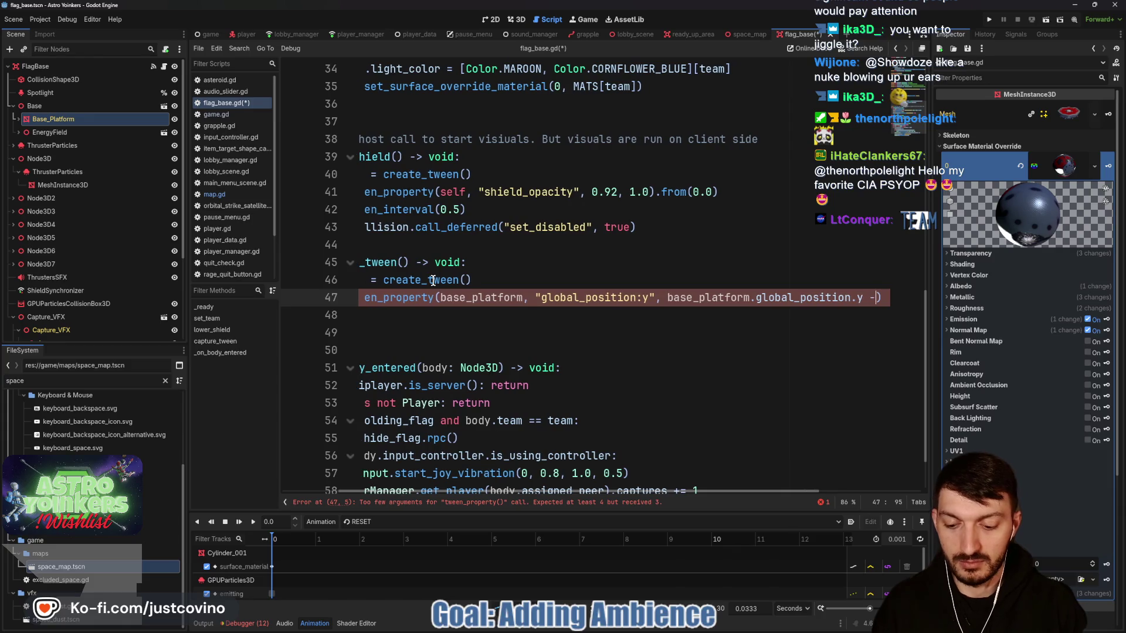
type("3")
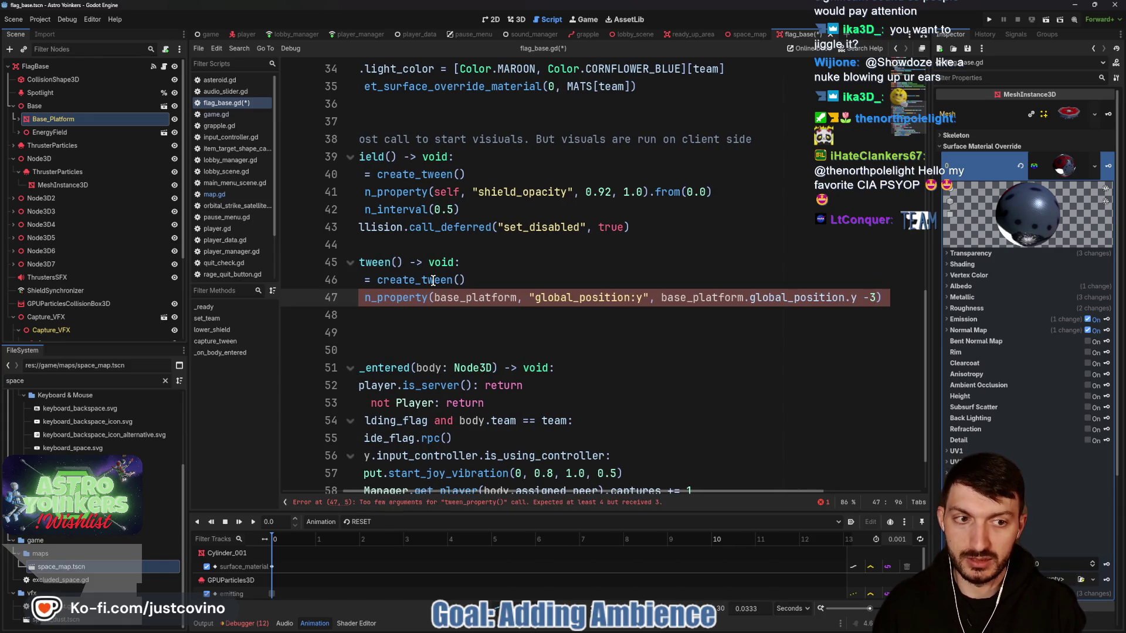
type(".0")
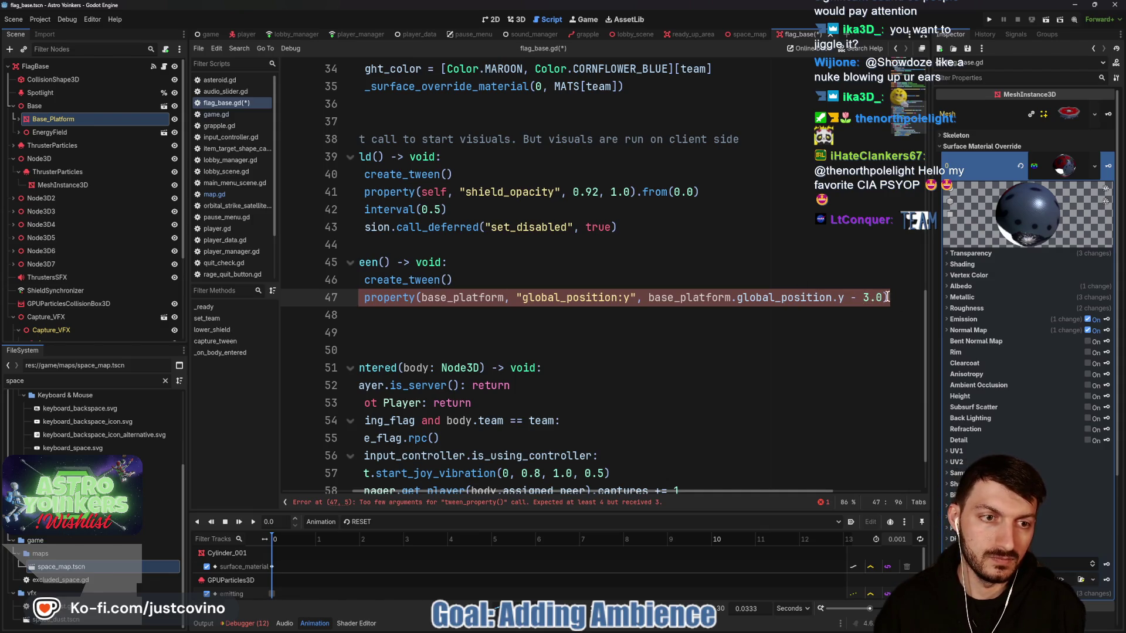
type(")")
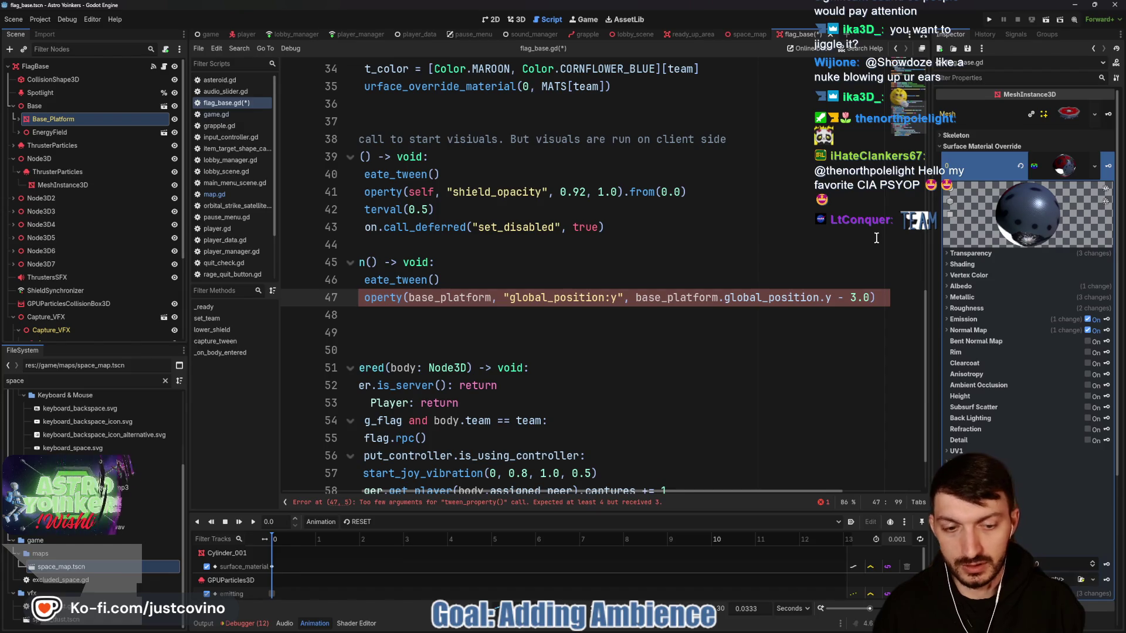
type(", ")
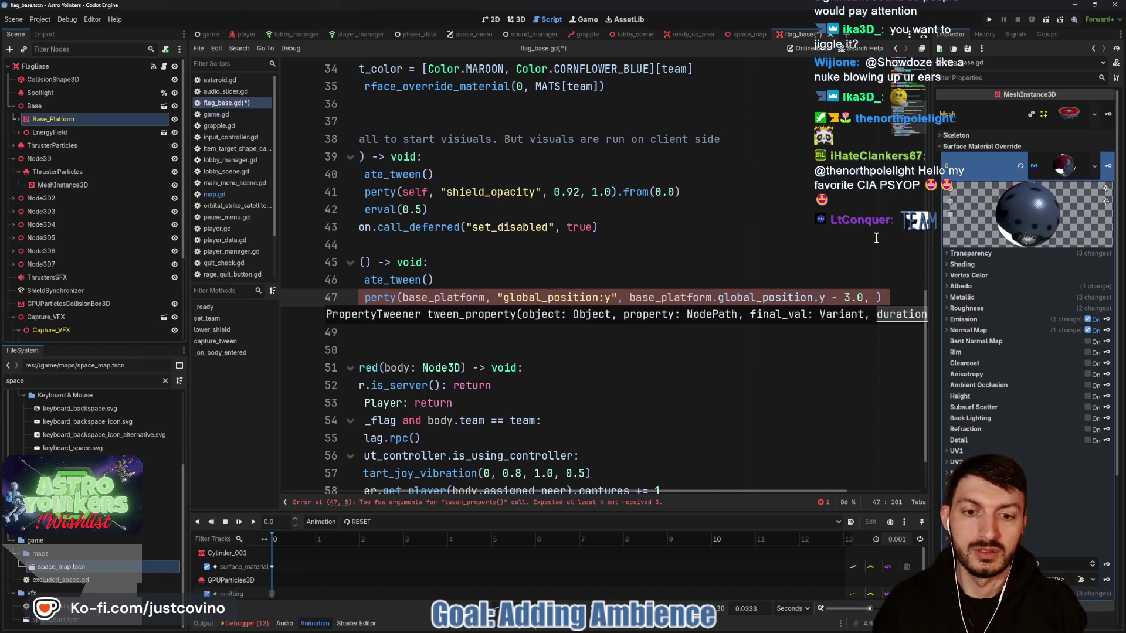
type("2.0")
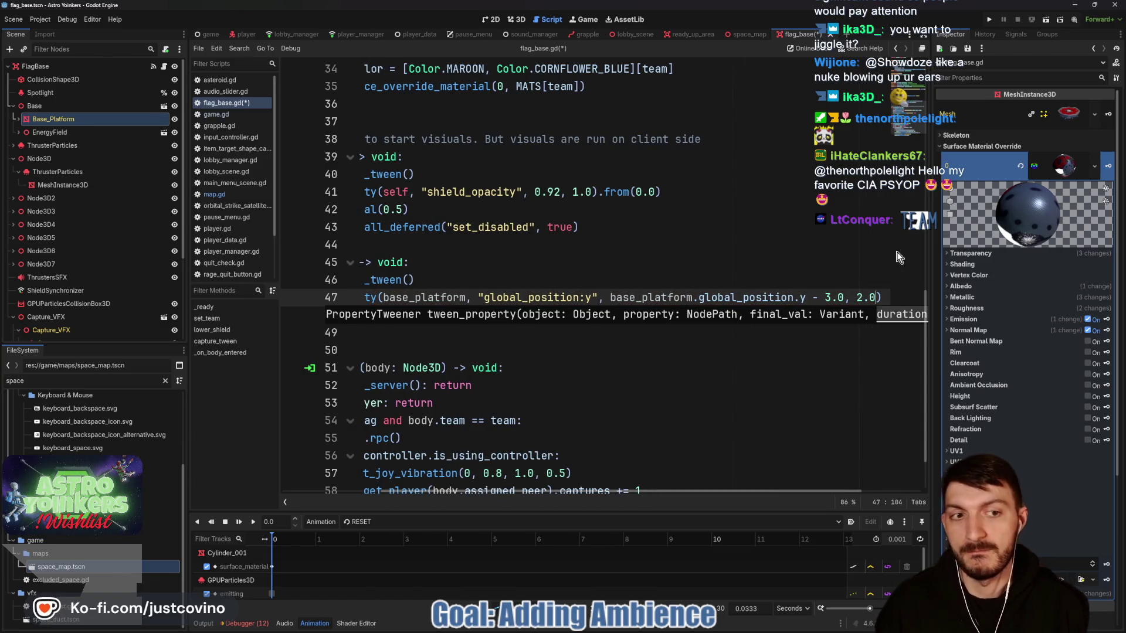
key("End")
- Begin a second tween_property call on base_platform targeting "global_position:x" on line 48
key("Return")
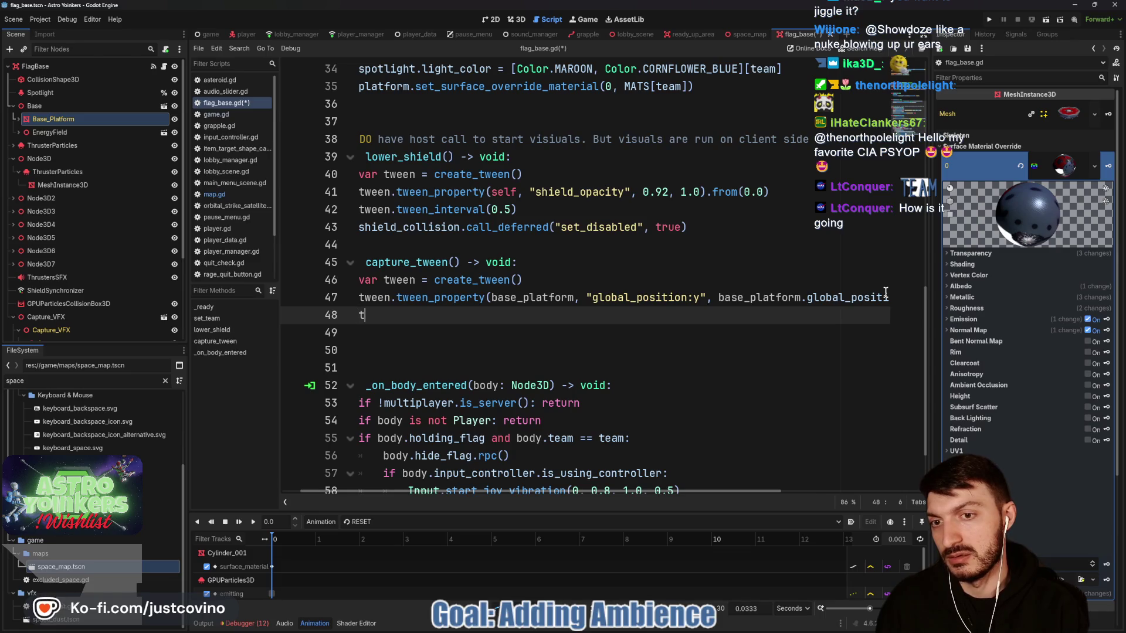
type("ween.tween")
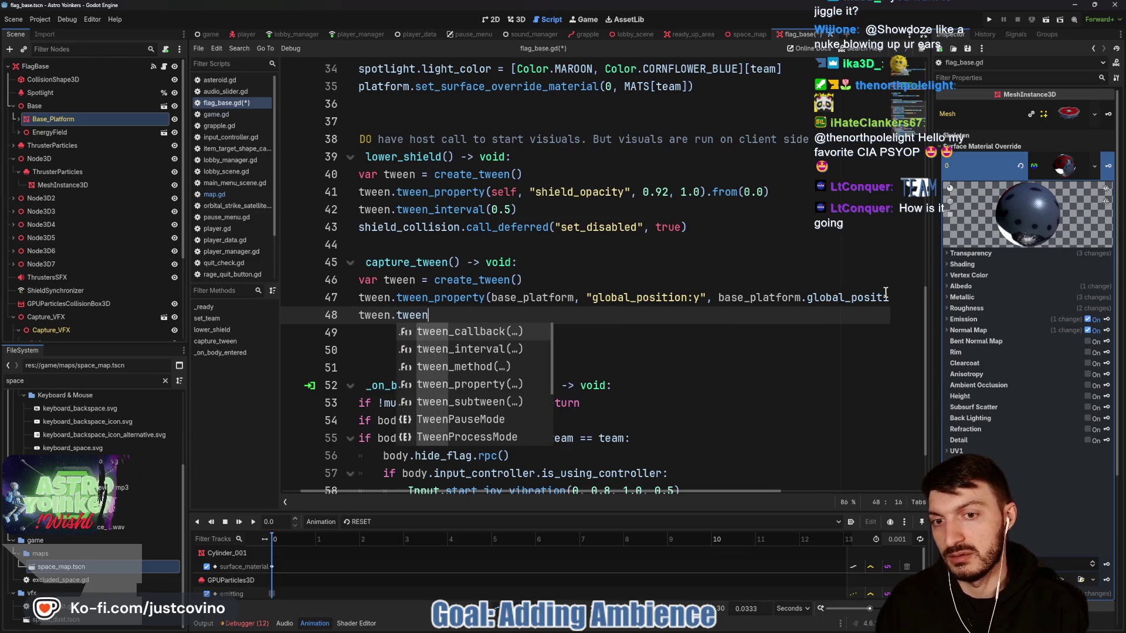
type("_prop")
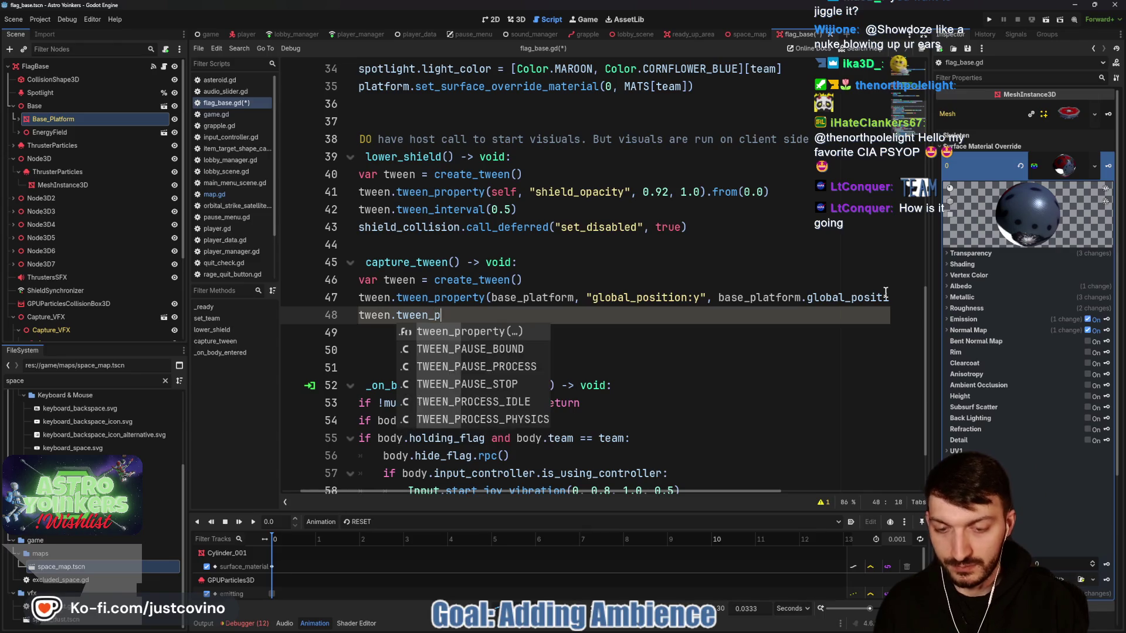
key("Return")
type("bas")
key("Return")
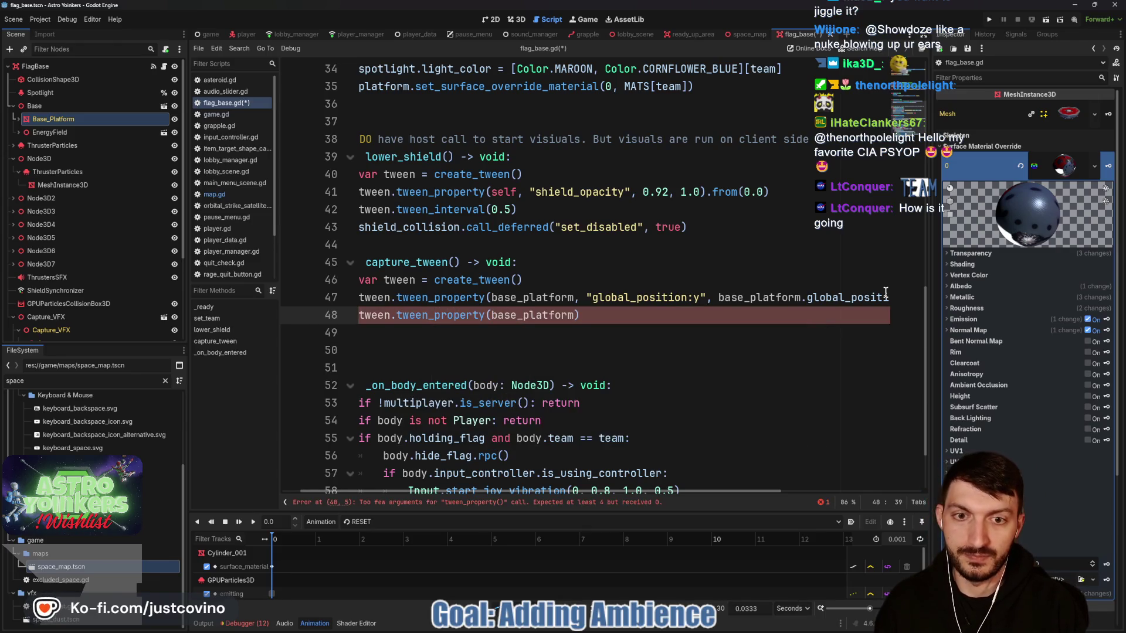
type(", \"g")
type("lobal_po")
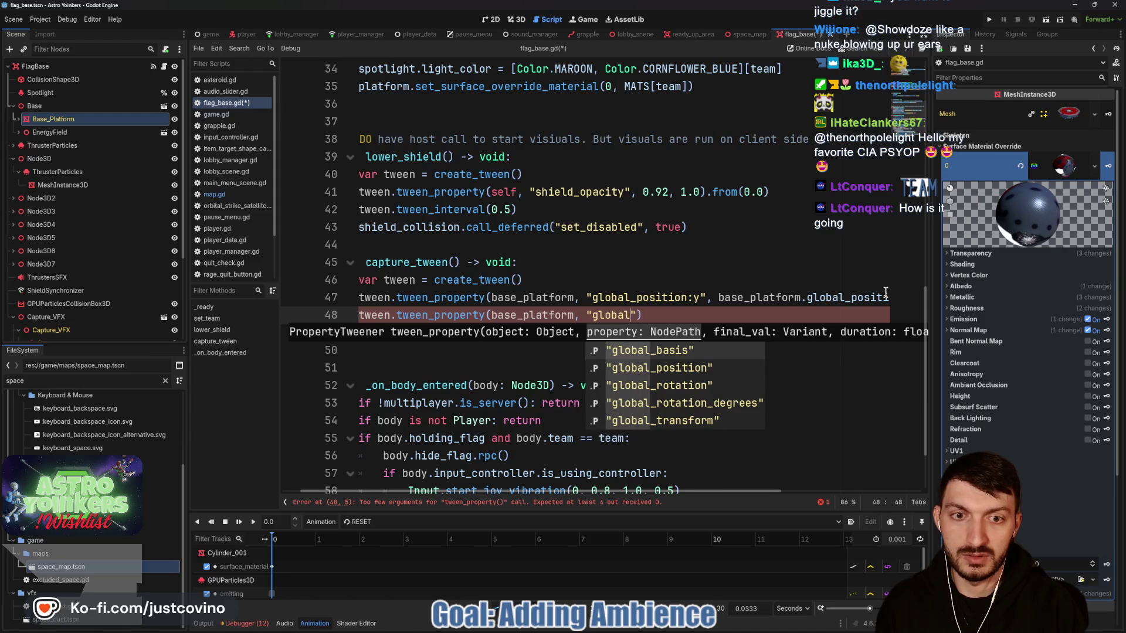
type("ion:x")
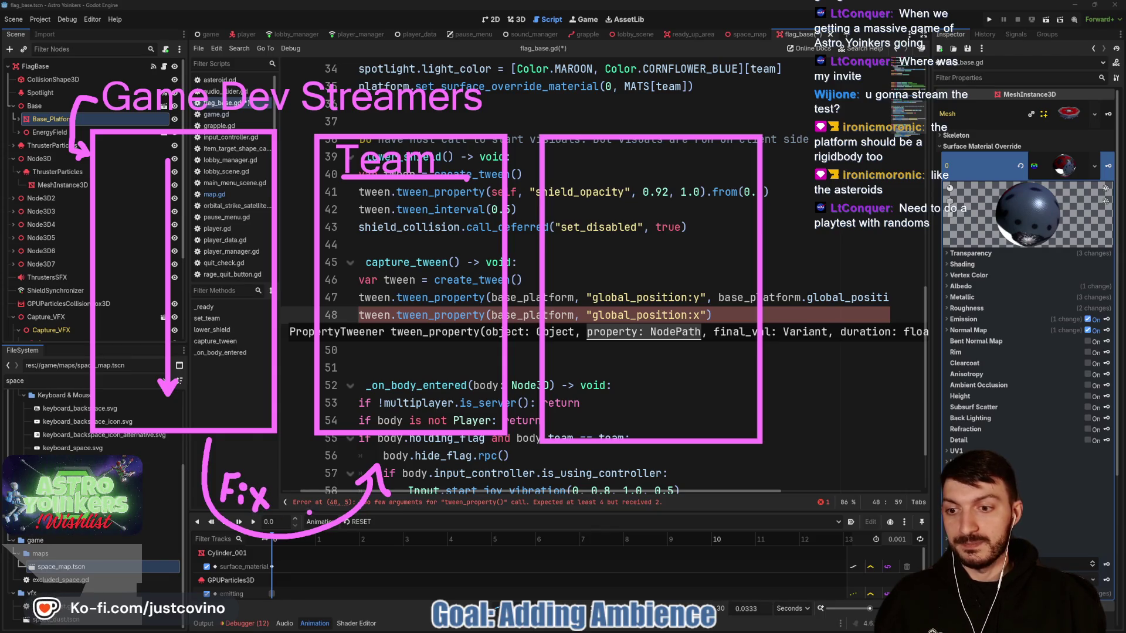
left_click(575, 178)
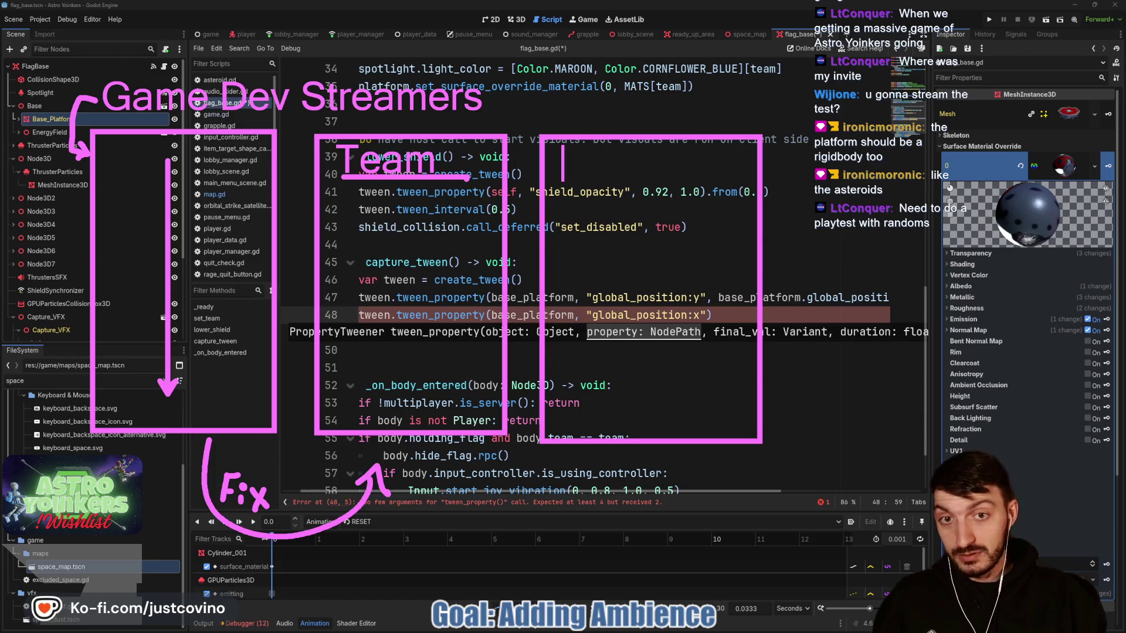
type("Gamers")
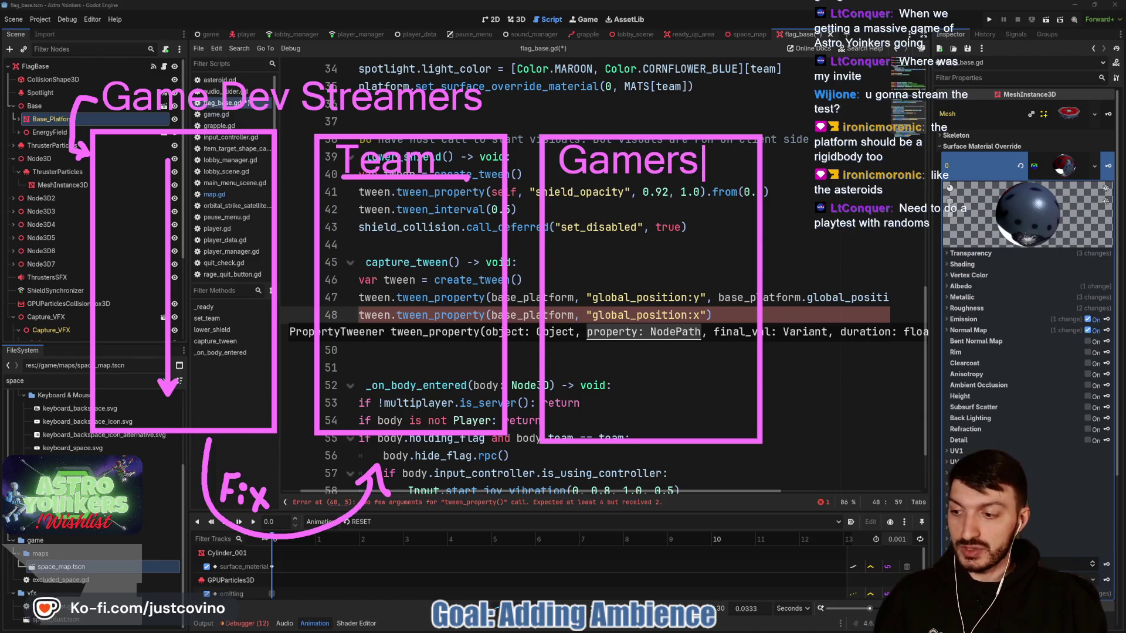
left_click_drag(497, 457, 598, 515)
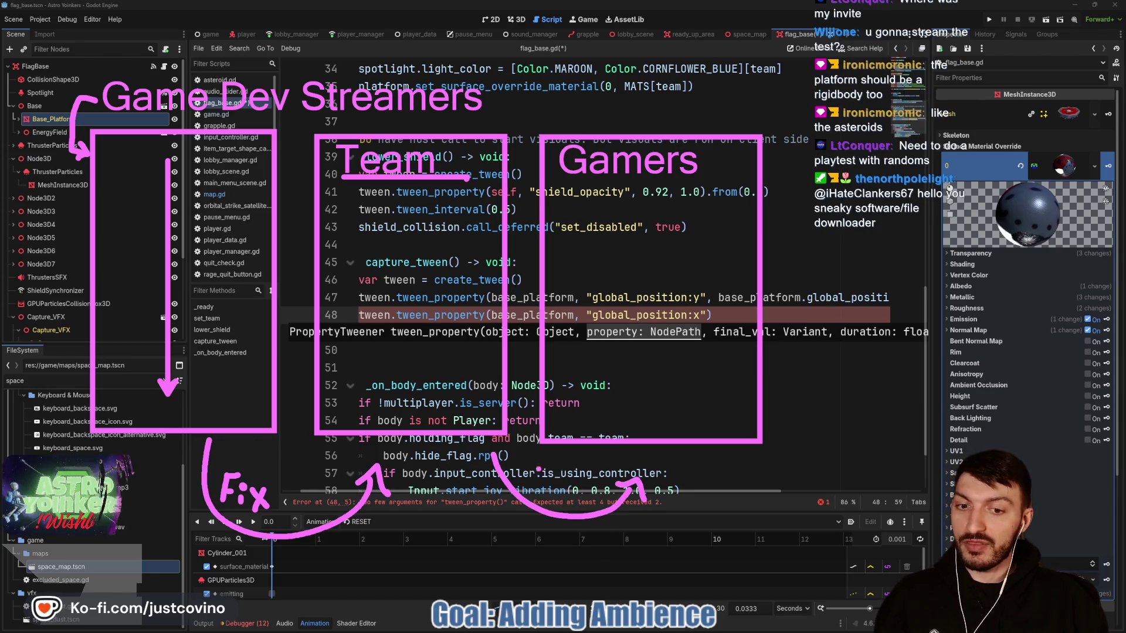
type("x")
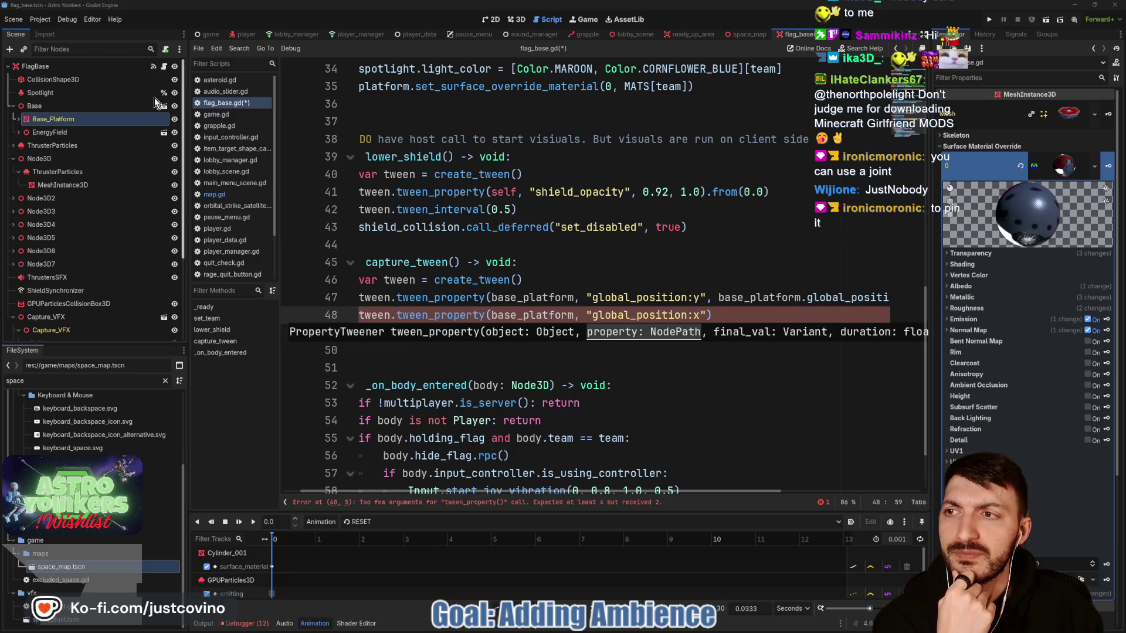
- Select FlagBase and add an empty extra argument after "global_position:x" on line 48
left_click(74, 69)
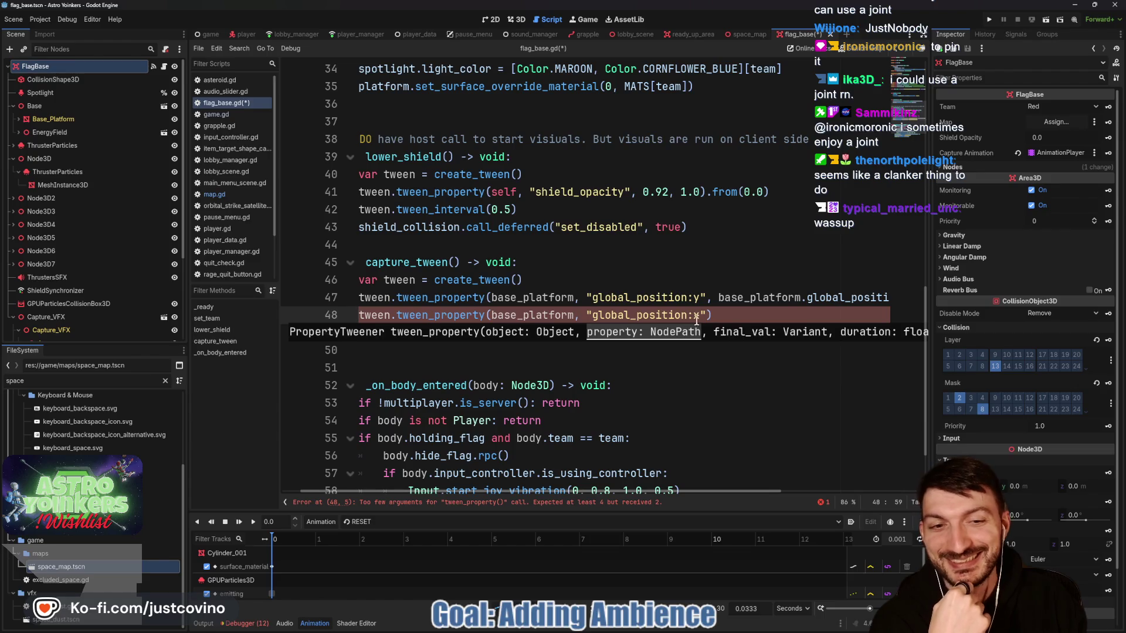
left_click_drag(707, 315, 359, 314)
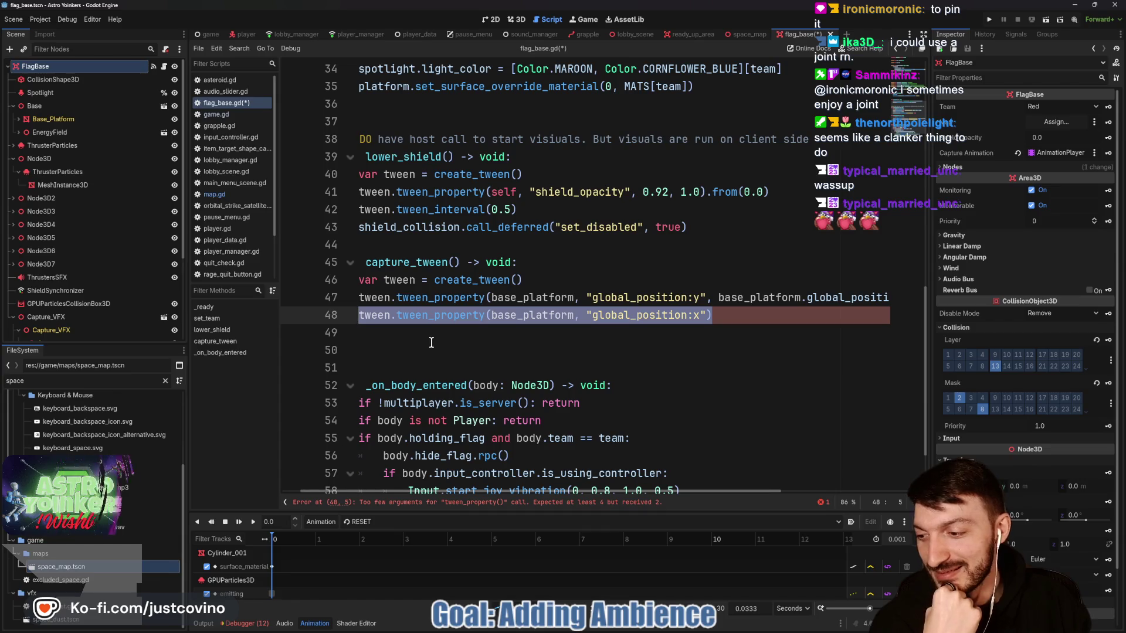
left_click(707, 315)
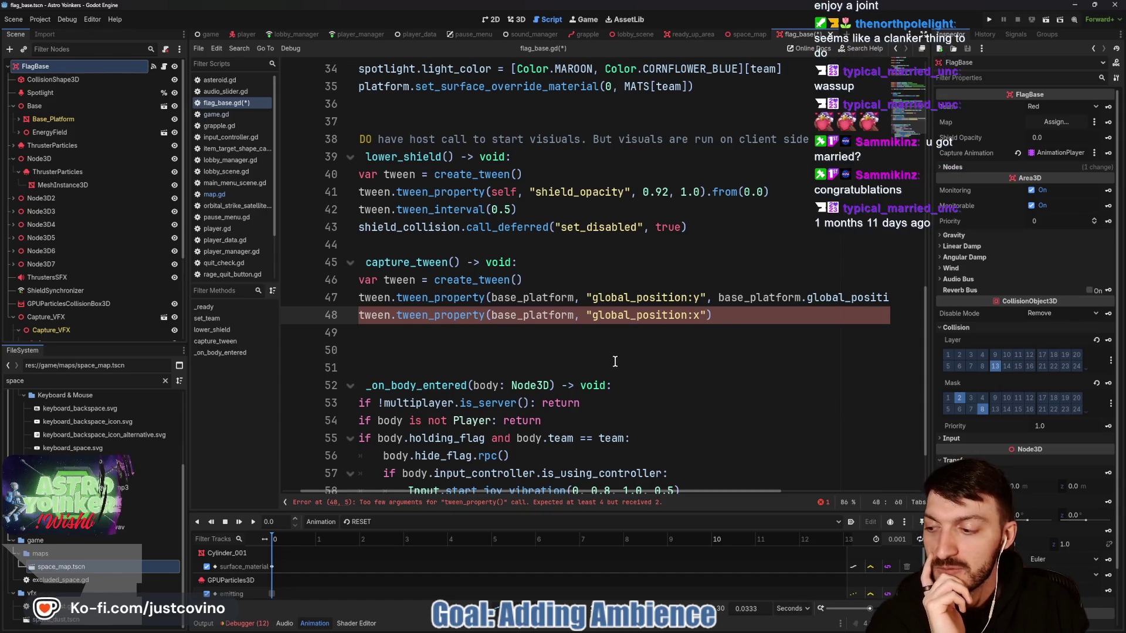
left_click(723, 315)
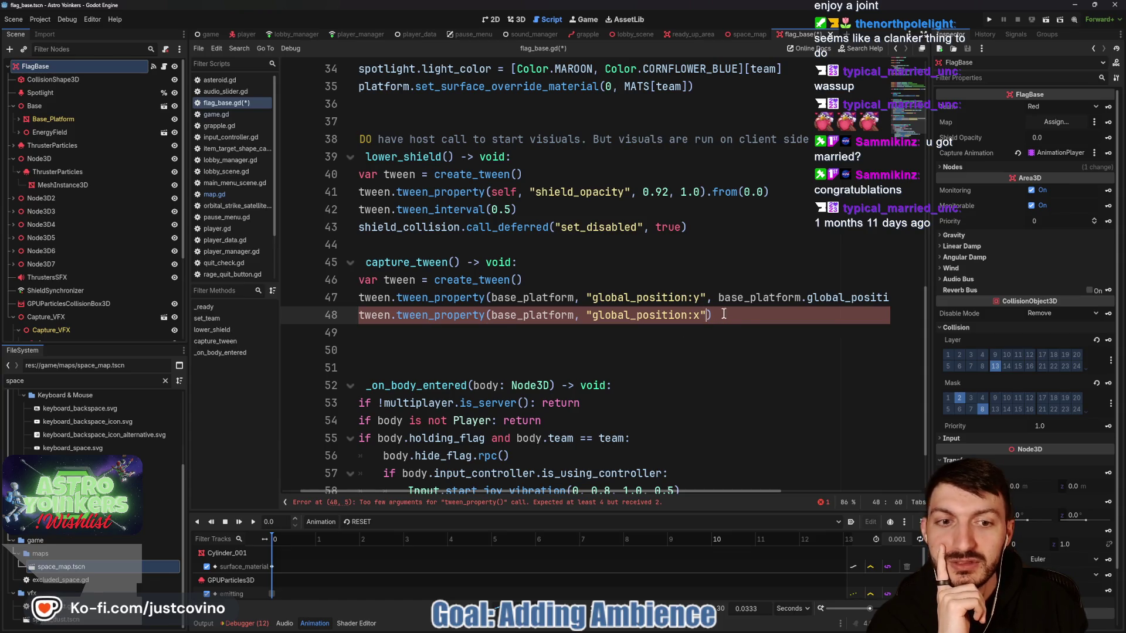
type(",")
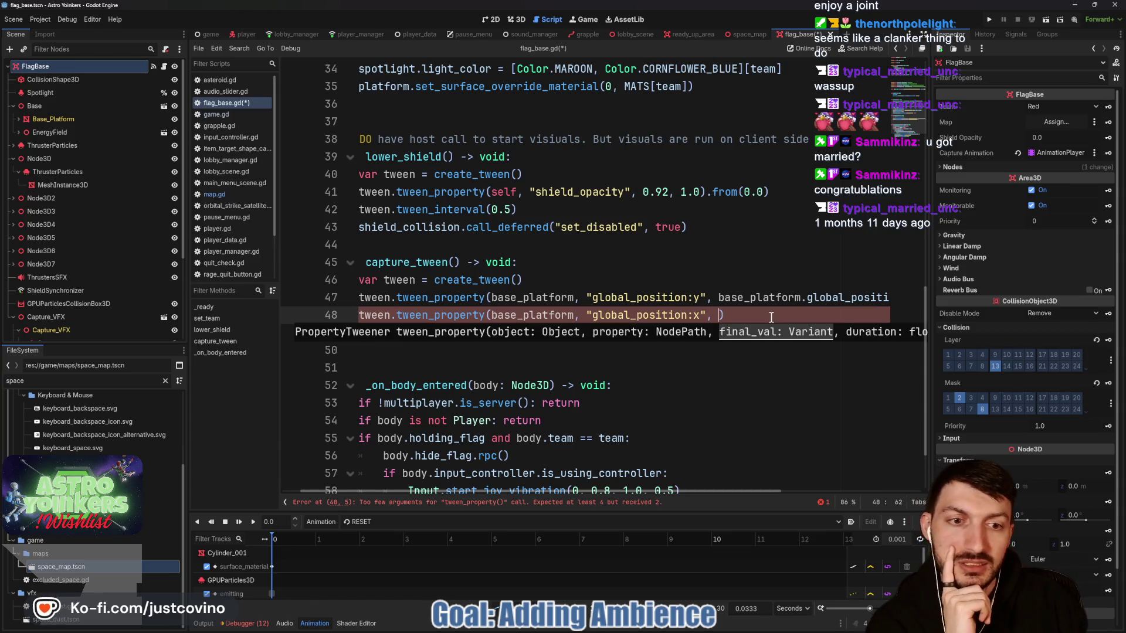
- Delete the entire capture_tween function from flag_base.gd
left_click_drag(756, 317, 359, 317)
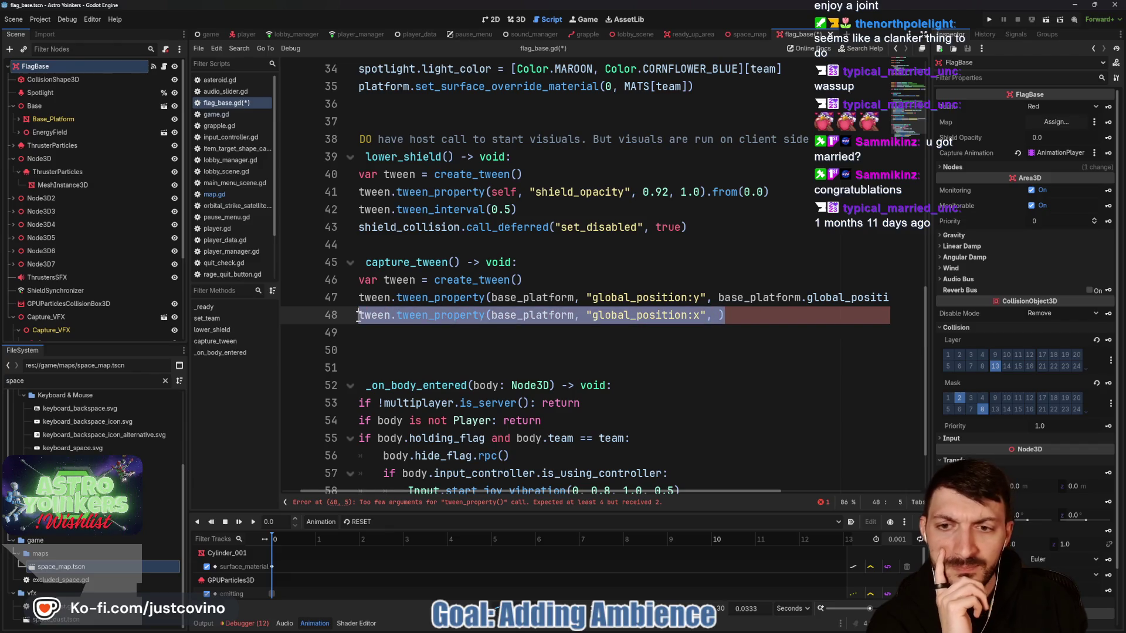
mouse_move(750, 317)
left_mouse_down()
mouse_move(613, 316)
mouse_move(343, 266)
left_mouse_up()
key("BackSpace")
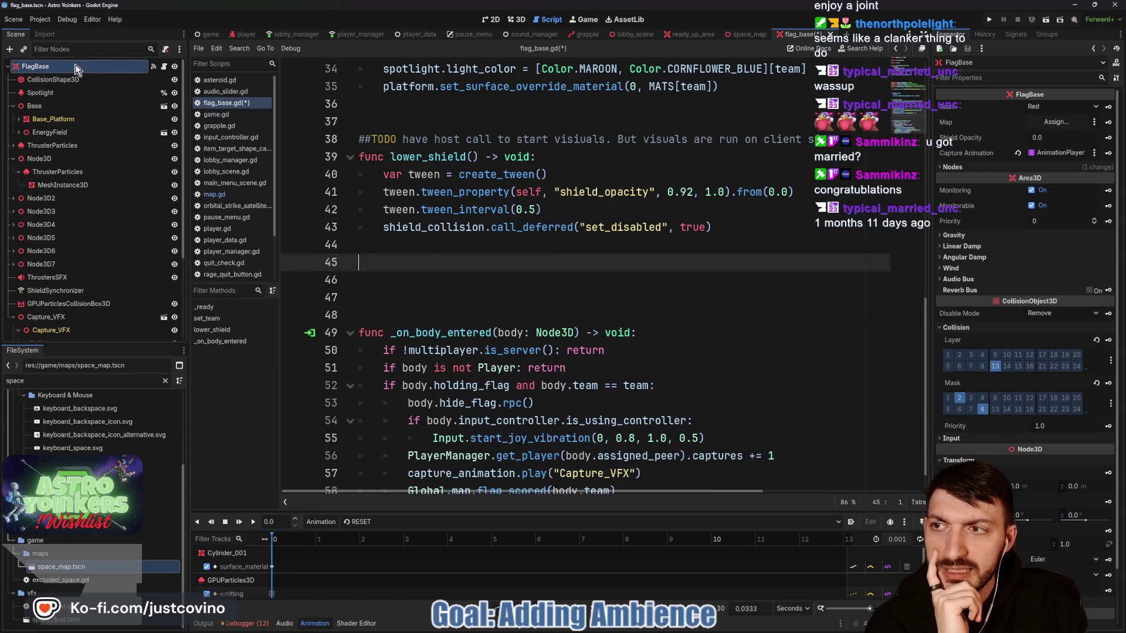
- Remove the Nodes subgroup and base_platform export lines plus extra blank lines, then save
scroll(517, 229, "up", 10)
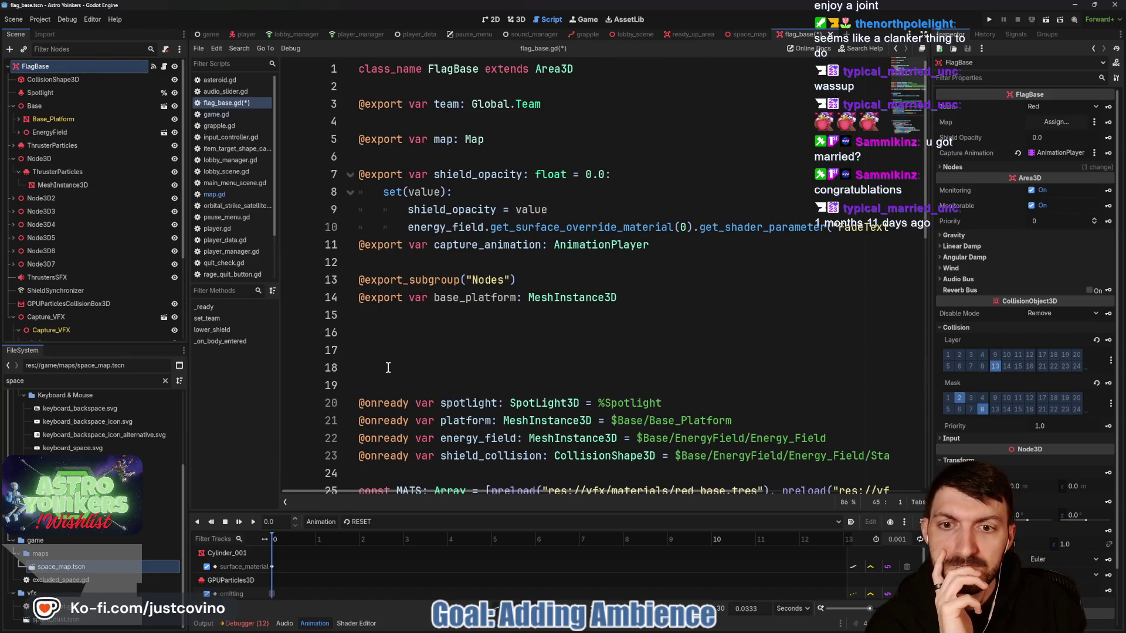
left_click_drag(651, 297, 316, 283)
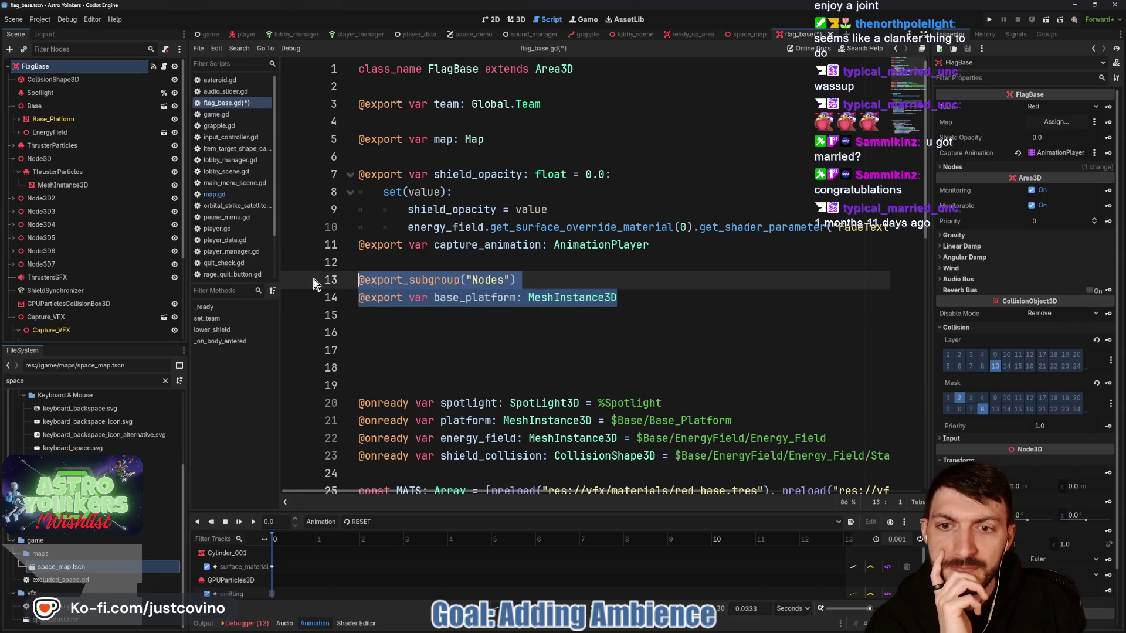
key("BackSpace")
key("BackSpace")
left_click(375, 283)
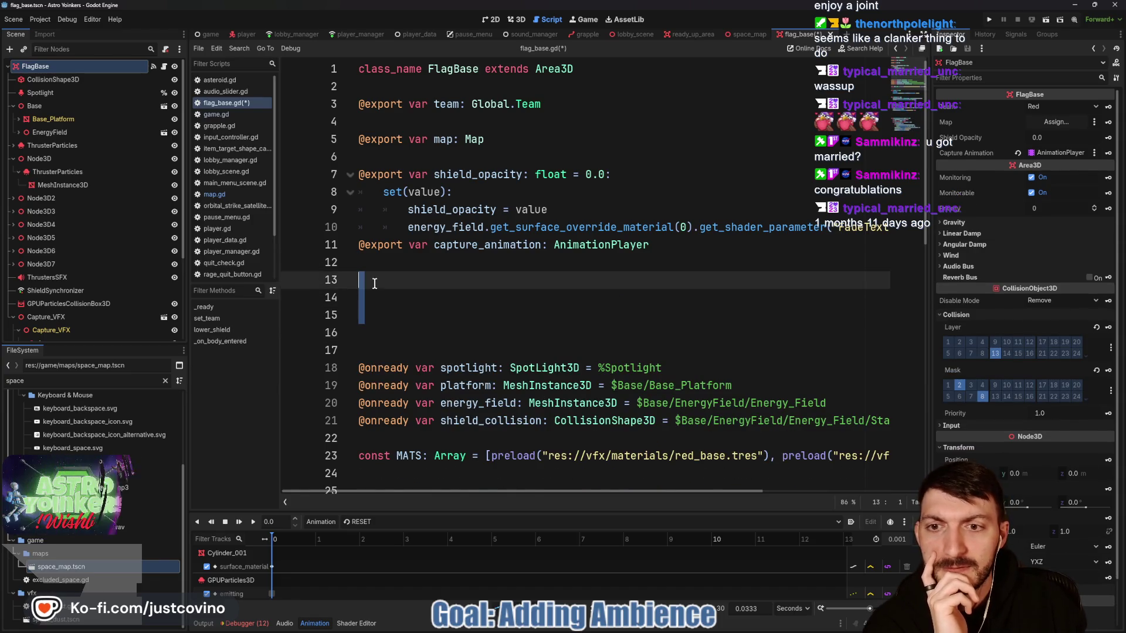
key("Delete")
key("Delete")
key("Delete")
key("BackSpace")
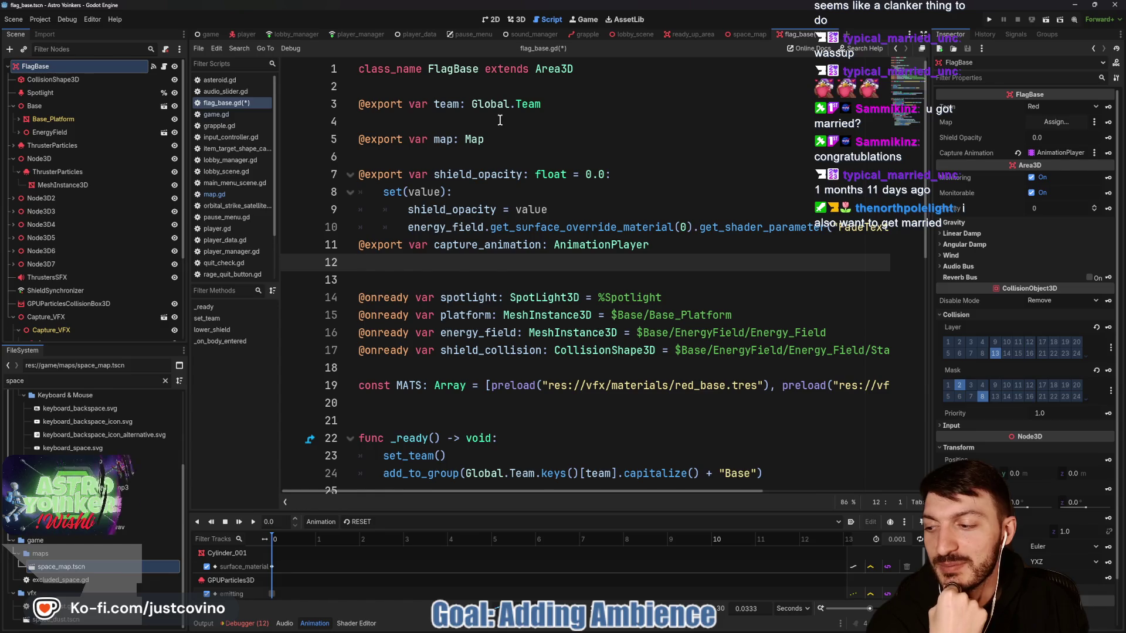
left_click(432, 160)
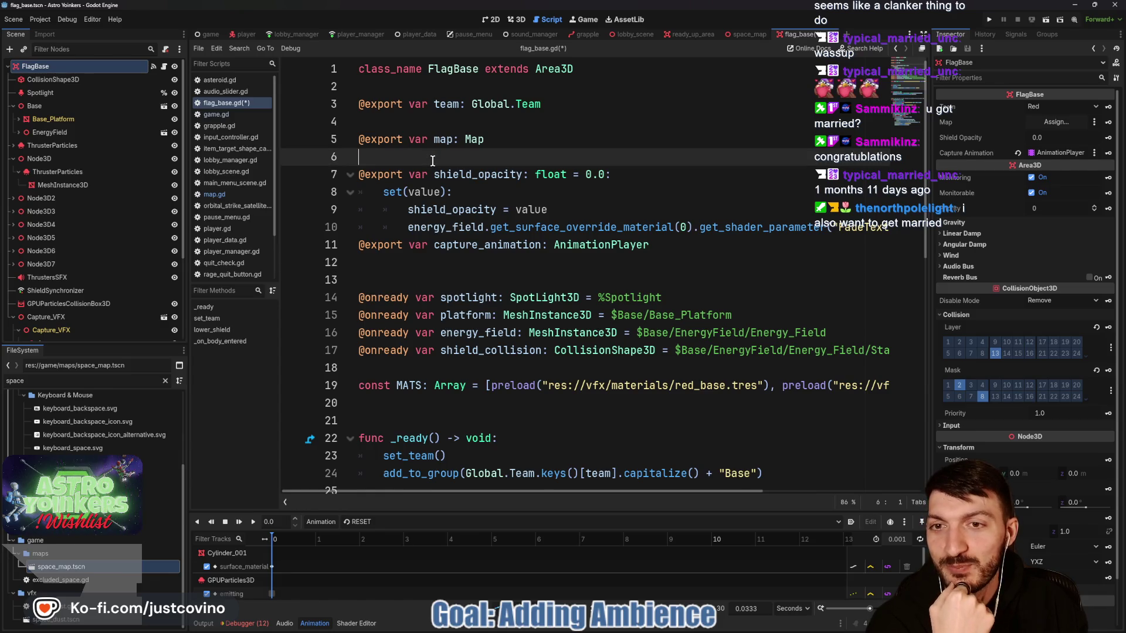
left_click(385, 278)
key("ctrl+s")
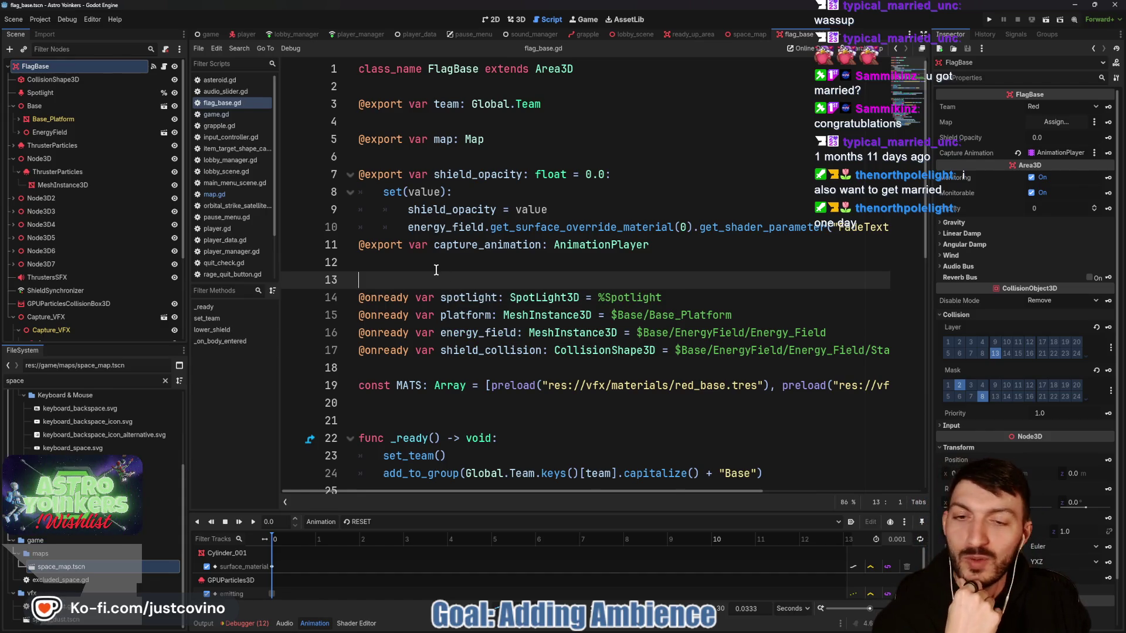
- Delete the surplus blank lines above _on_body_entered
scroll(370, 265, "down", 2)
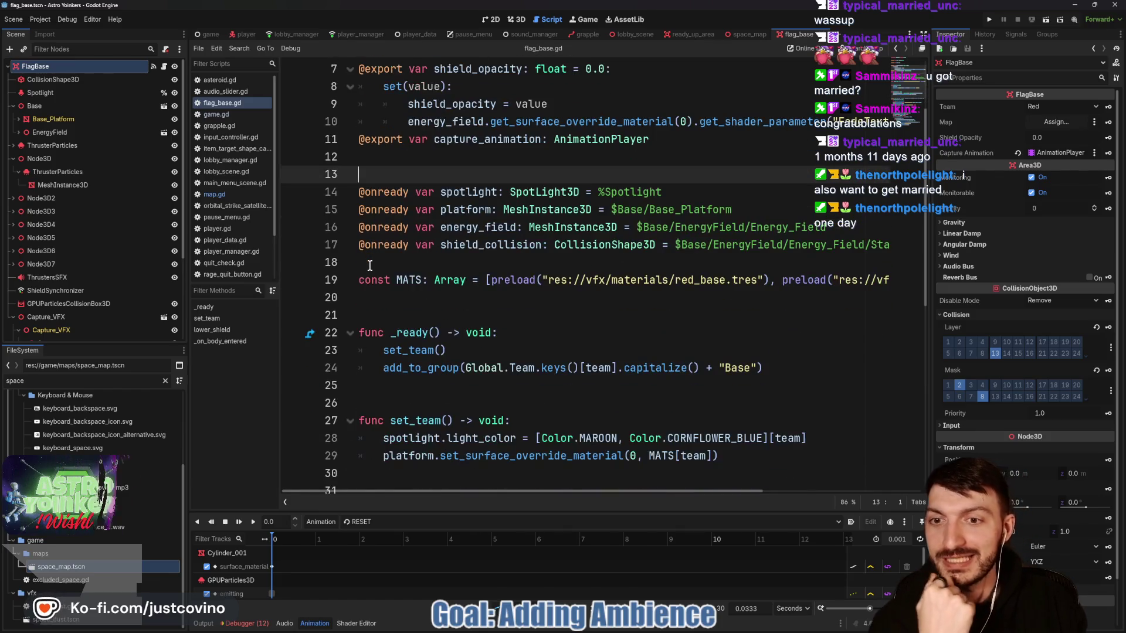
left_click(370, 265)
left_click(378, 305)
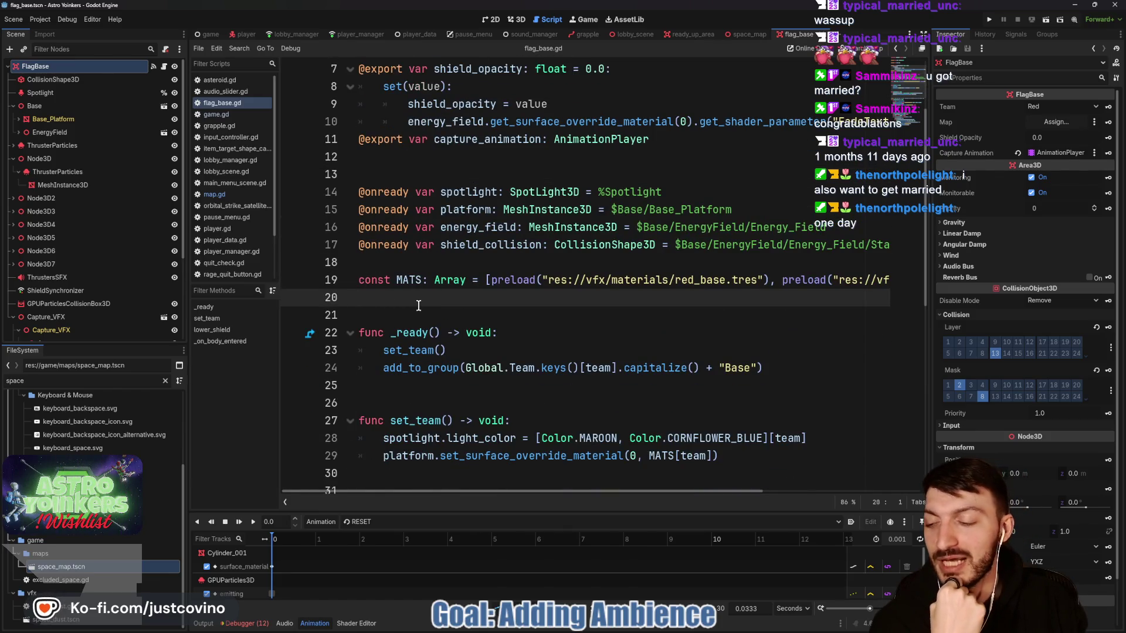
scroll(414, 300, "down", 2)
left_click(402, 294)
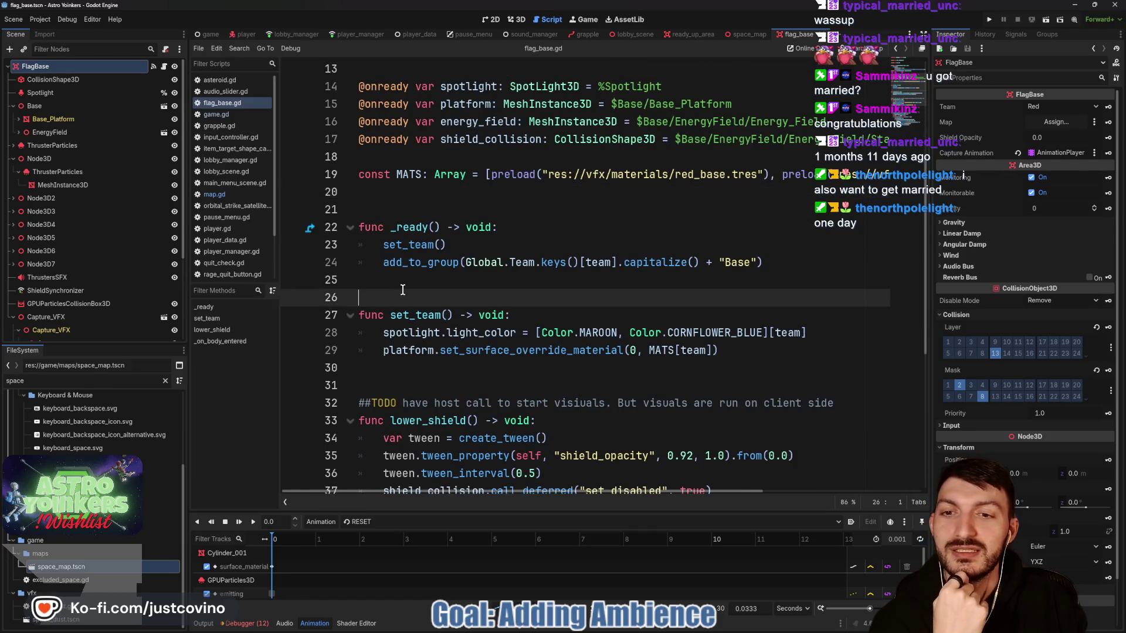
scroll(399, 293, "down", 3)
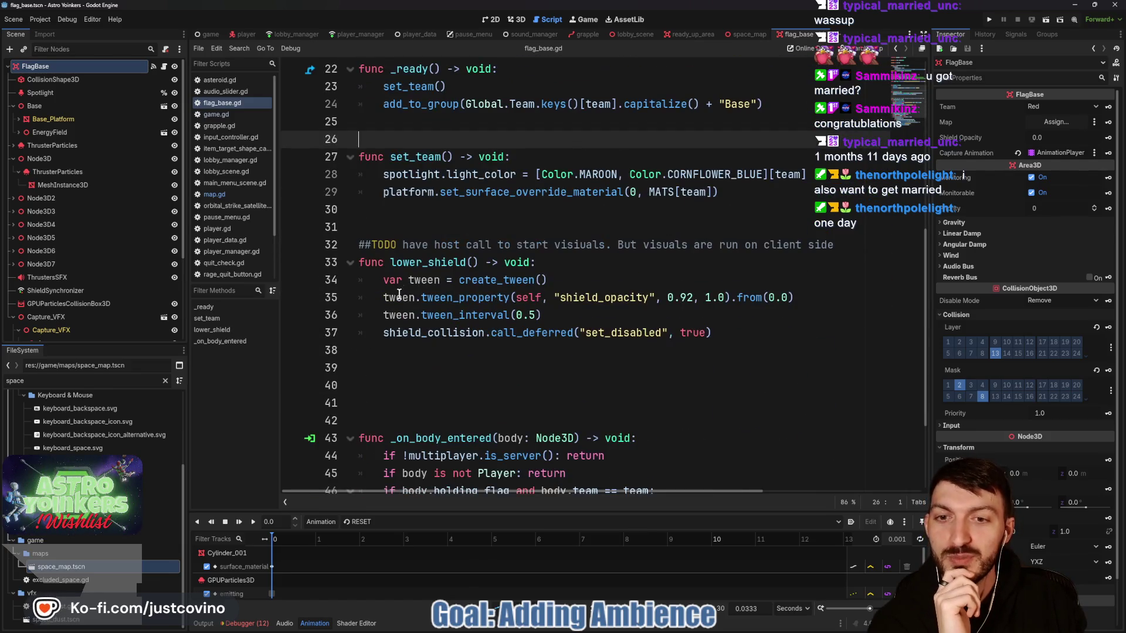
left_click(382, 402)
key("BackSpace")
key("BackSpace")
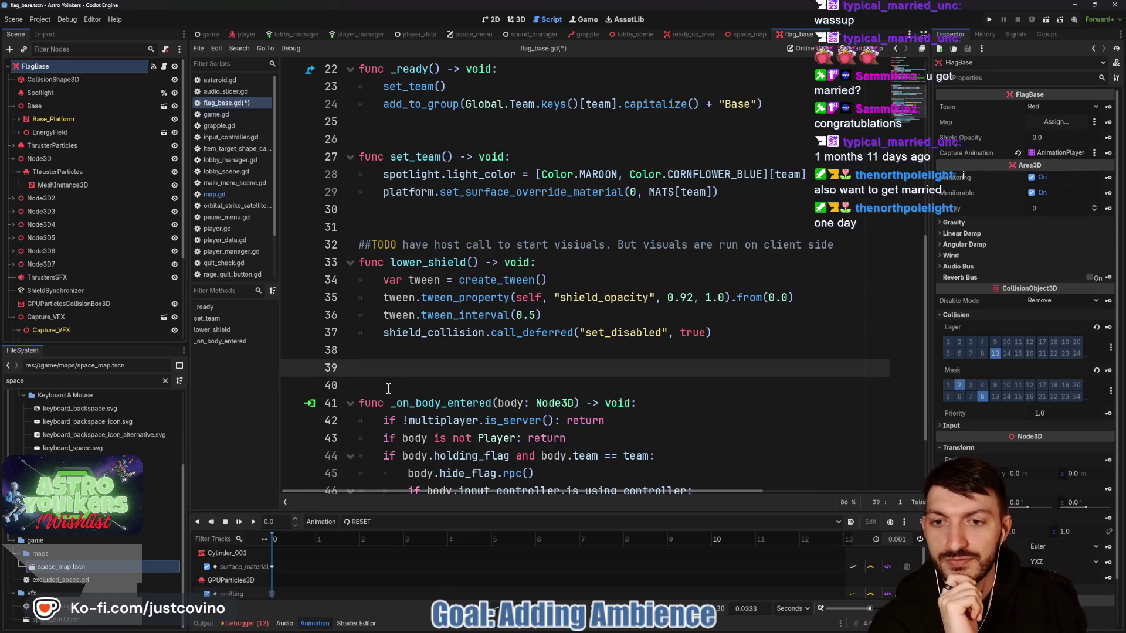
scroll(388, 389, "down", 2)
scroll(478, 284, "up", 3)
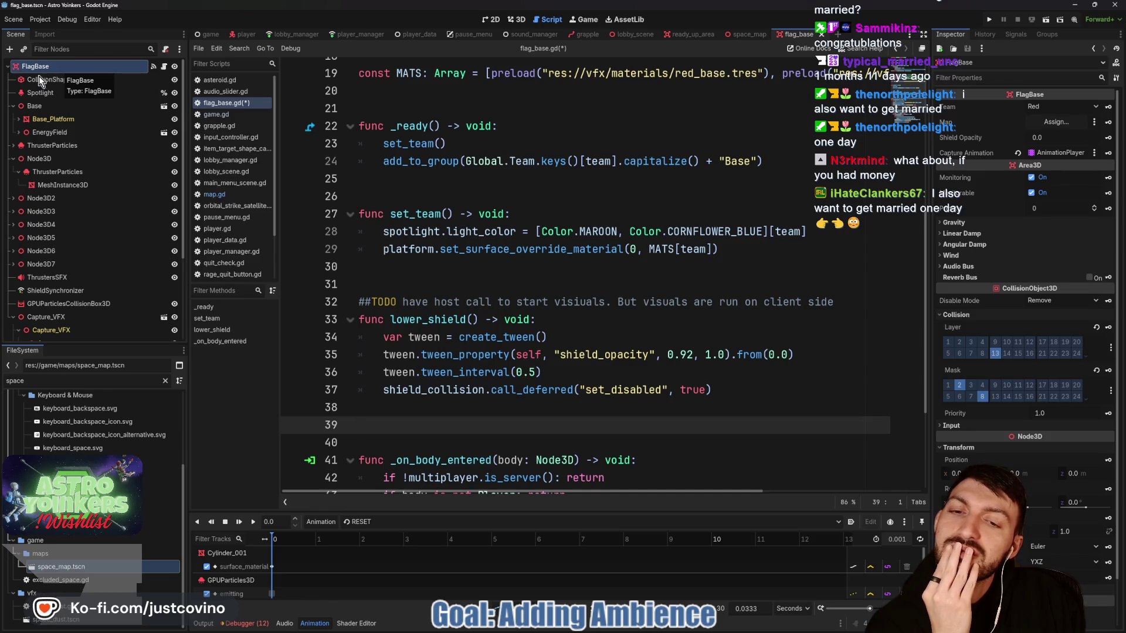
scroll(544, 229, "down", 3)
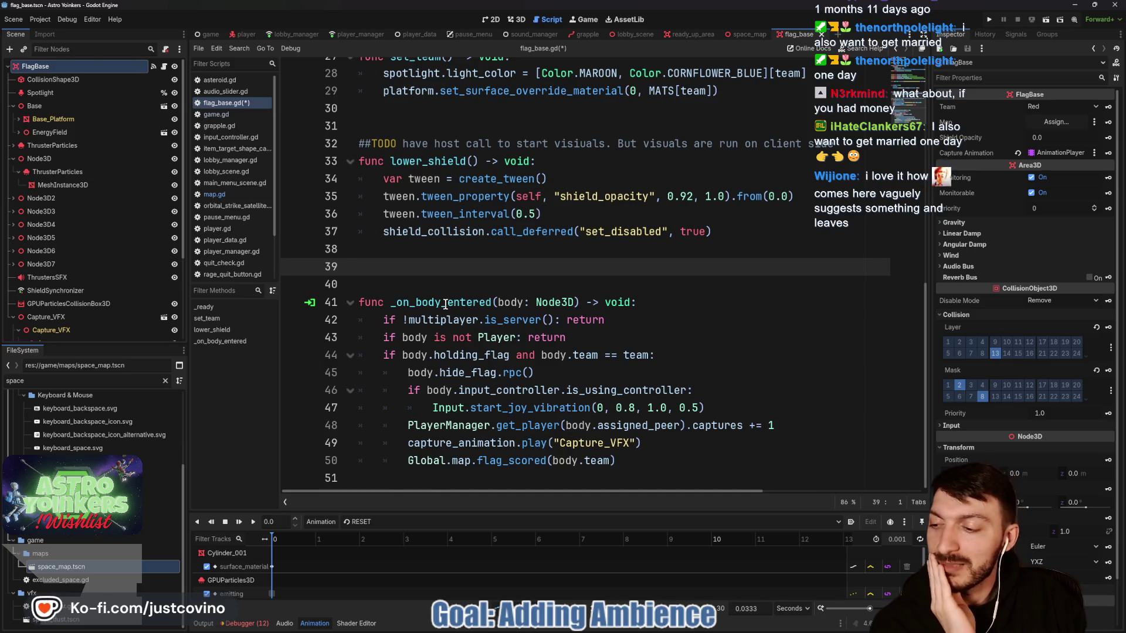
mouse_move(471, 318)
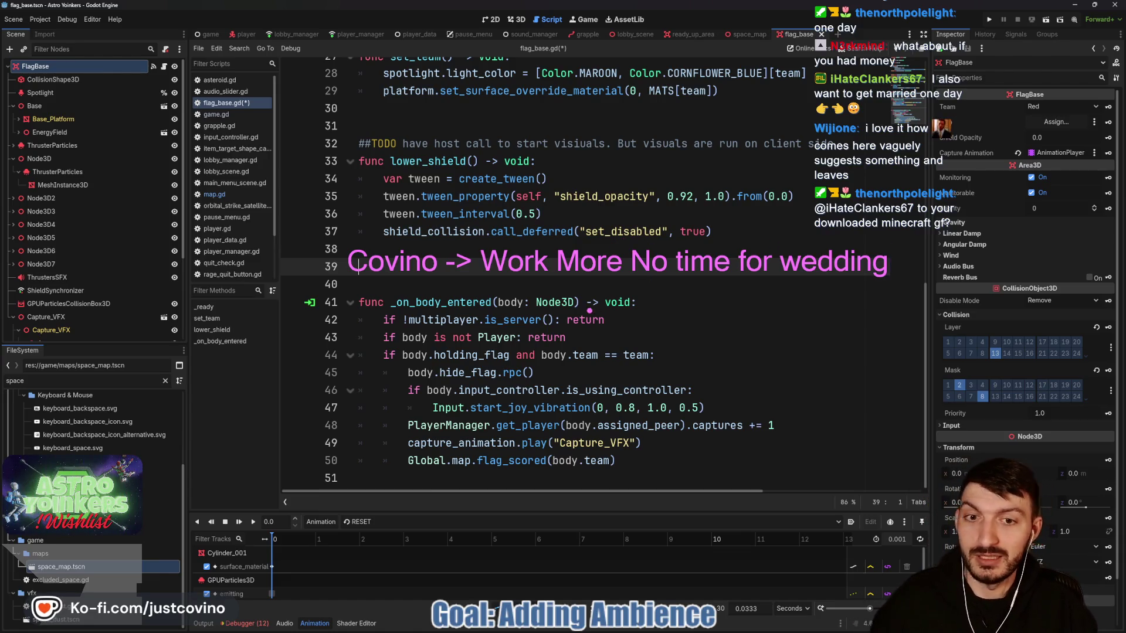
mouse_move(548, 242)
left_mouse_down()
mouse_move(554, 164)
mouse_move(571, 195)
left_mouse_up()
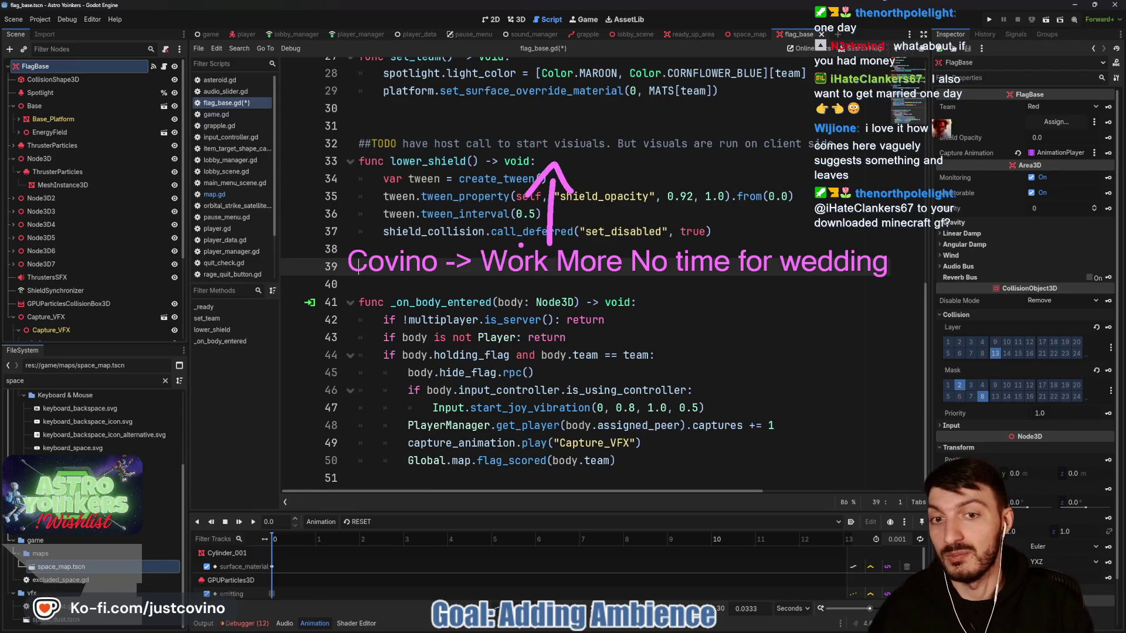
left_click_drag(554, 242, 475, 245)
mouse_move(551, 239)
left_mouse_down()
mouse_move(619, 245)
mouse_move(629, 263)
left_mouse_up()
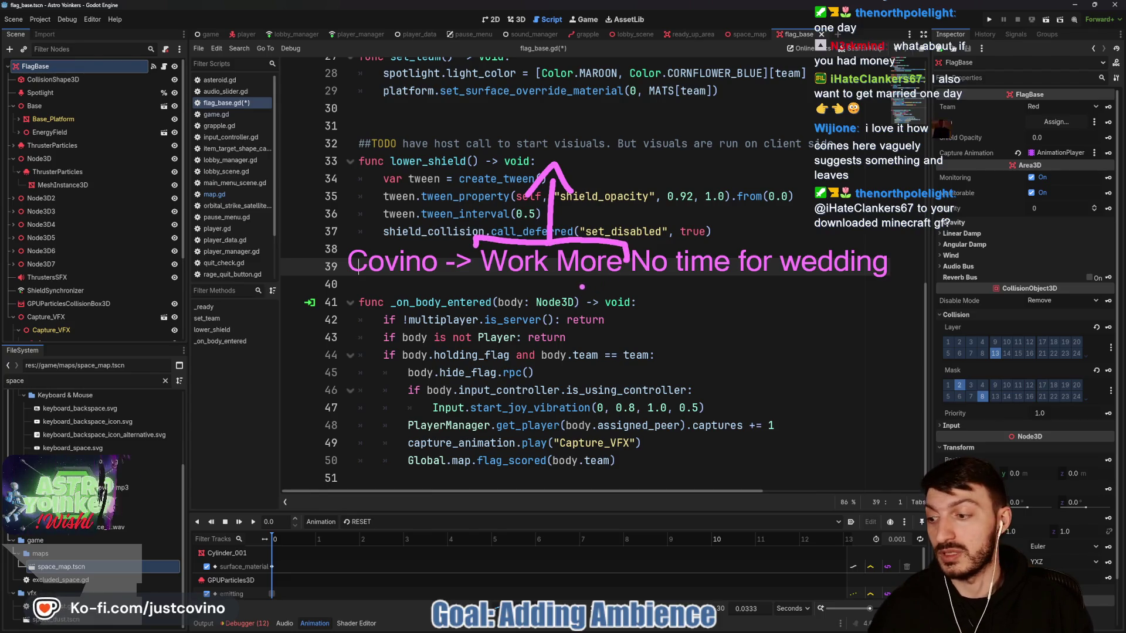
key("Escape")
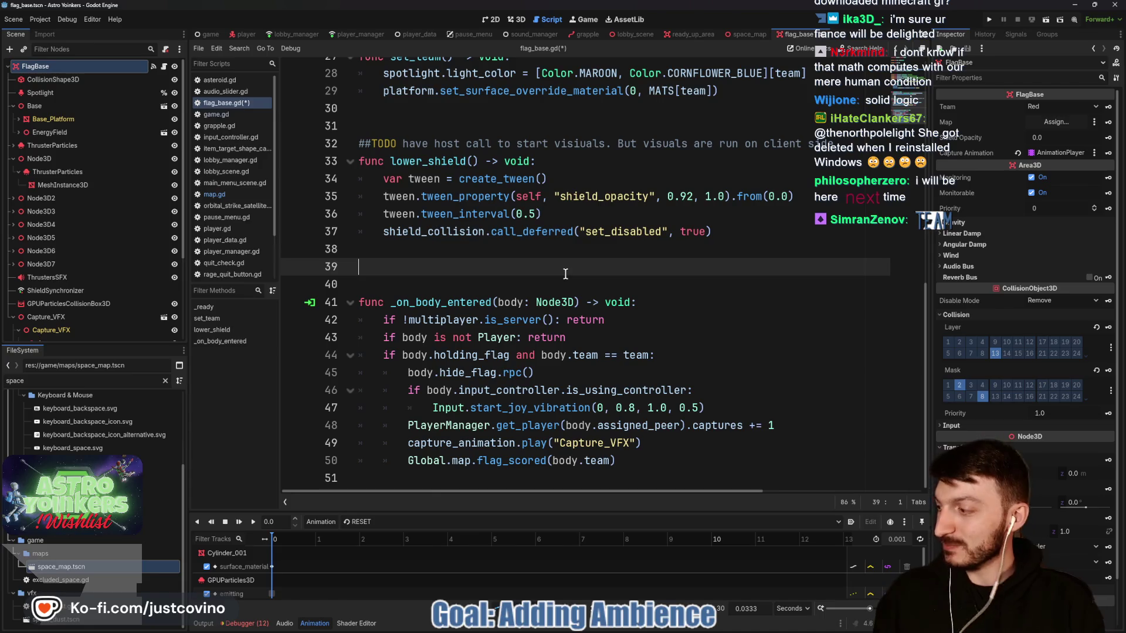
- Save flag_base.gd and bring up GitHub Desktop listing the 2 changed files
key("ctrl+s")
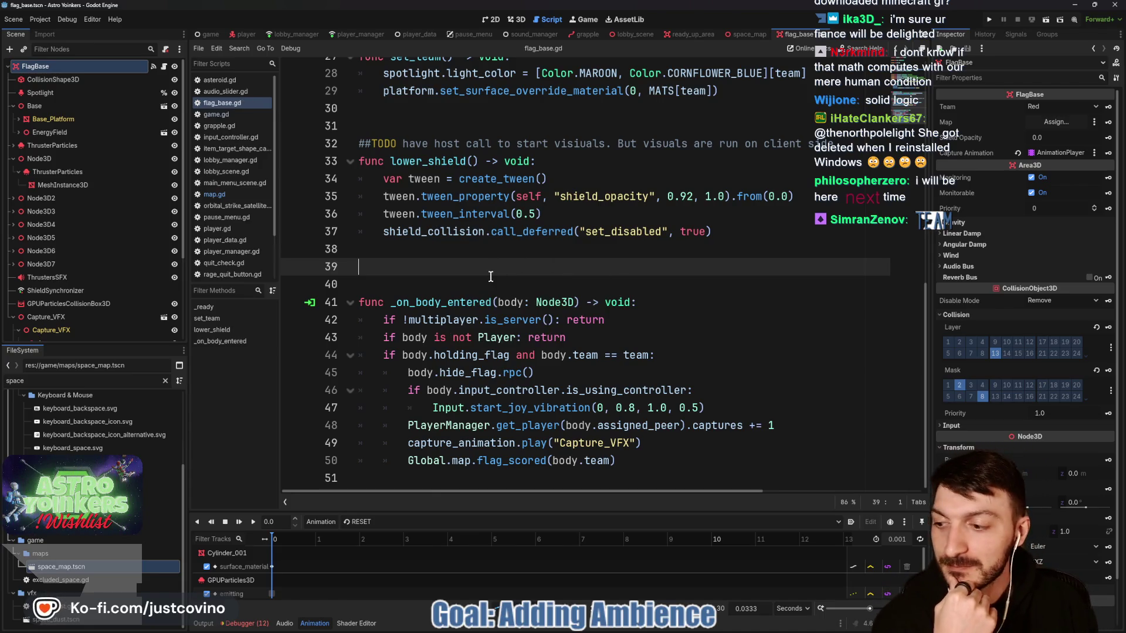
scroll(492, 282, "up", 2)
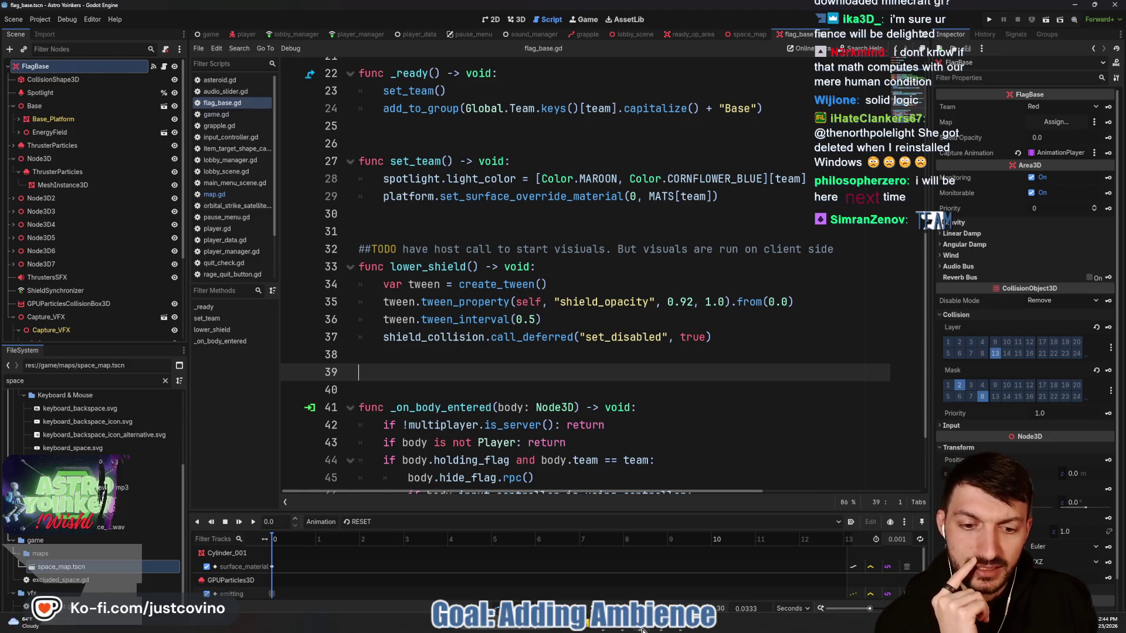
left_click(621, 569)
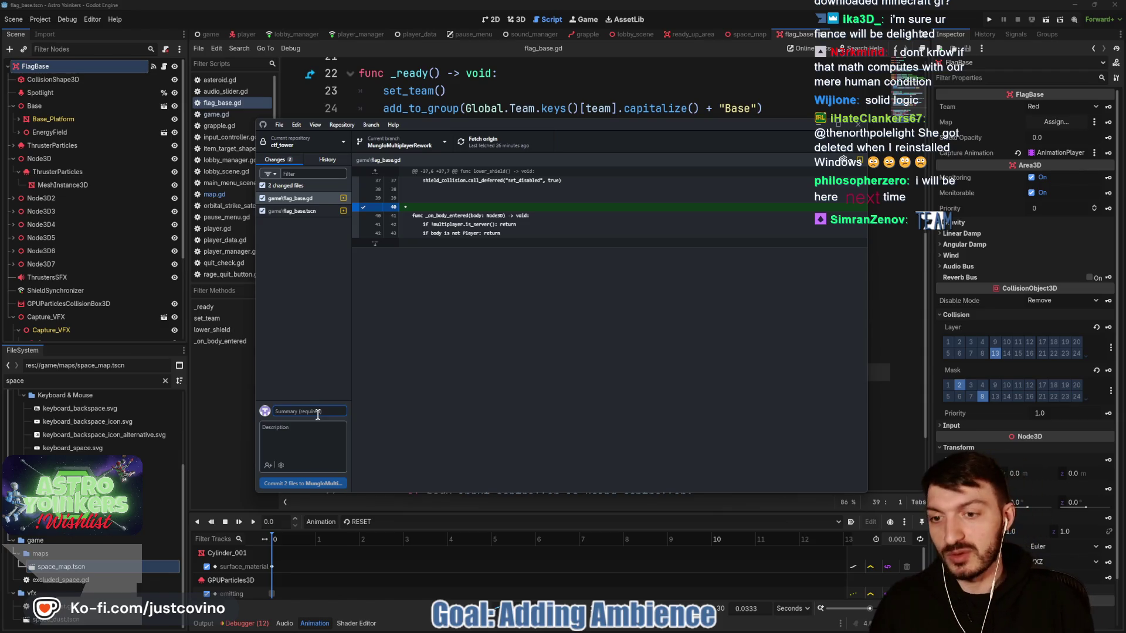
- Commit both files with summary 'Bese to RigidB', push to origin, and return to Godot
type("Before turning Fla")
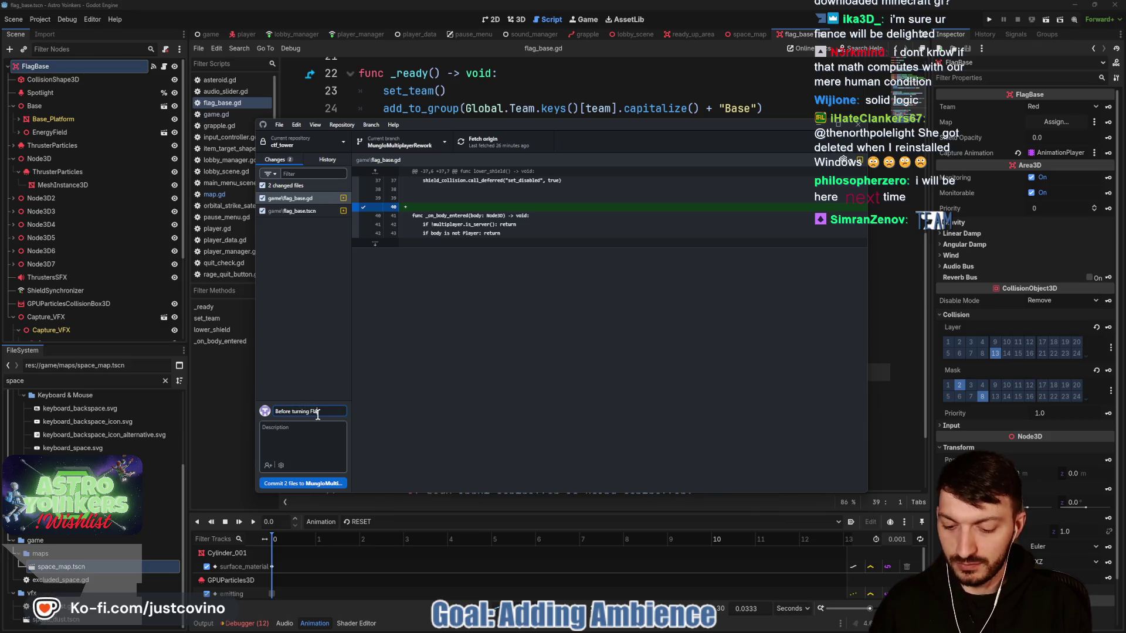
type("se to RigidBody")
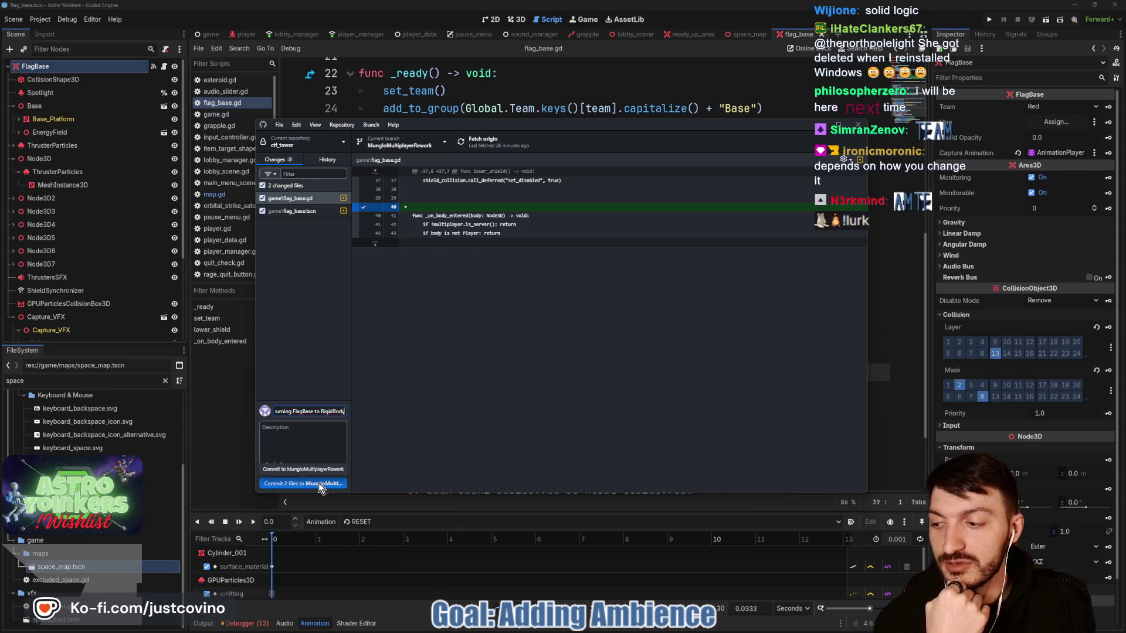
left_click(319, 483)
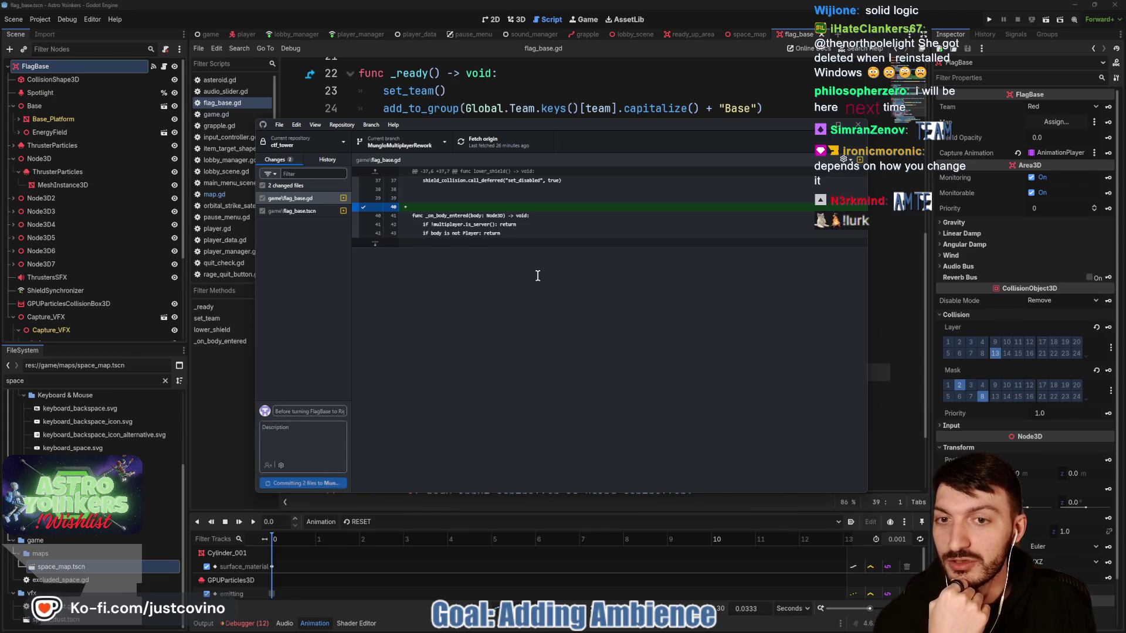
left_click(714, 244)
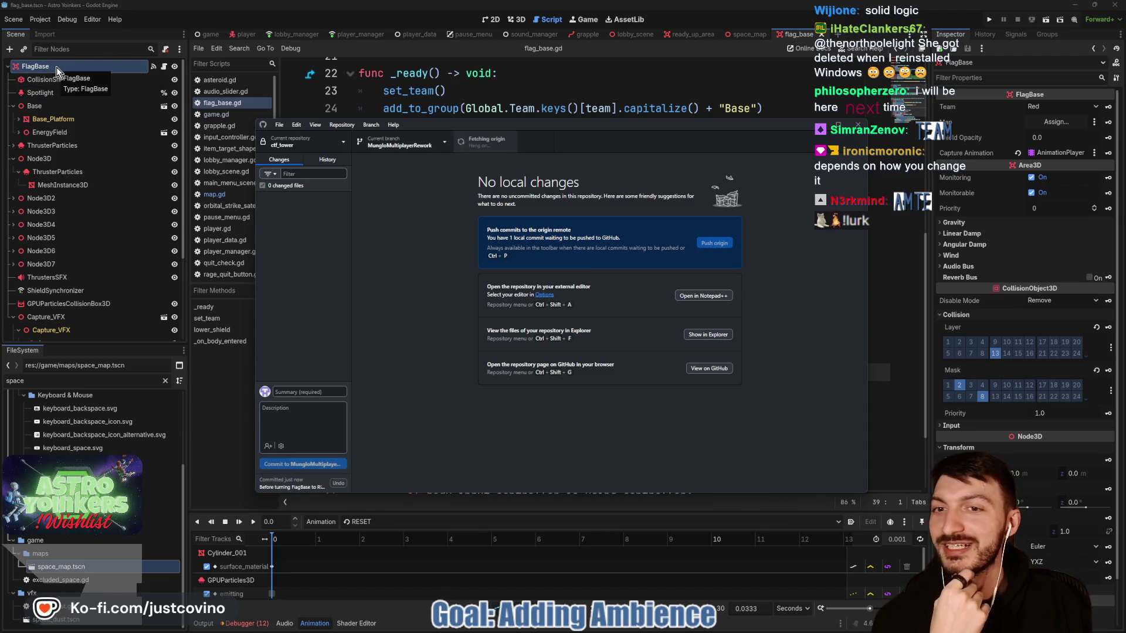
left_click(488, 95)
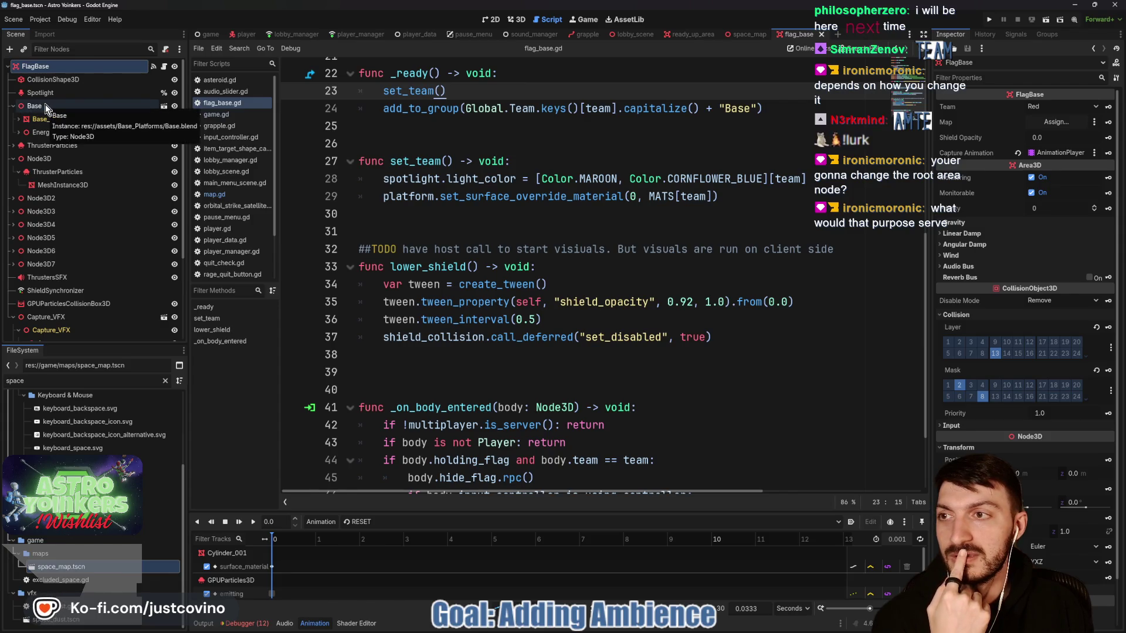
left_click(517, 19)
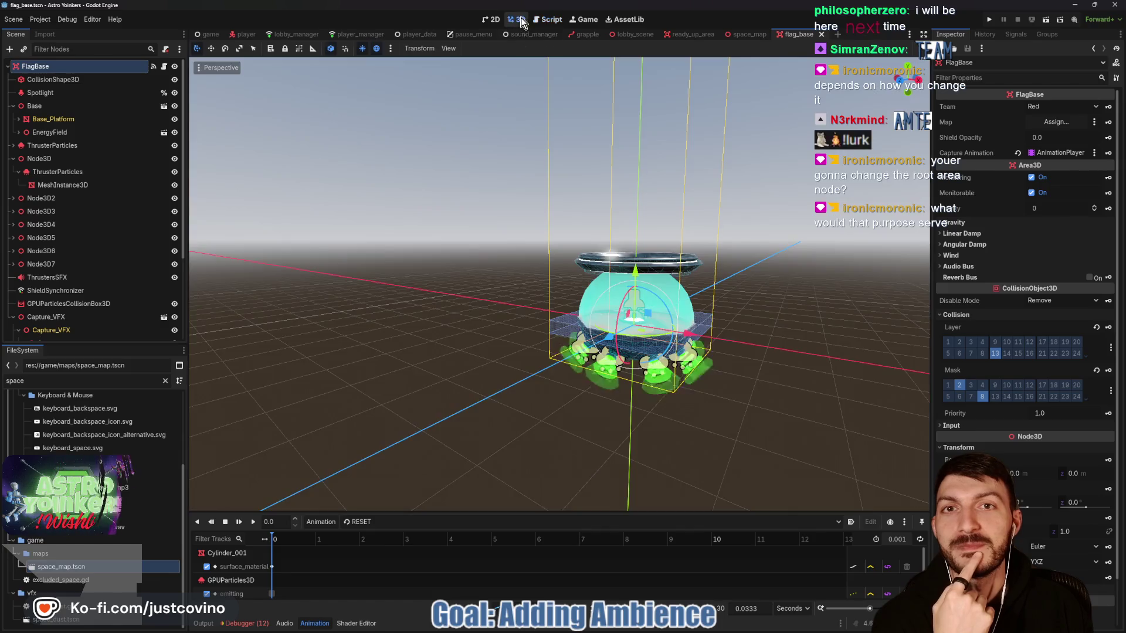
mouse_move(543, 253)
left_mouse_down()
mouse_move(518, 282)
mouse_move(464, 289)
left_mouse_up()
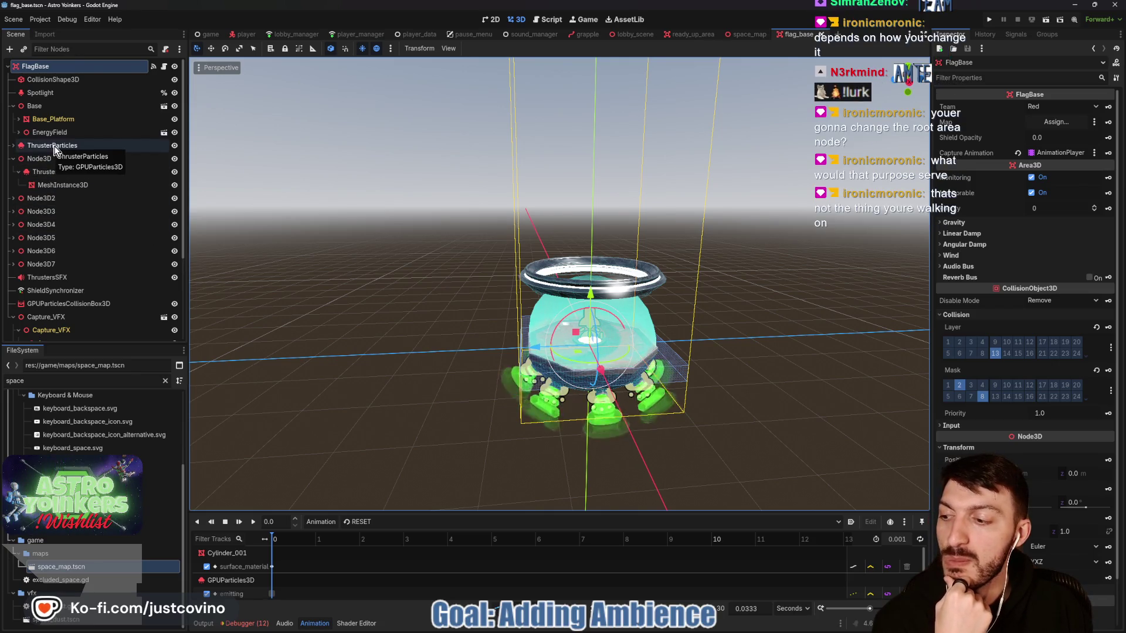
left_click(35, 106)
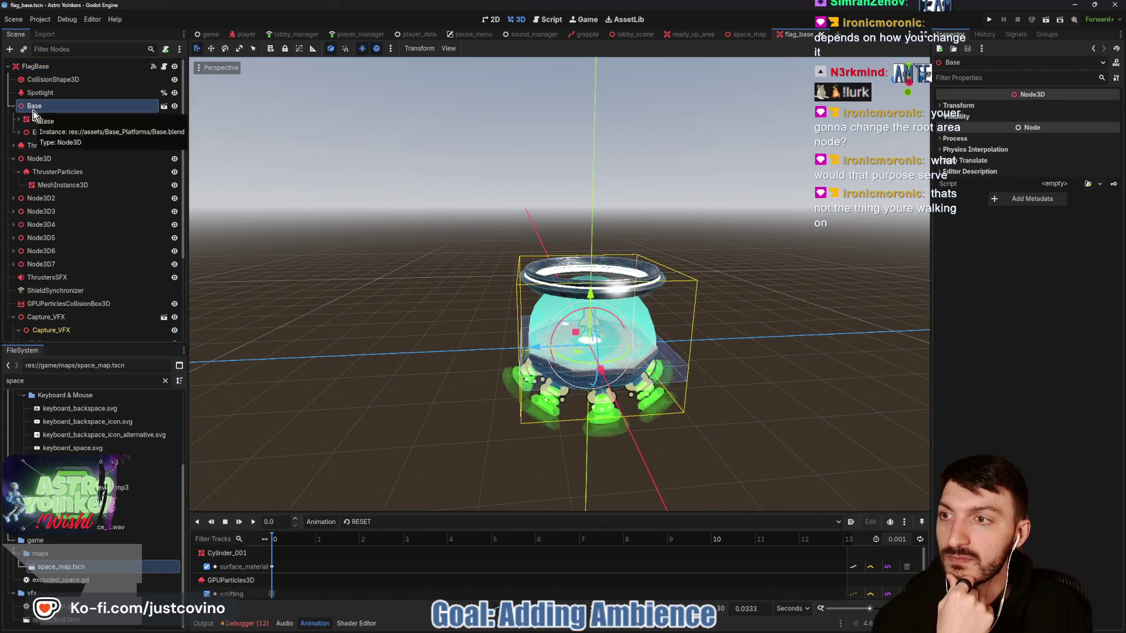
left_click(165, 112)
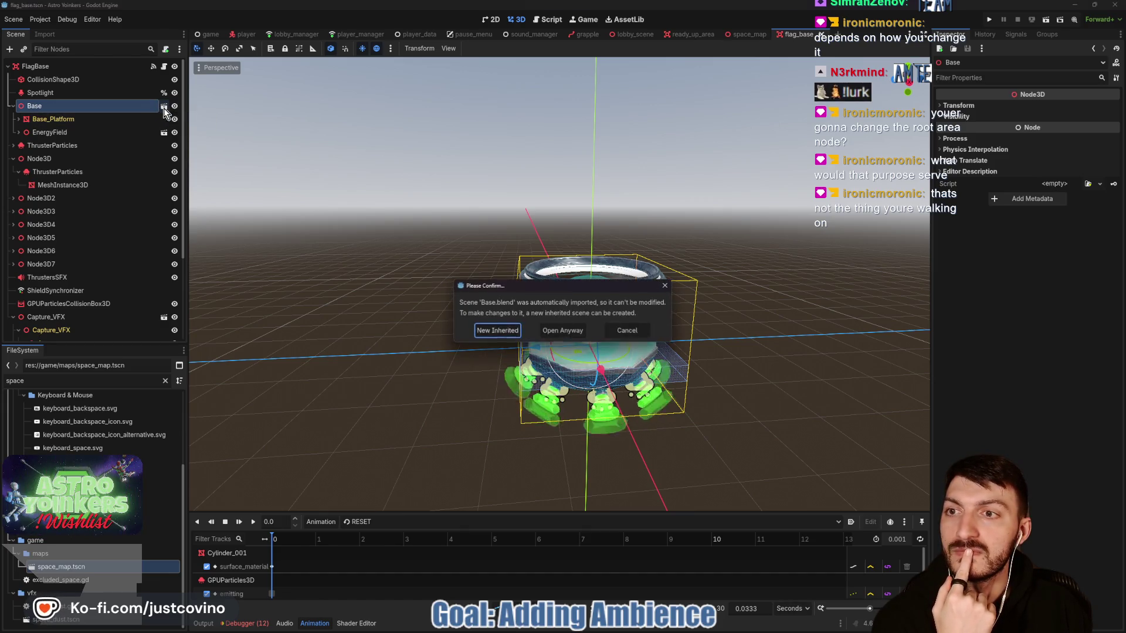
left_click(621, 331)
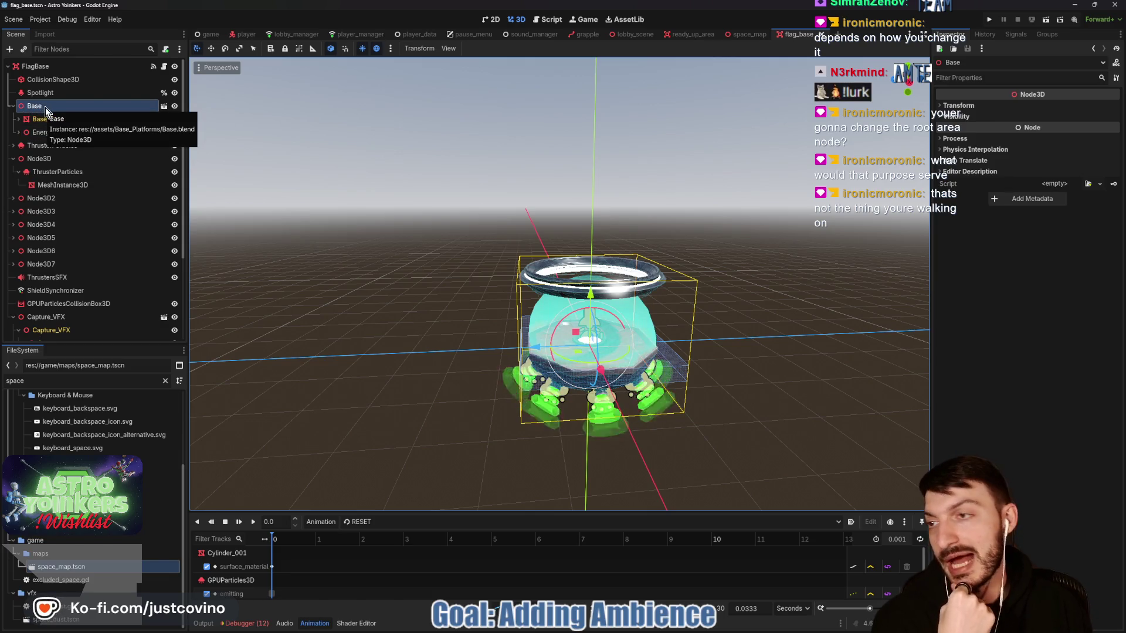
left_click(163, 67)
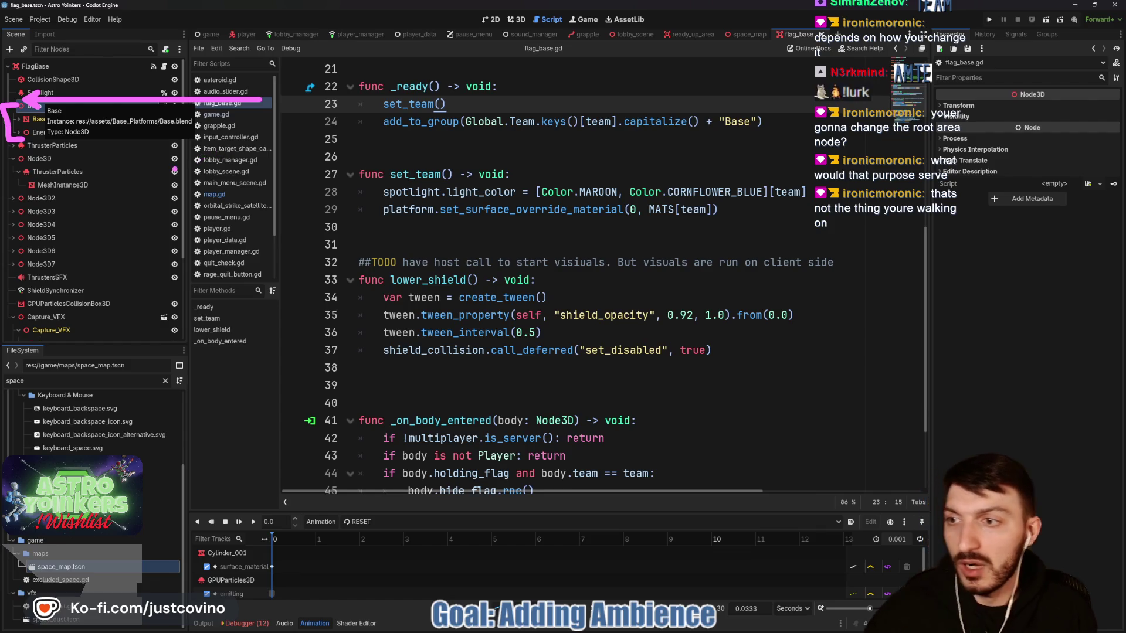
- Select Node3D2, collapse Capture_VFX, and switch back to the 3D view of the flag base
left_click(16, 199)
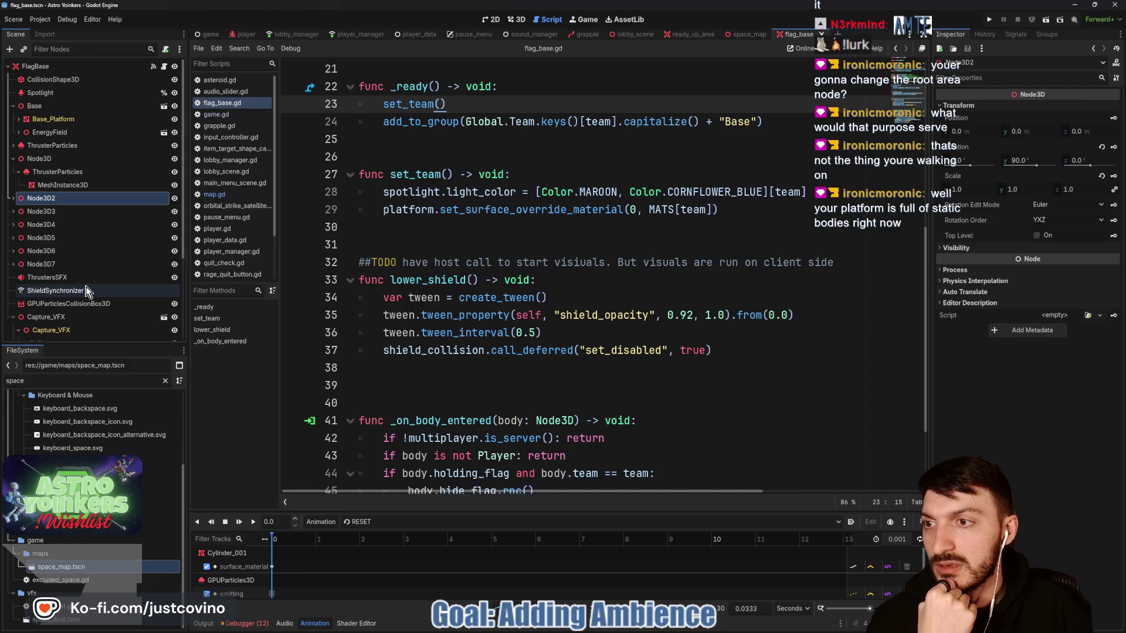
left_click(13, 317)
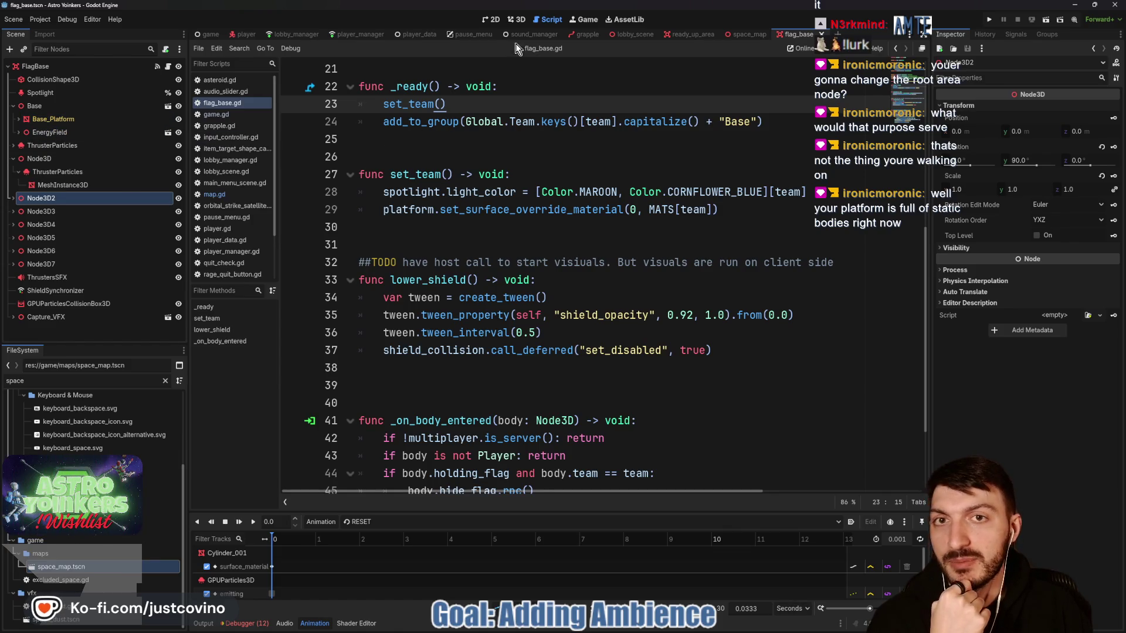
left_click(516, 19)
left_click(486, 241)
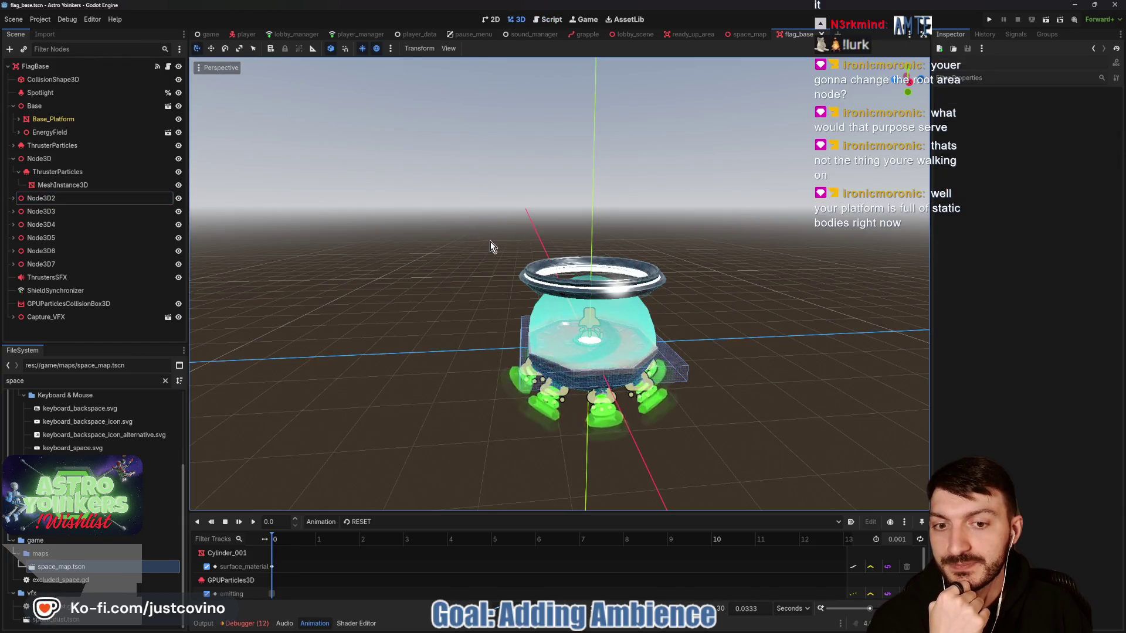
scroll(487, 240, "up", 5)
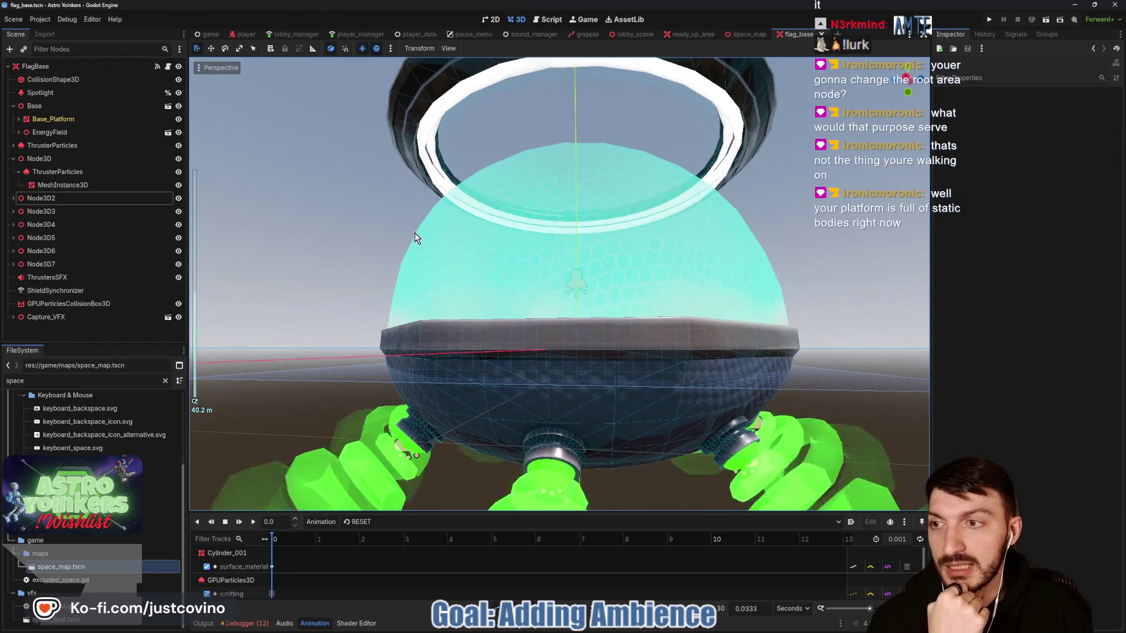
left_click(62, 210)
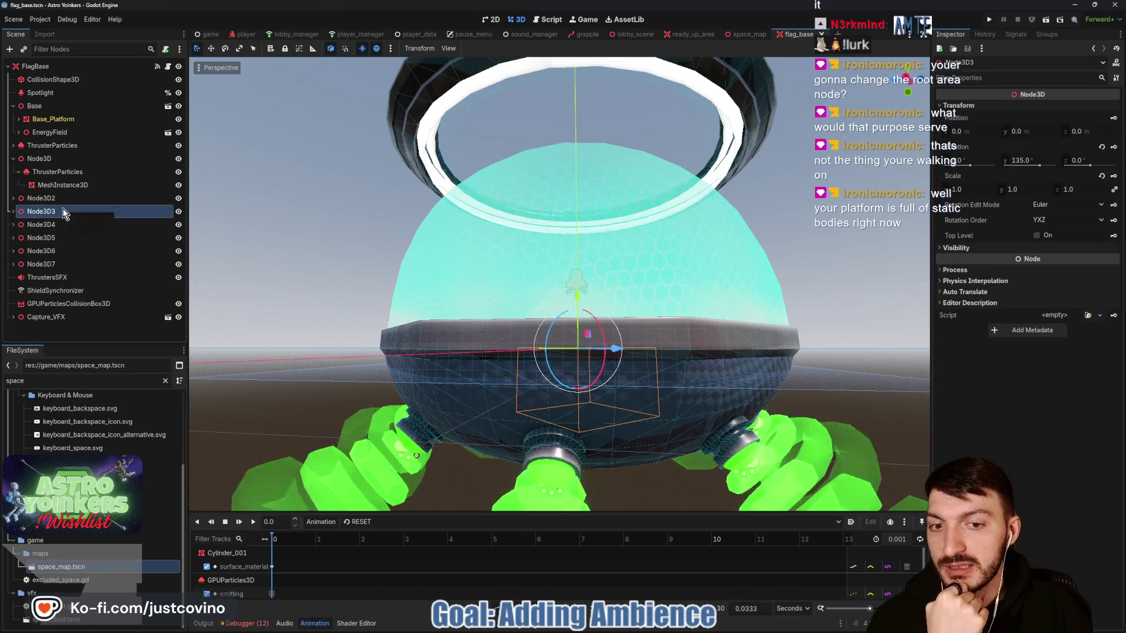
left_click(64, 238)
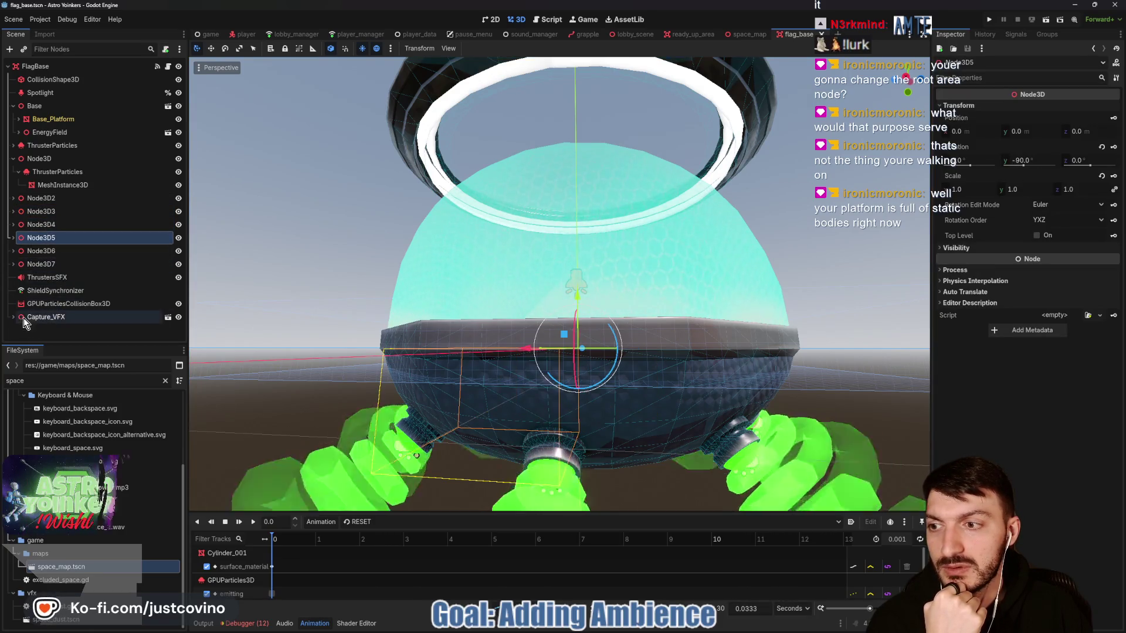
left_click(13, 264)
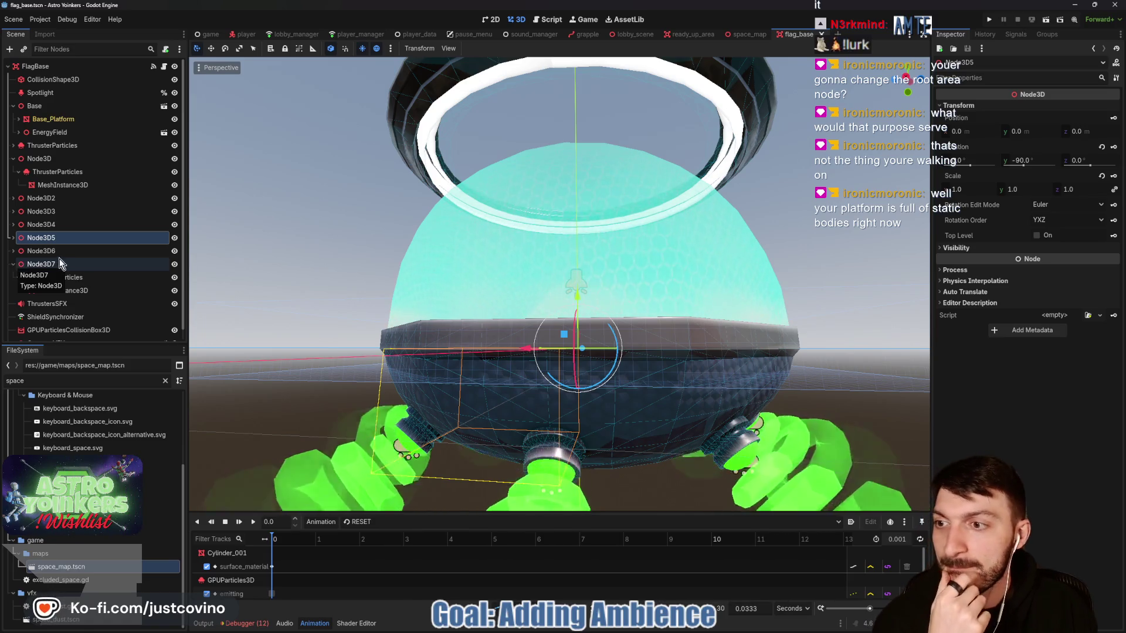
left_click(14, 265)
left_click(13, 159)
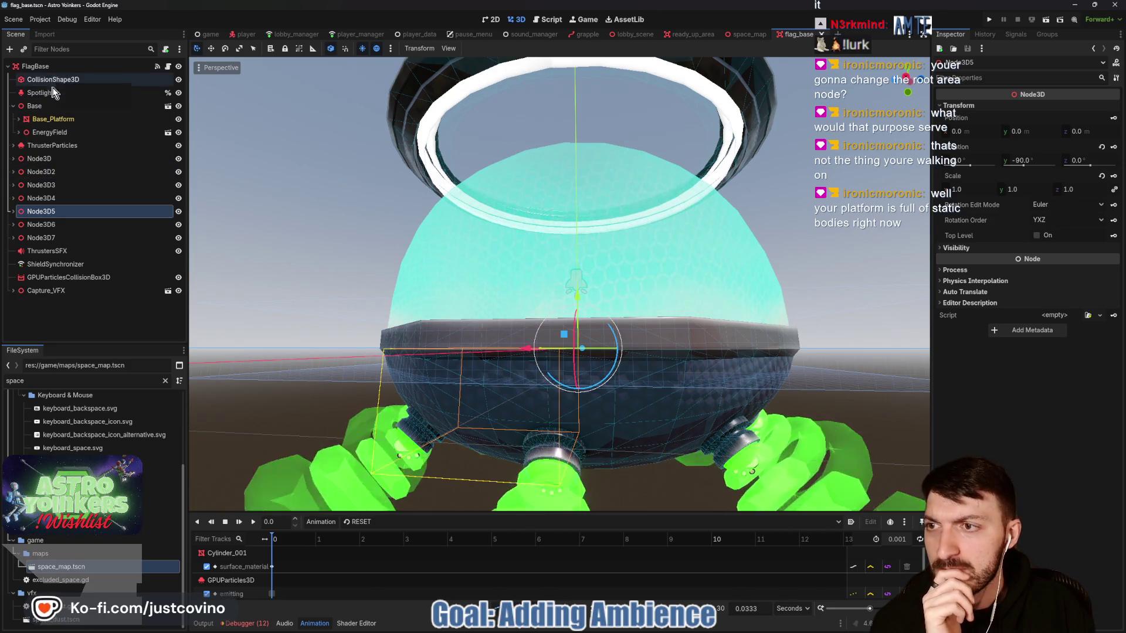
scroll(325, 171, "down", 10)
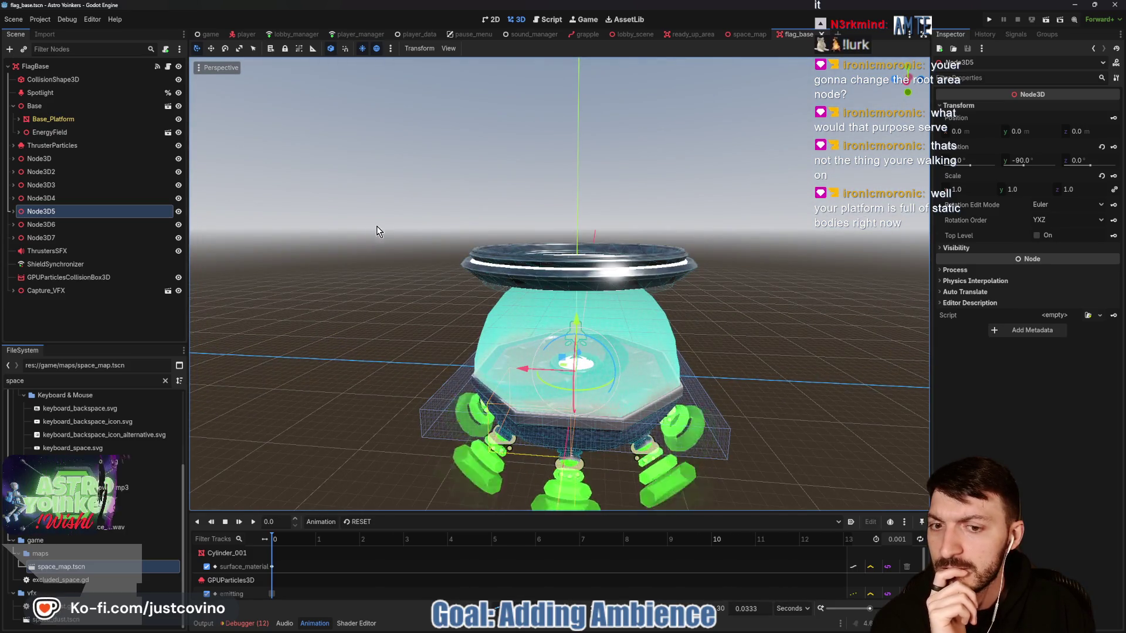
left_click(63, 117)
left_click_drag(576, 321, 577, 457)
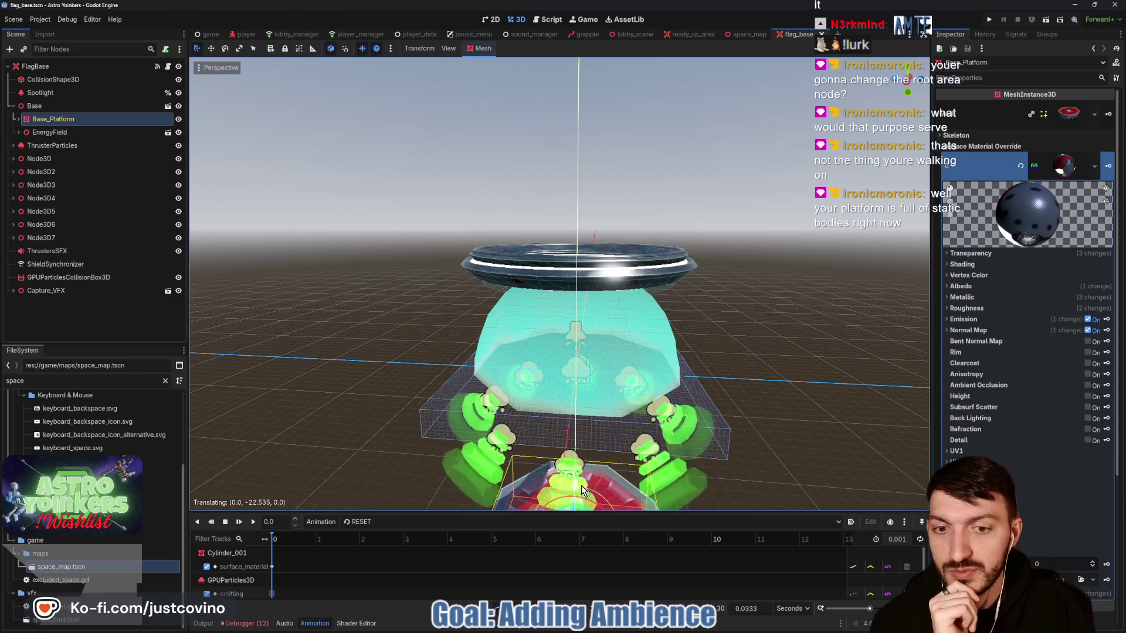
right_click(579, 494)
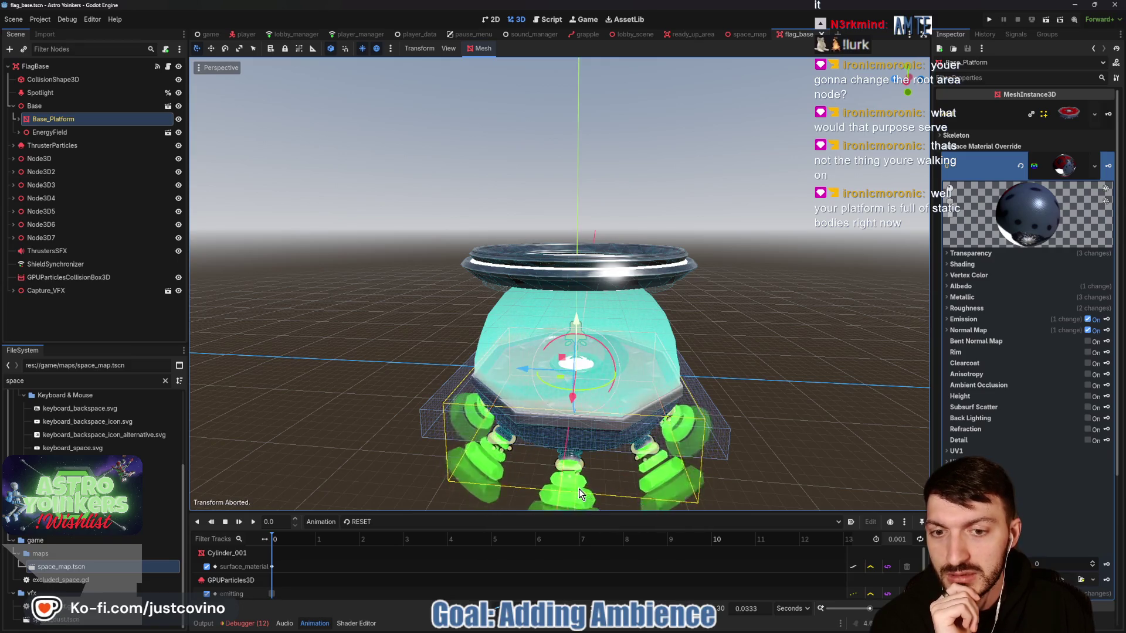
left_click(41, 158)
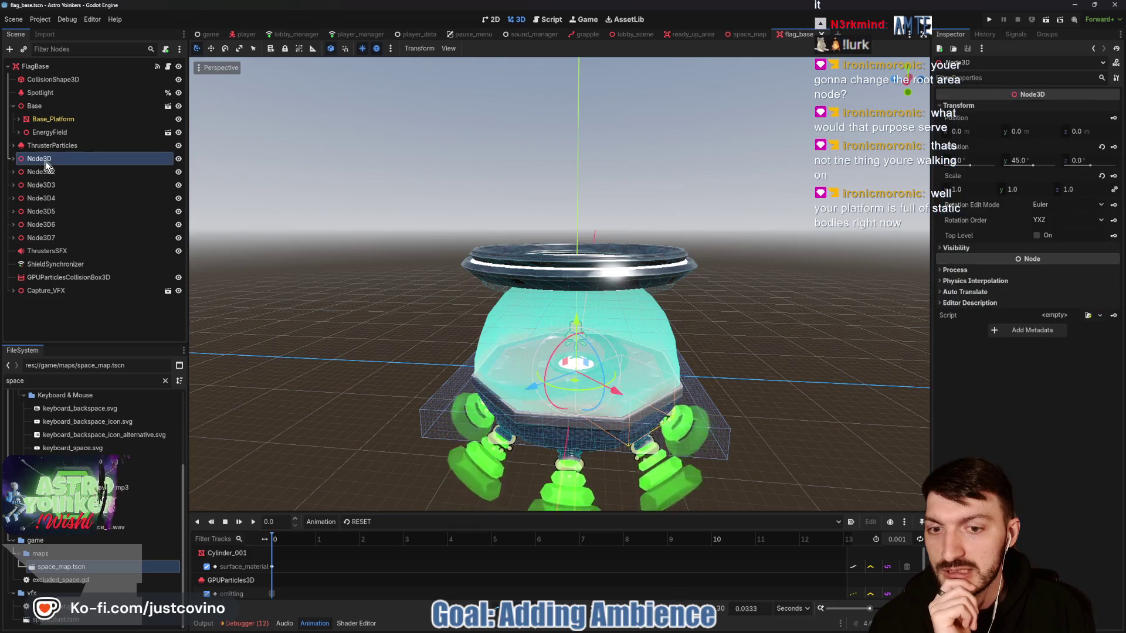
left_click(56, 184)
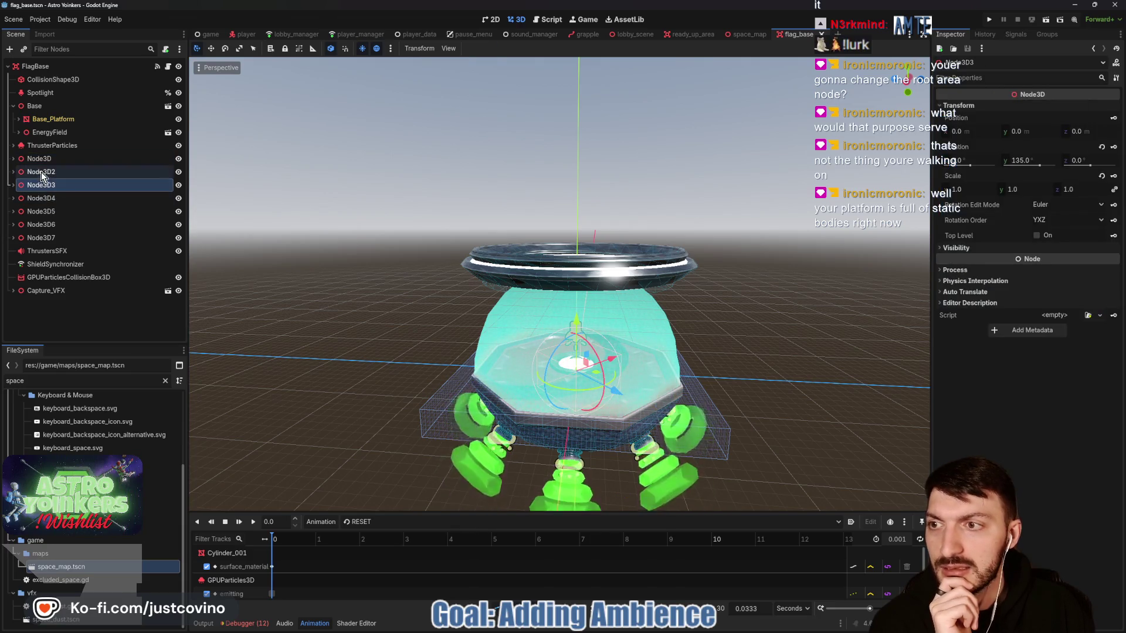
left_click(44, 150)
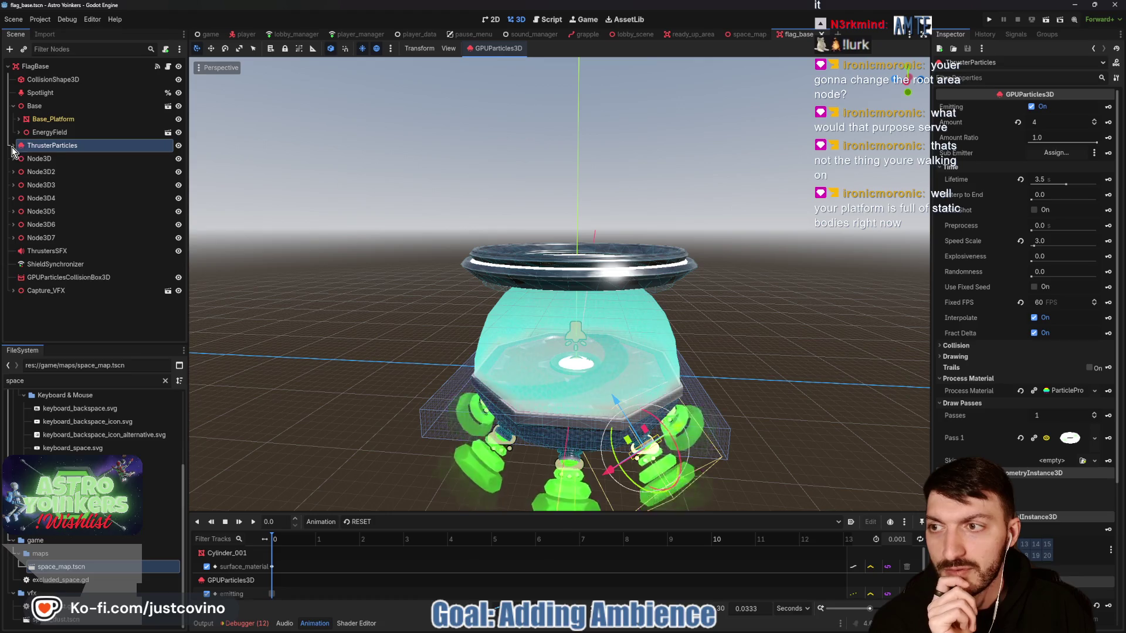
left_click(13, 145)
left_click(58, 157)
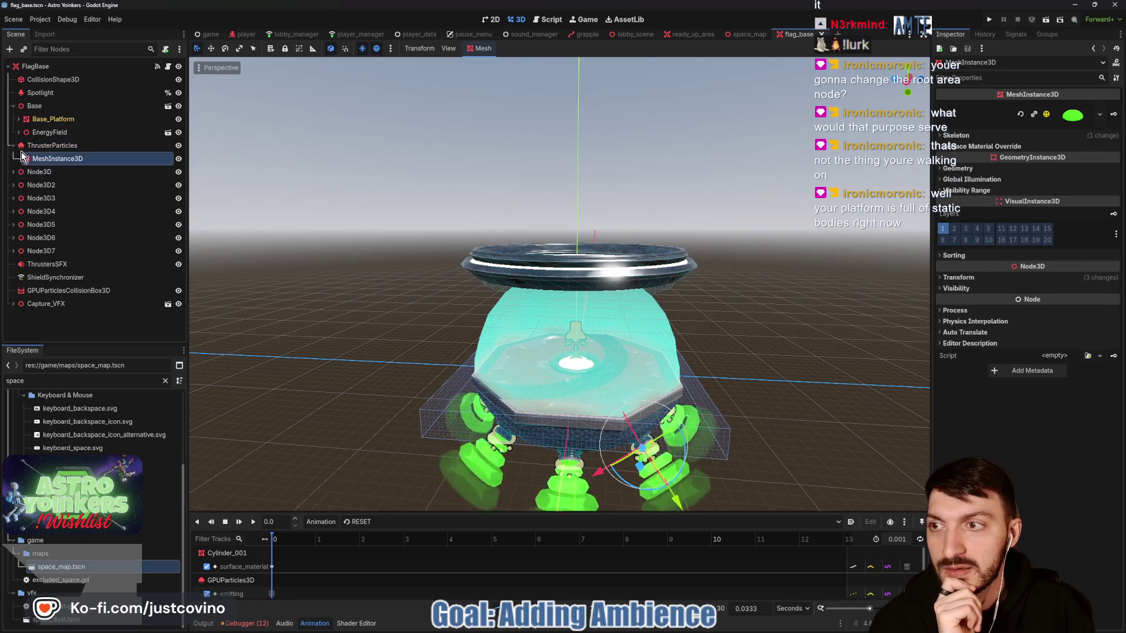
key("f")
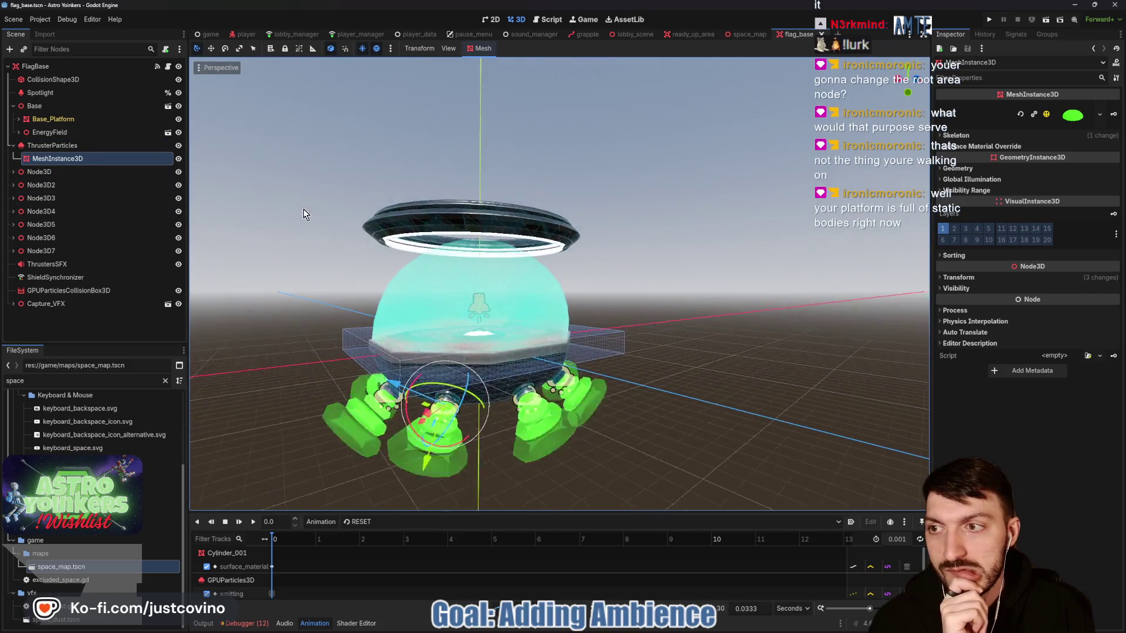
left_click(13, 145)
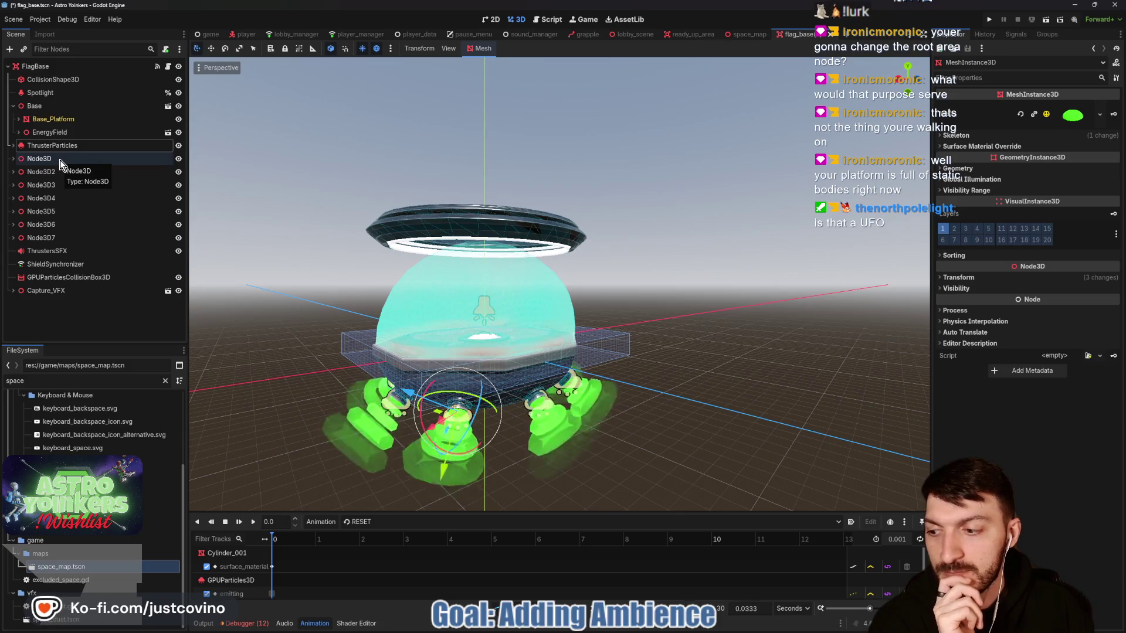
left_click_drag(497, 216, 547, 236)
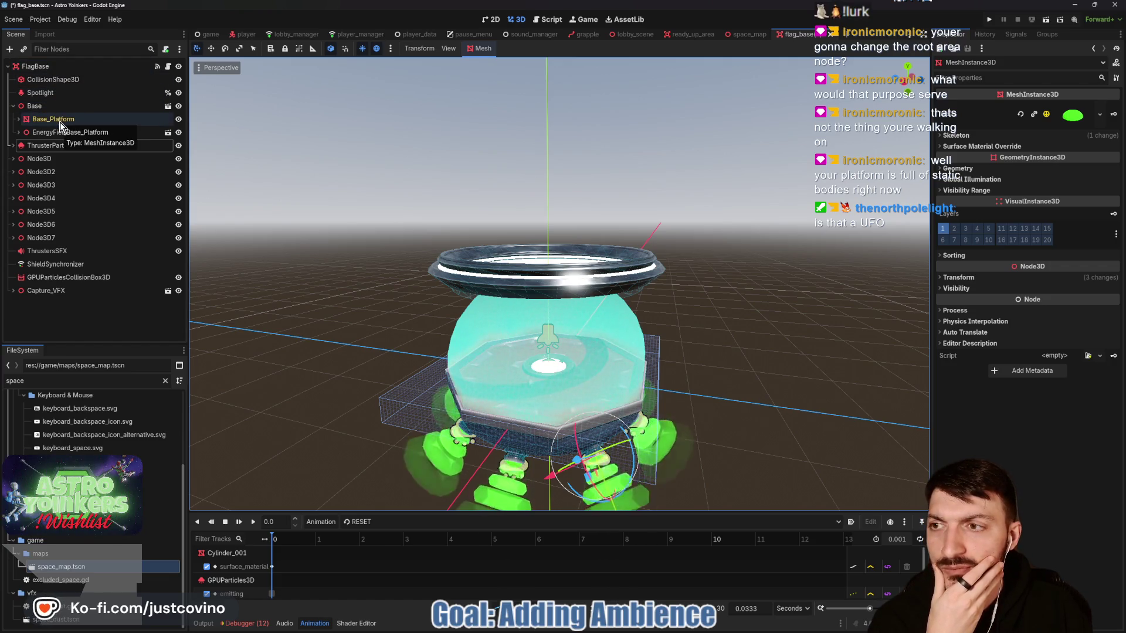
left_click(34, 108)
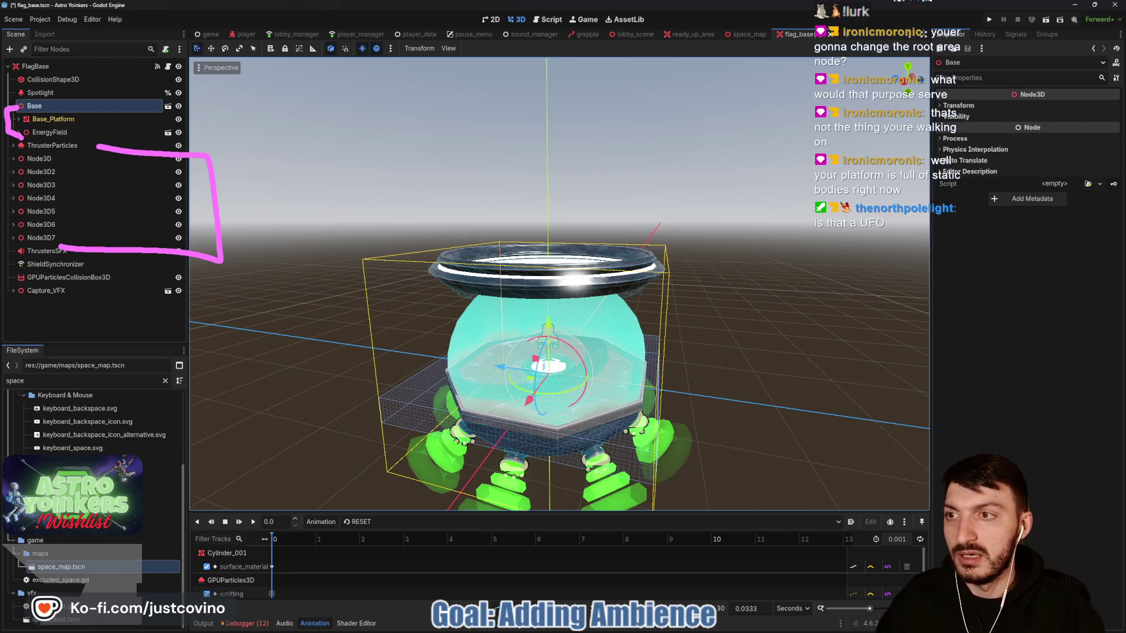
left_click_drag(75, 120, 76, 120)
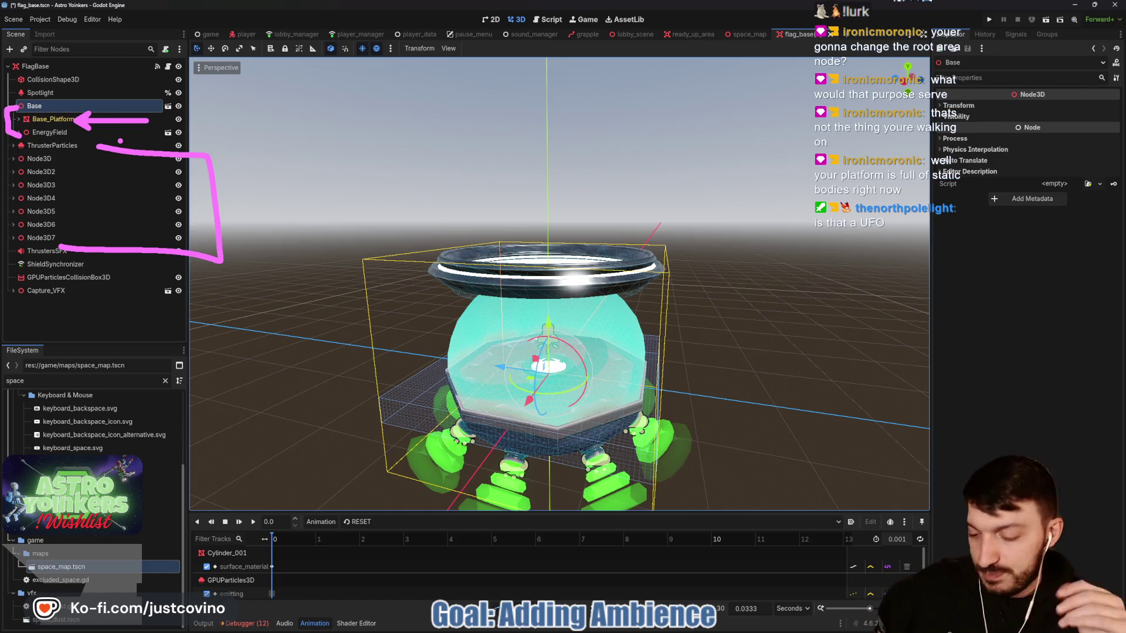
key("ctrl+z")
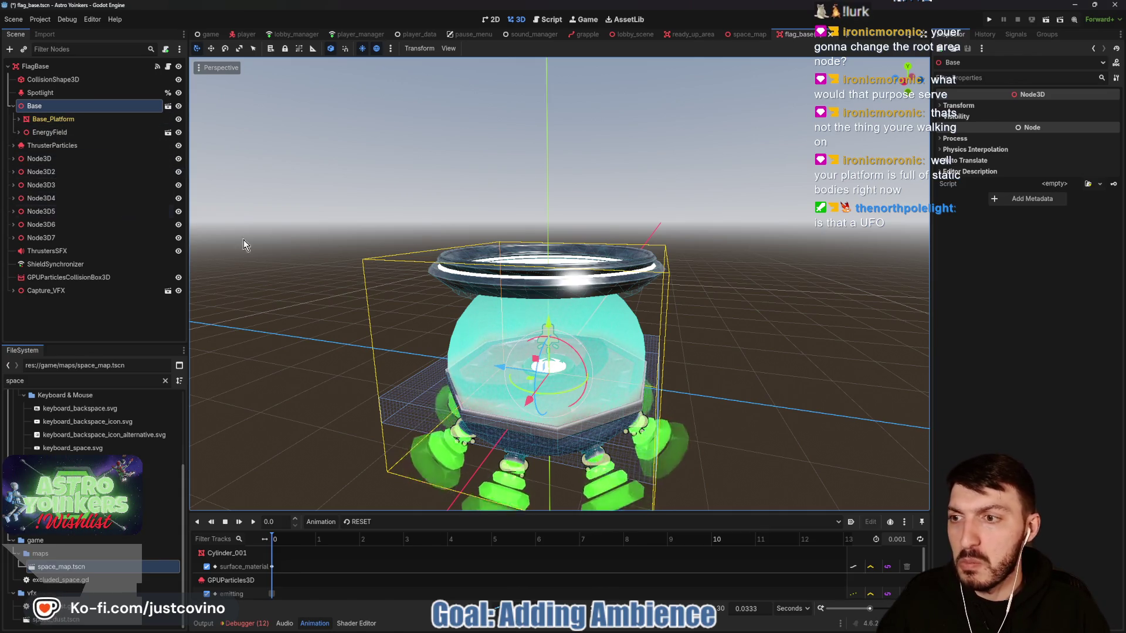
left_click(491, 277)
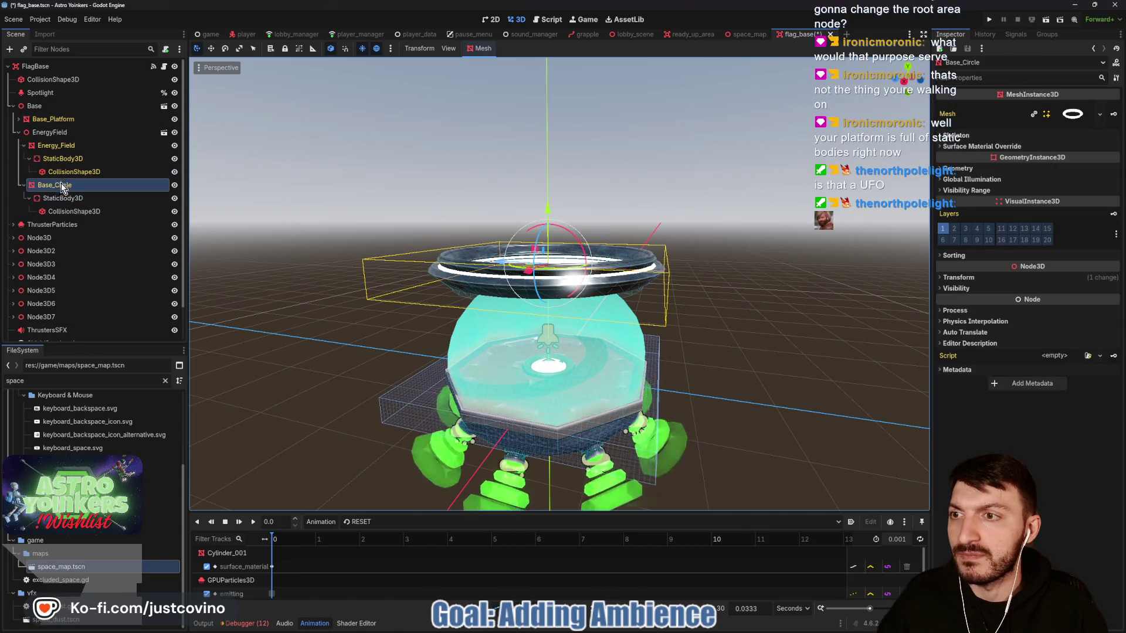
left_click(23, 184)
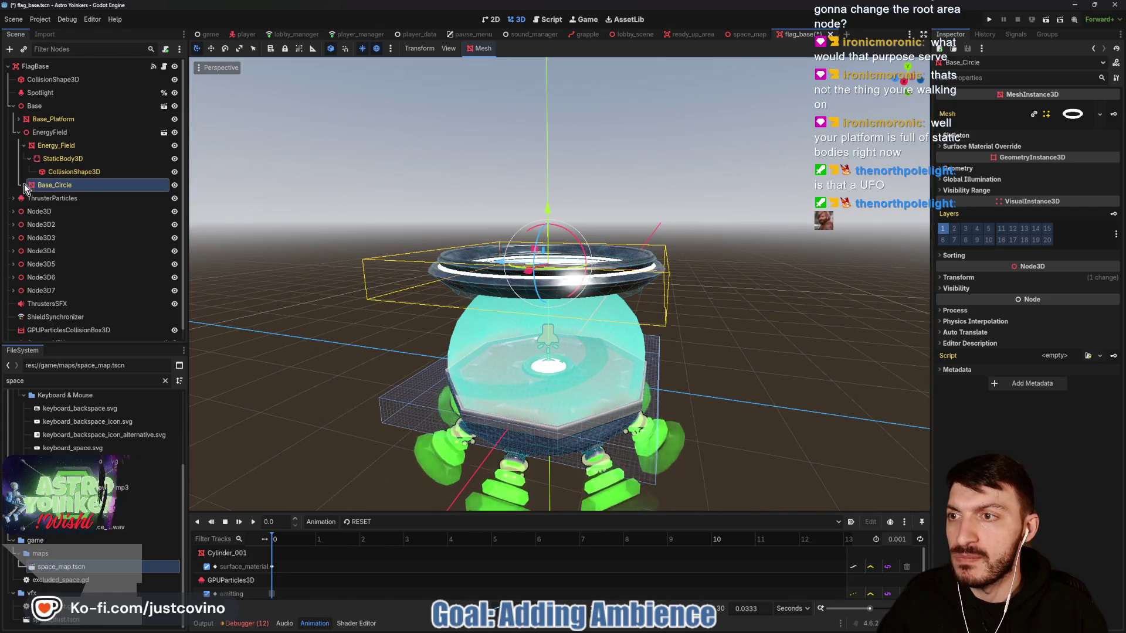
left_click(18, 132)
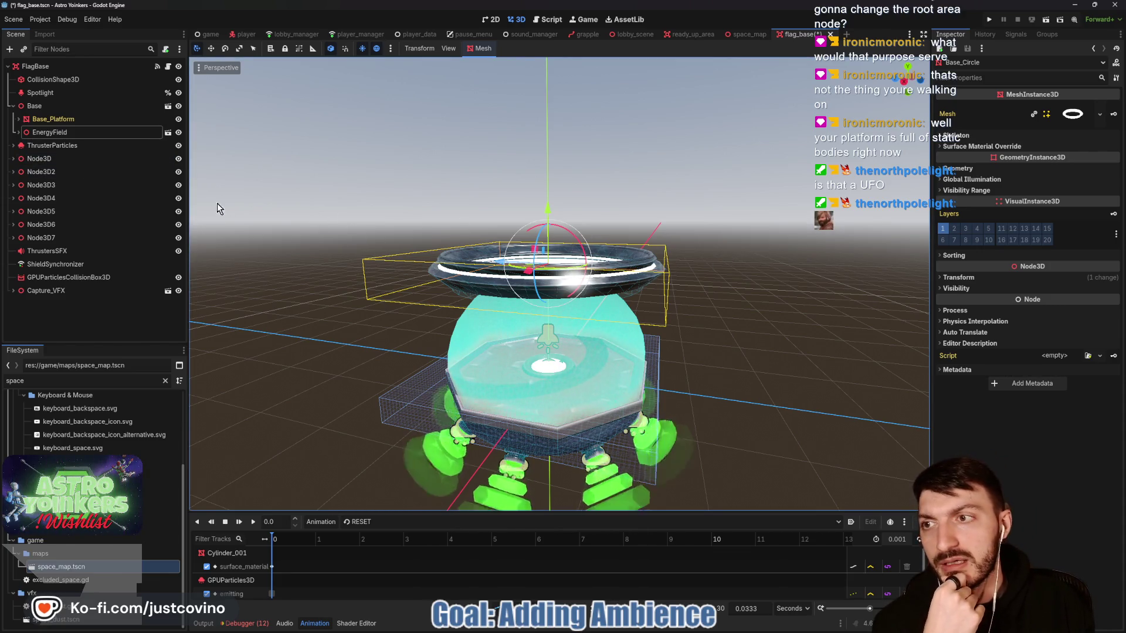
left_click(53, 119)
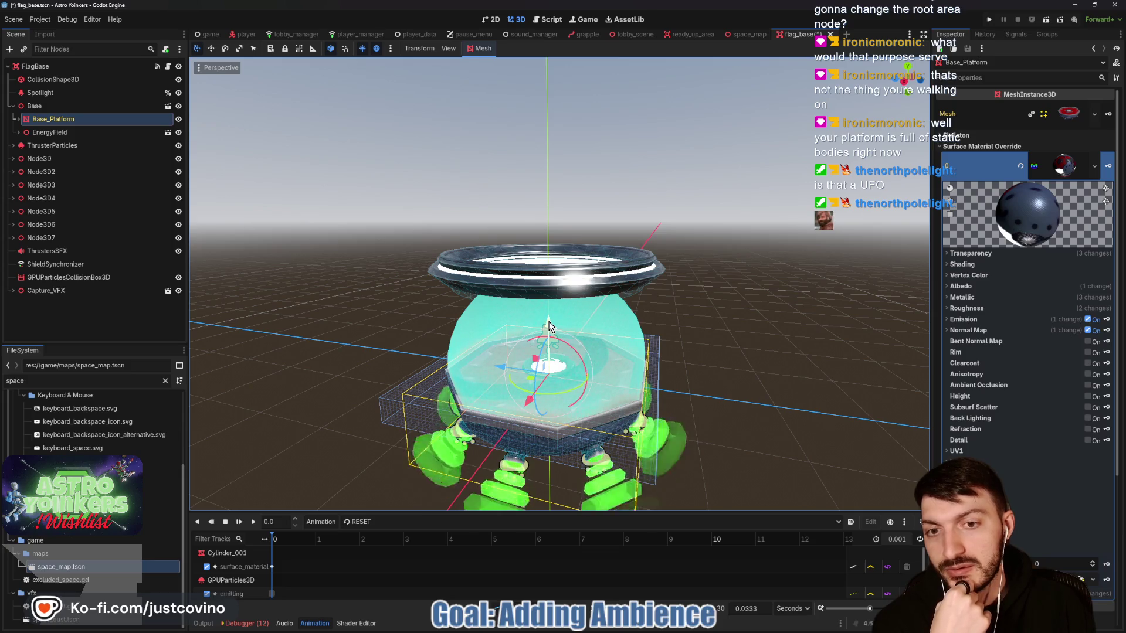
left_click_drag(548, 321, 559, 384)
key("Escape")
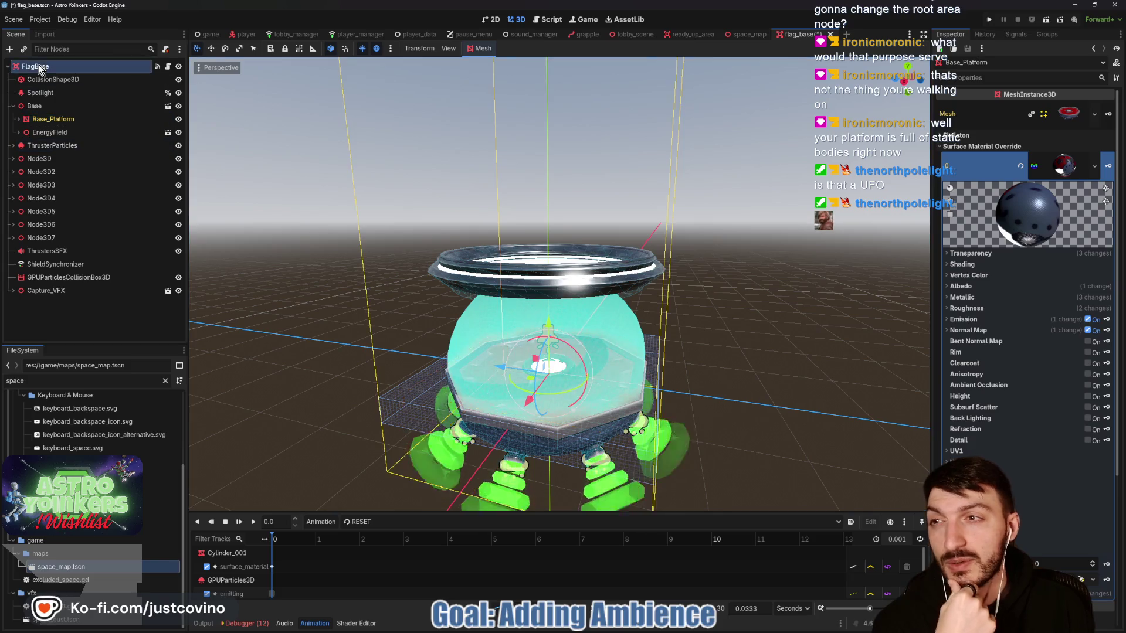
- Add a Node3D child to FlagBase and name it Thrusters
left_click(63, 67)
key("ctrl+a")
type("node3d")
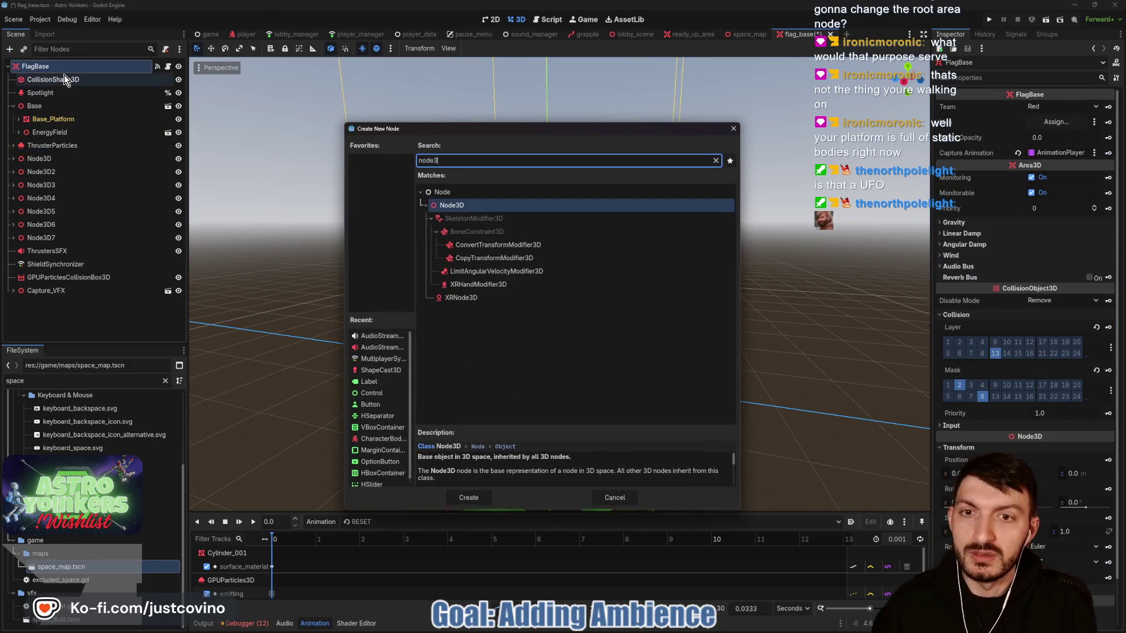
key("Return")
left_click(68, 305)
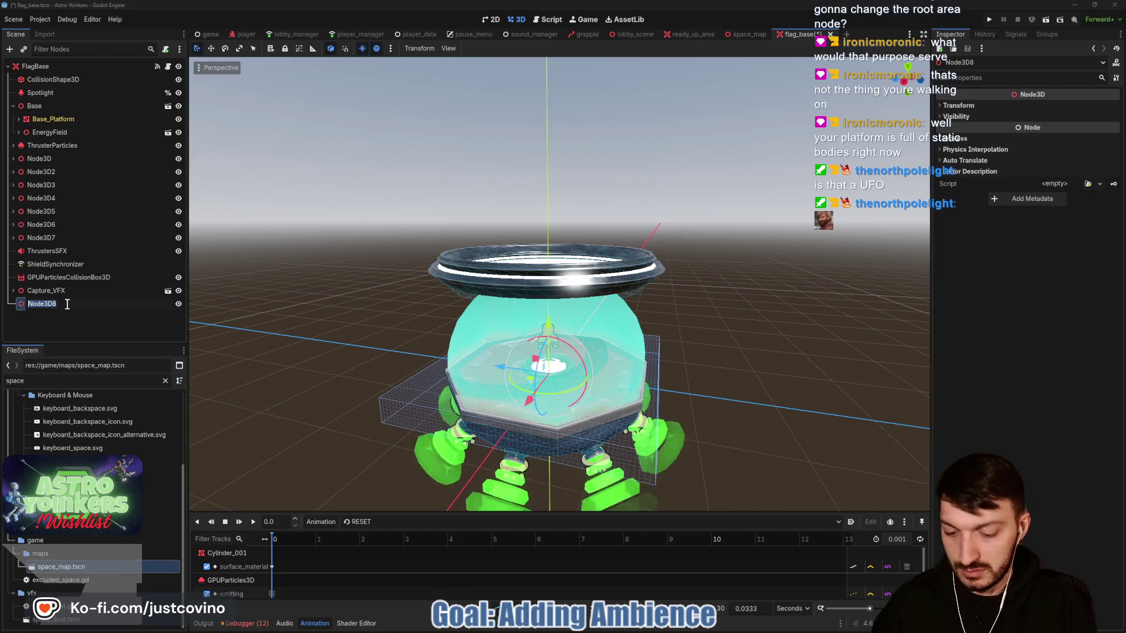
type("s")
key("Return")
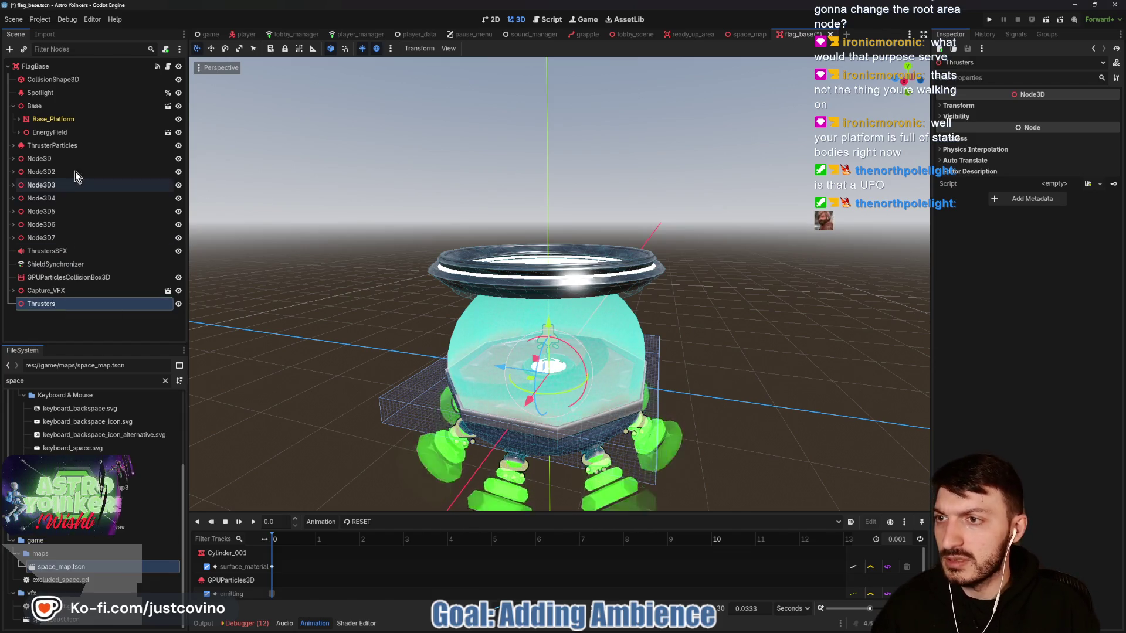
- Move ThrusterParticles through Node3D7 into Thrusters, place it below EnergyField, and save
left_click(53, 146)
left_click(54, 237, "shift")
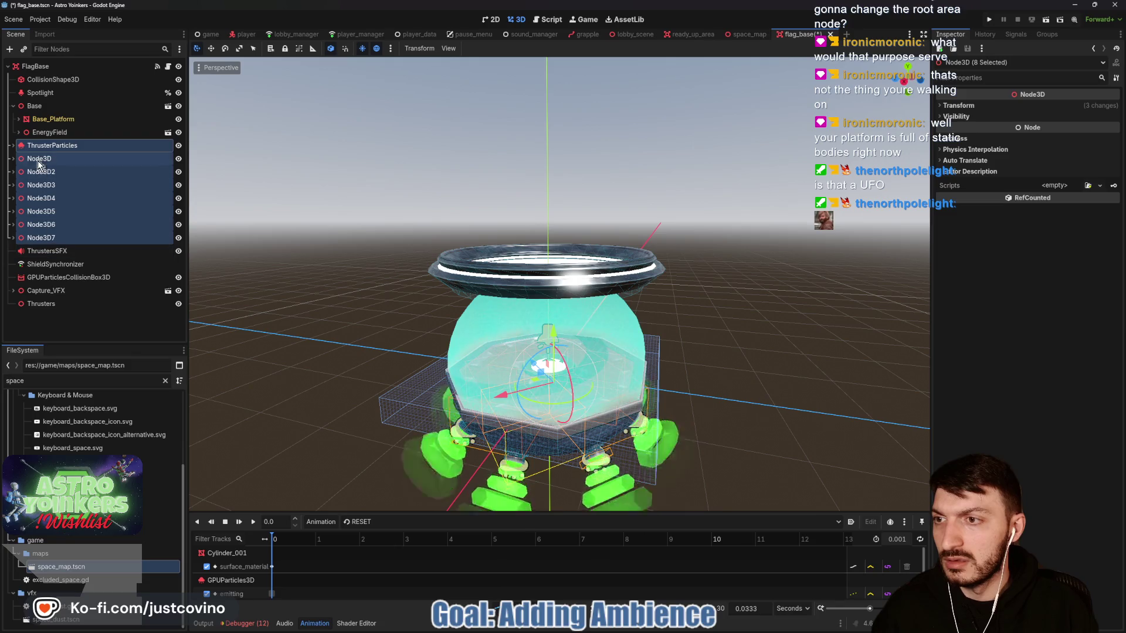
left_click_drag(28, 149, 41, 304)
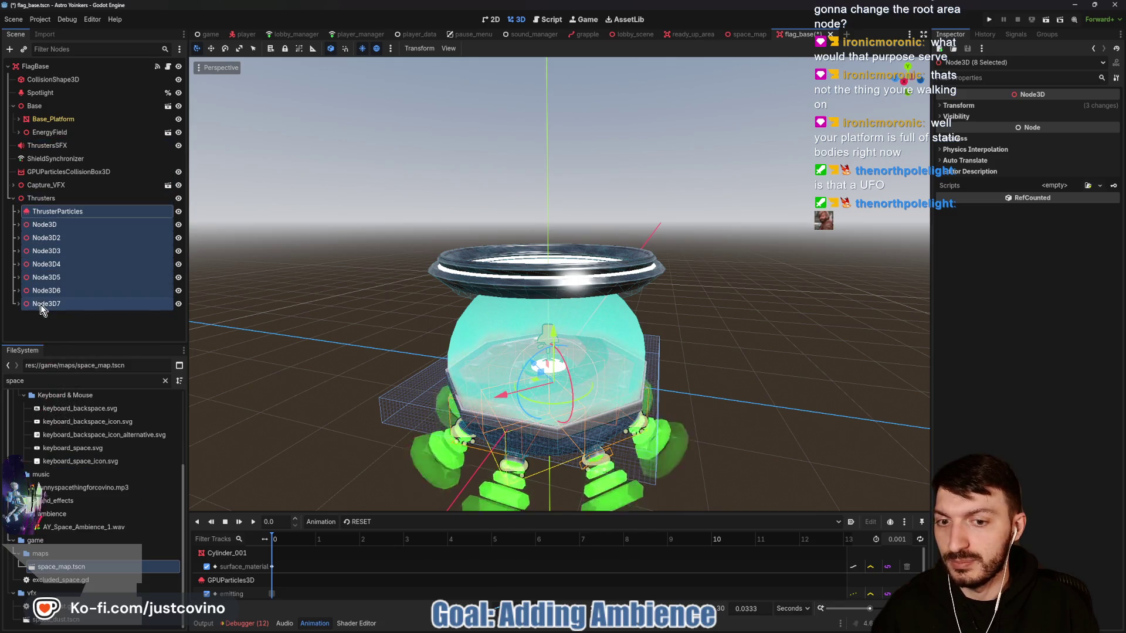
left_click(13, 200)
left_click_drag(40, 199, 13, 145)
left_click(13, 145)
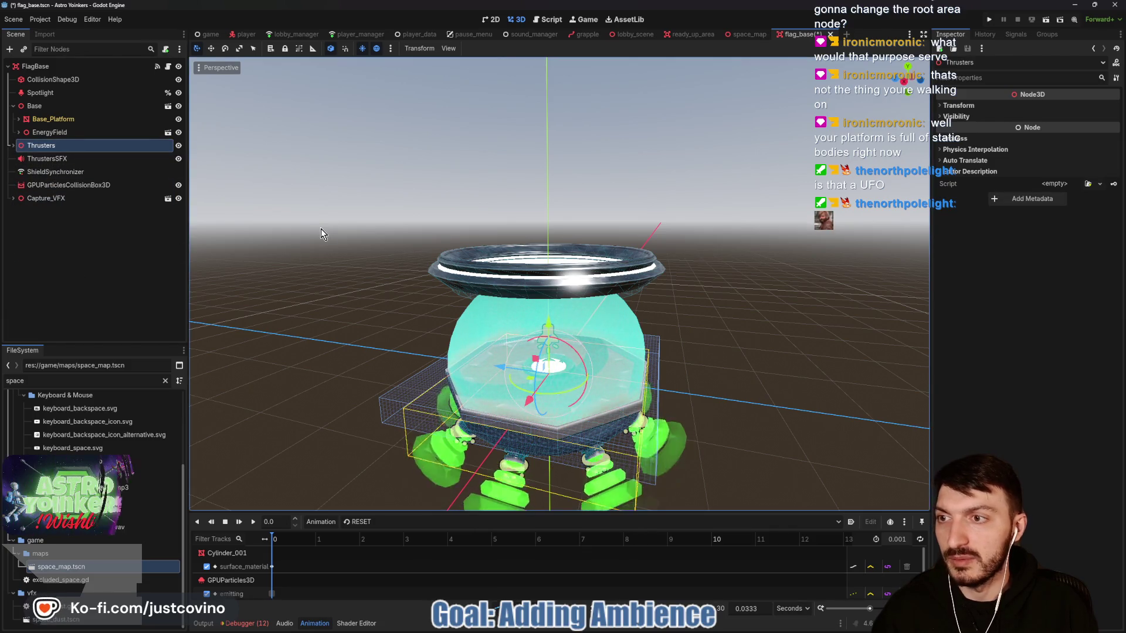
left_click(107, 263)
key("ctrl+s")
- Trial-lower the Base_Platform mesh in the viewport to preview the bob, then cancel
left_click_drag(379, 315, 361, 313)
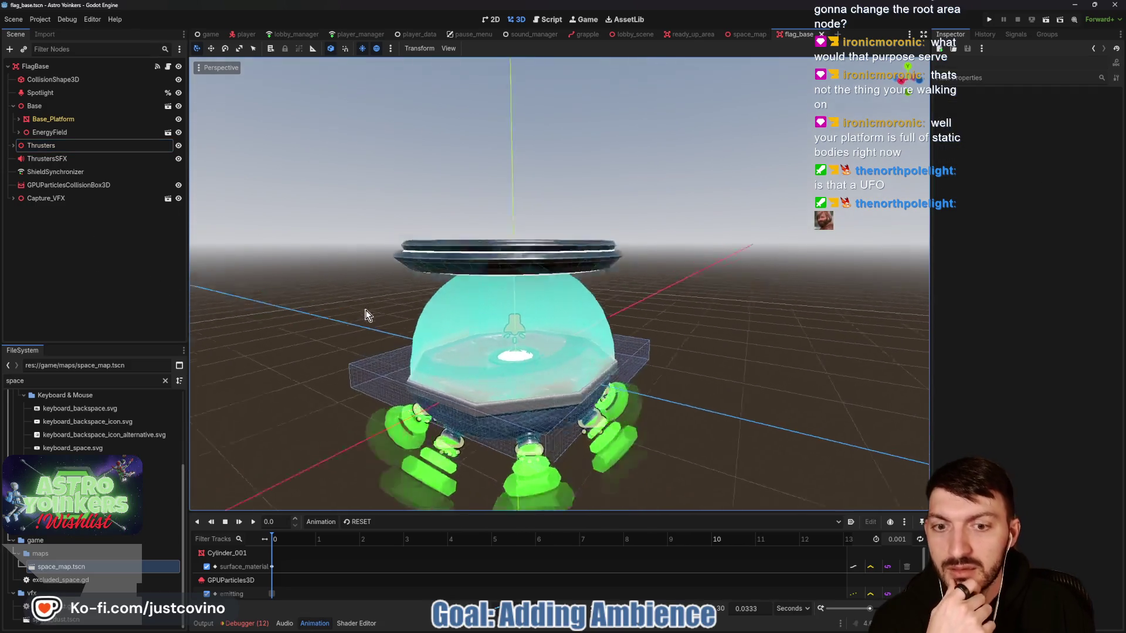
left_click(35, 172)
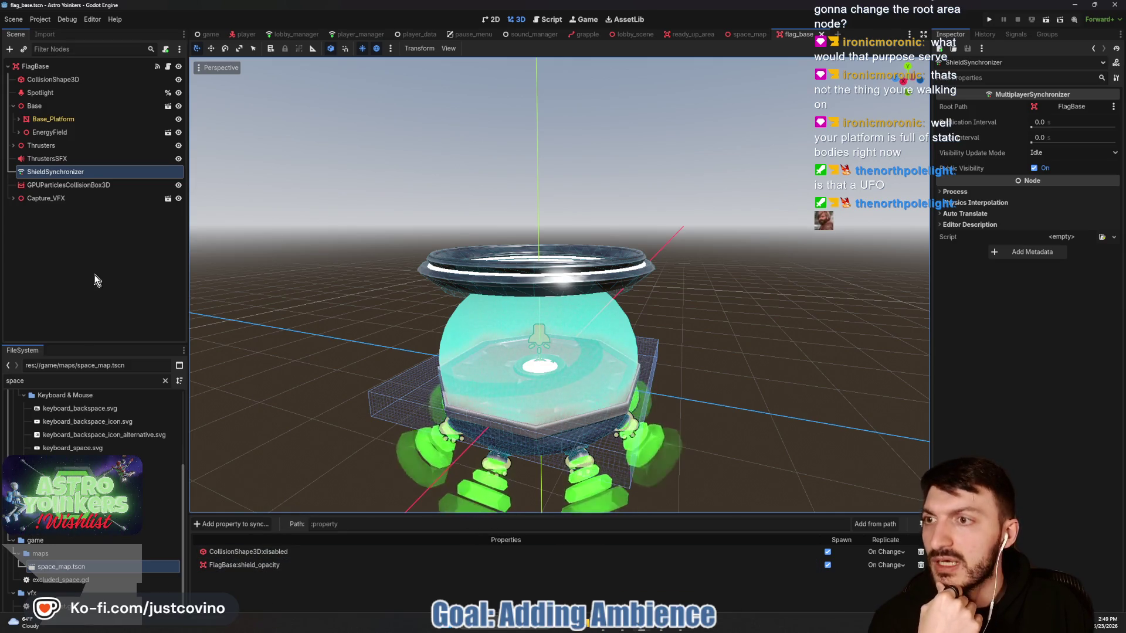
left_click(19, 120)
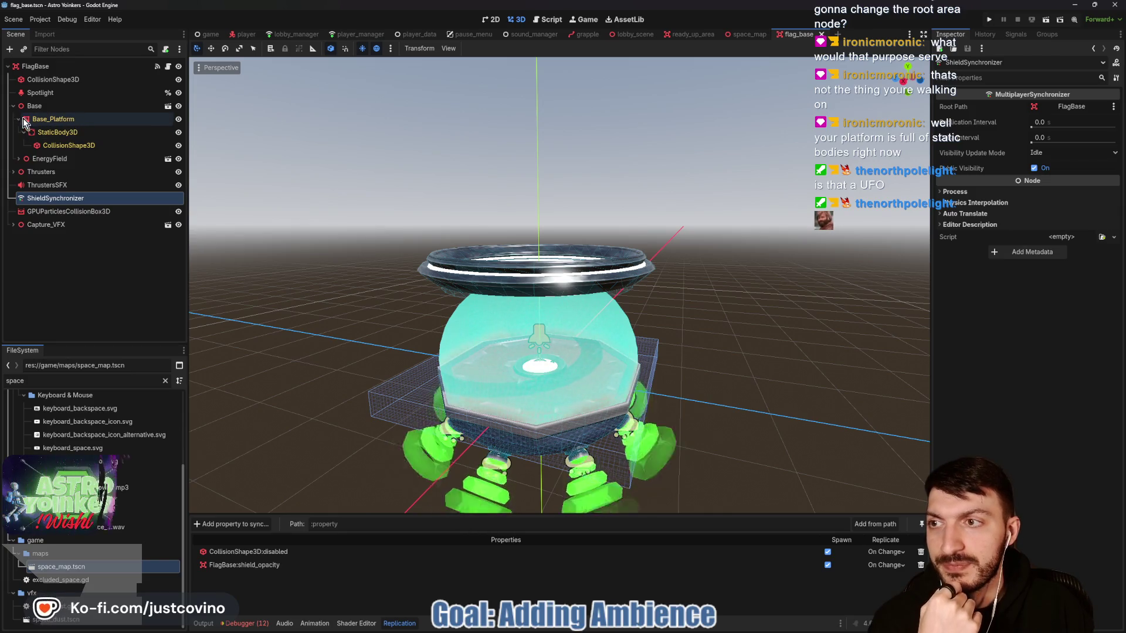
left_click(19, 119)
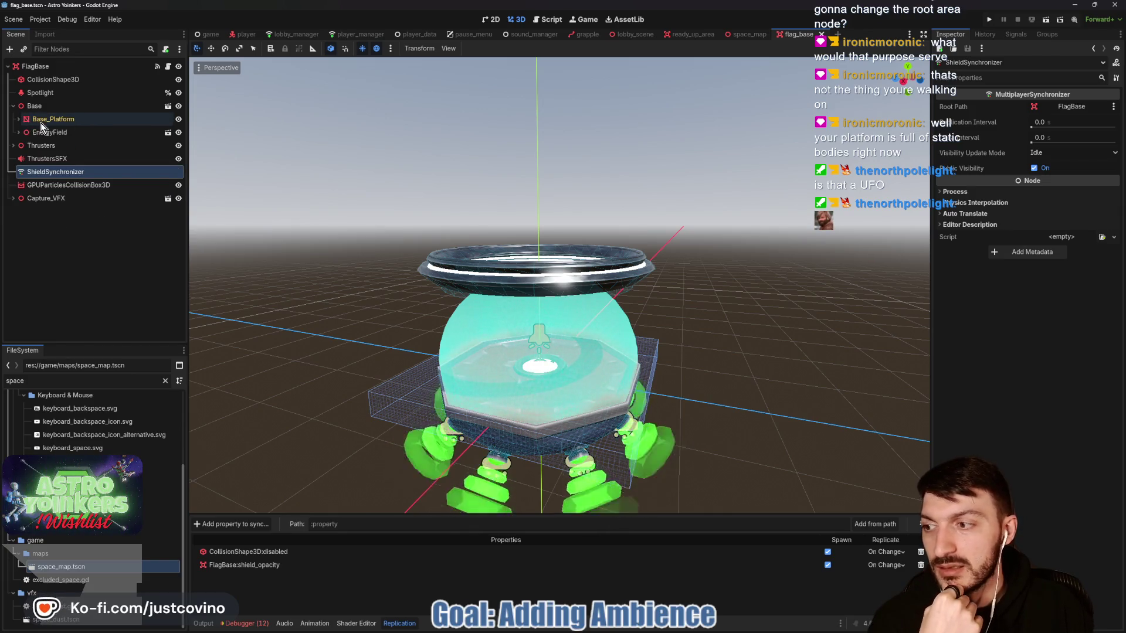
left_click(40, 122)
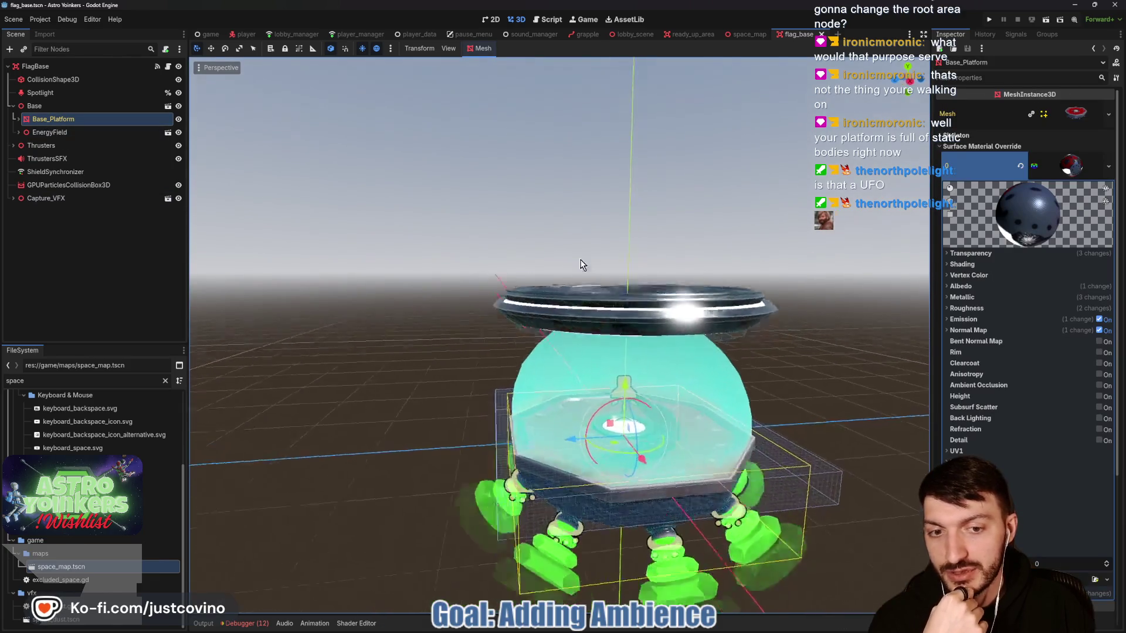
mouse_move(592, 365)
left_mouse_down()
mouse_move(606, 446)
mouse_move(601, 429)
left_mouse_up()
right_click(600, 429)
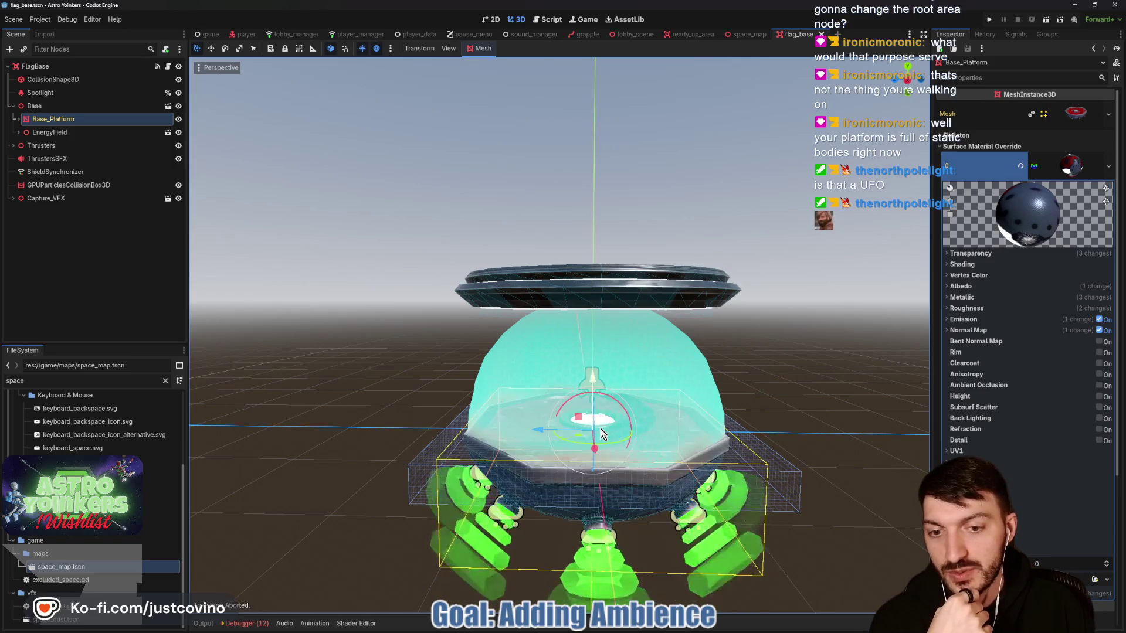
- Nudge the Thrusters group down slightly and check Base_Platform's child nodes
left_click(85, 146)
left_click_drag(591, 382, 595, 415)
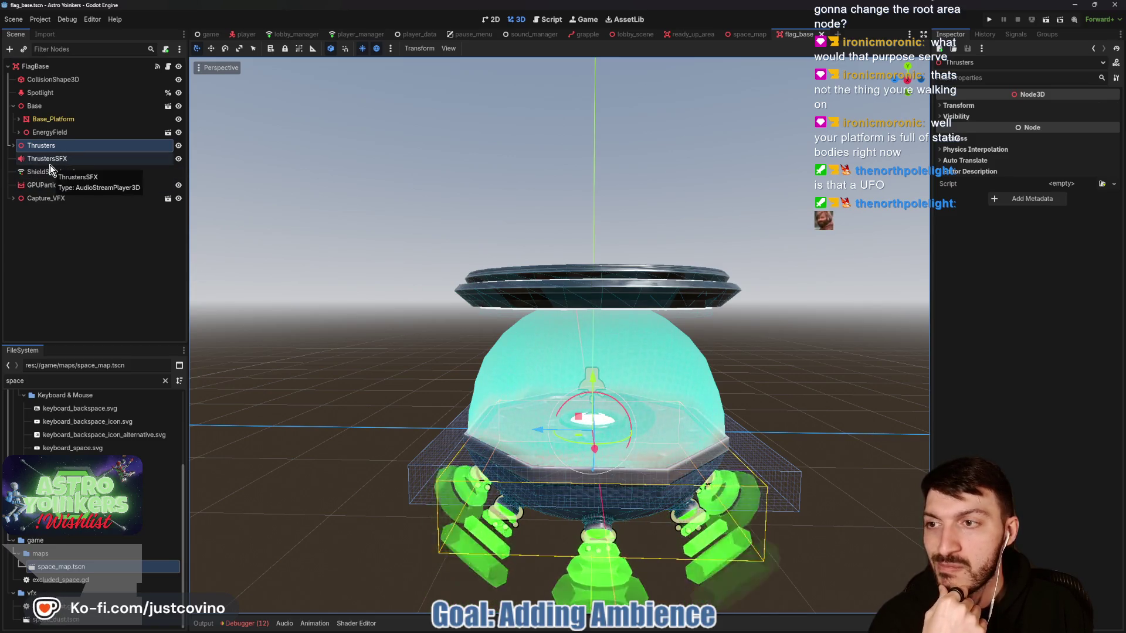
left_click(18, 119)
left_click(19, 120)
left_click(18, 120)
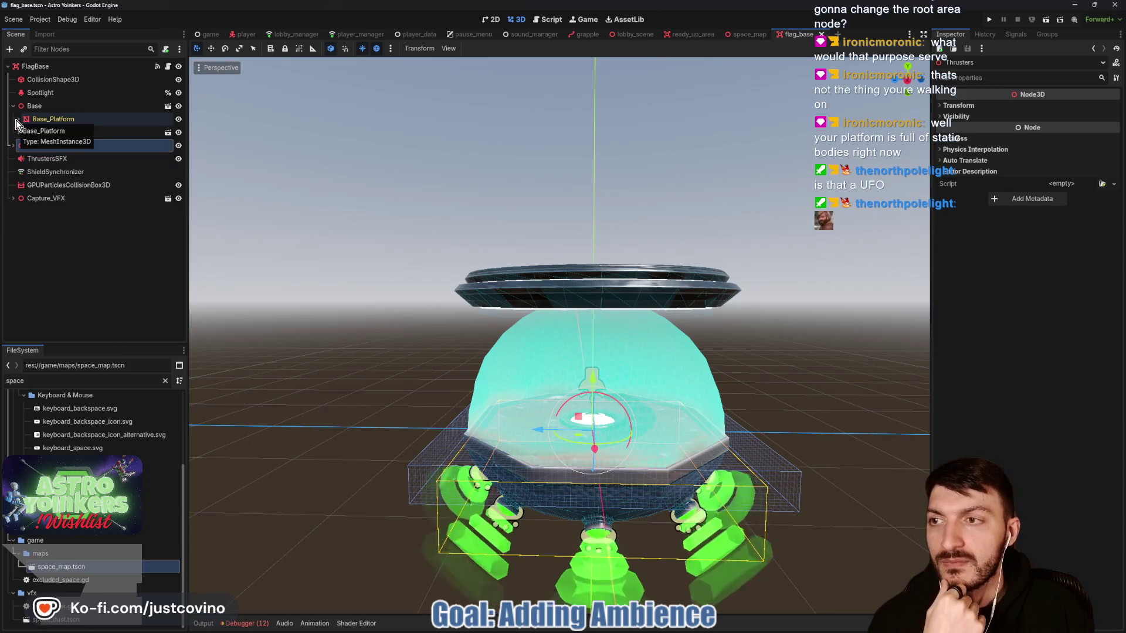
left_click(18, 120)
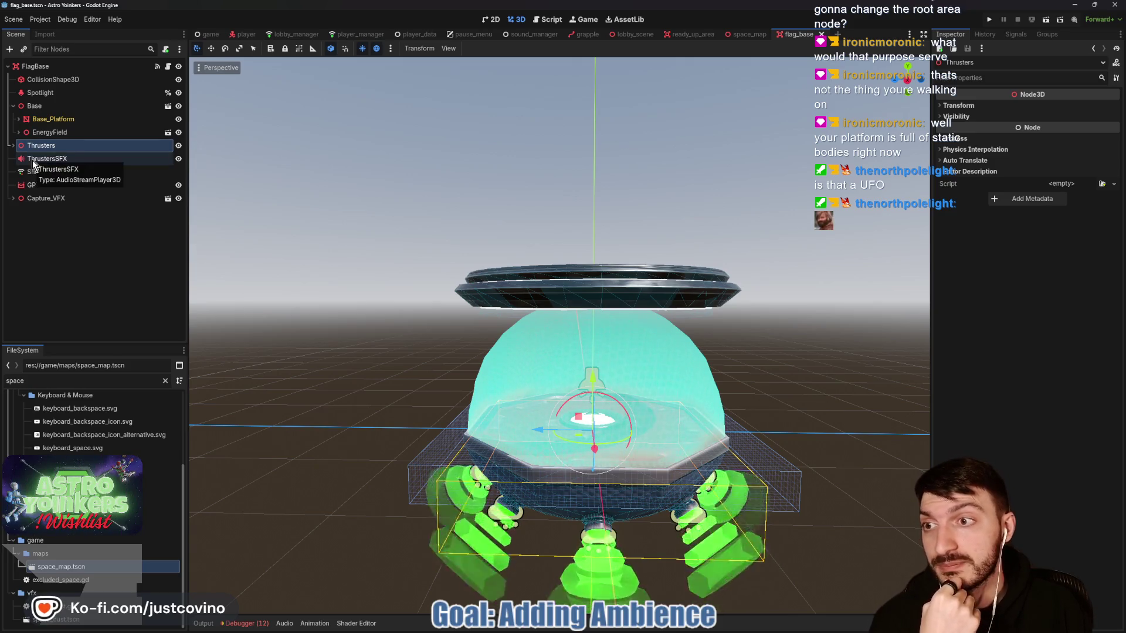
- Parent Thrusters under Base_Platform, test-lower the platform and cancel, then open flag_base.gd
left_click_drag(27, 149, 46, 120)
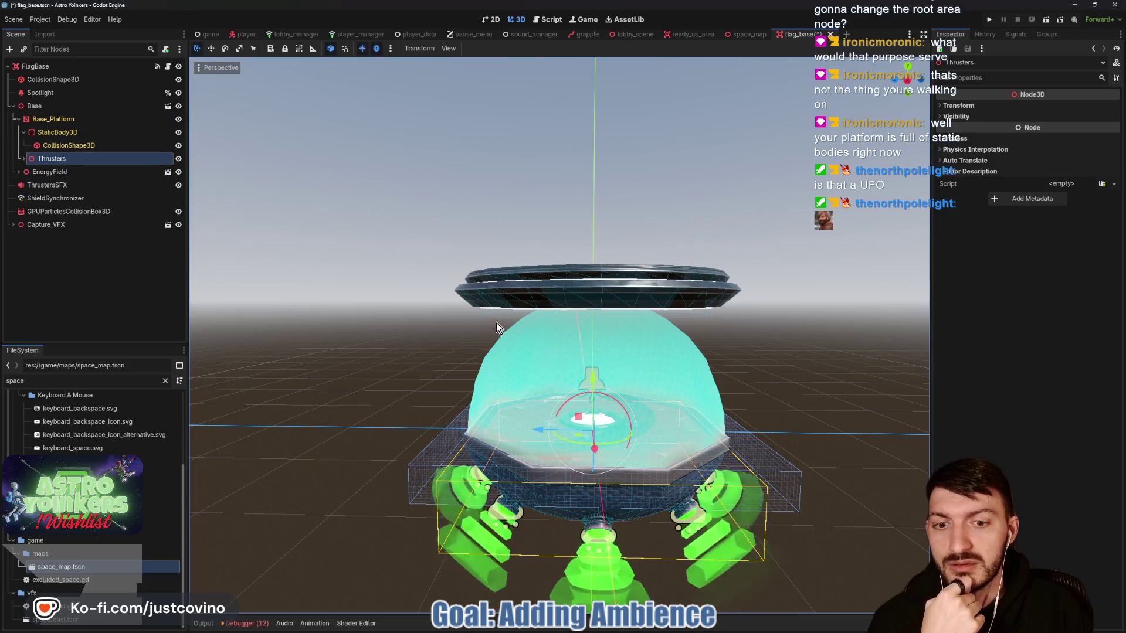
left_click(53, 119)
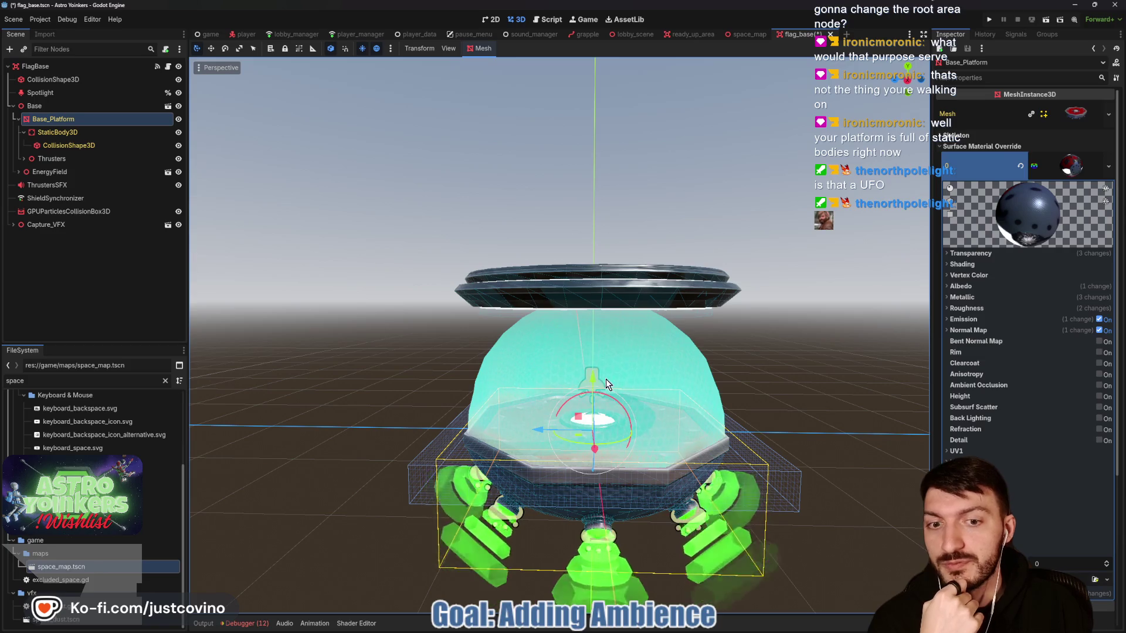
left_click_drag(593, 381, 594, 420)
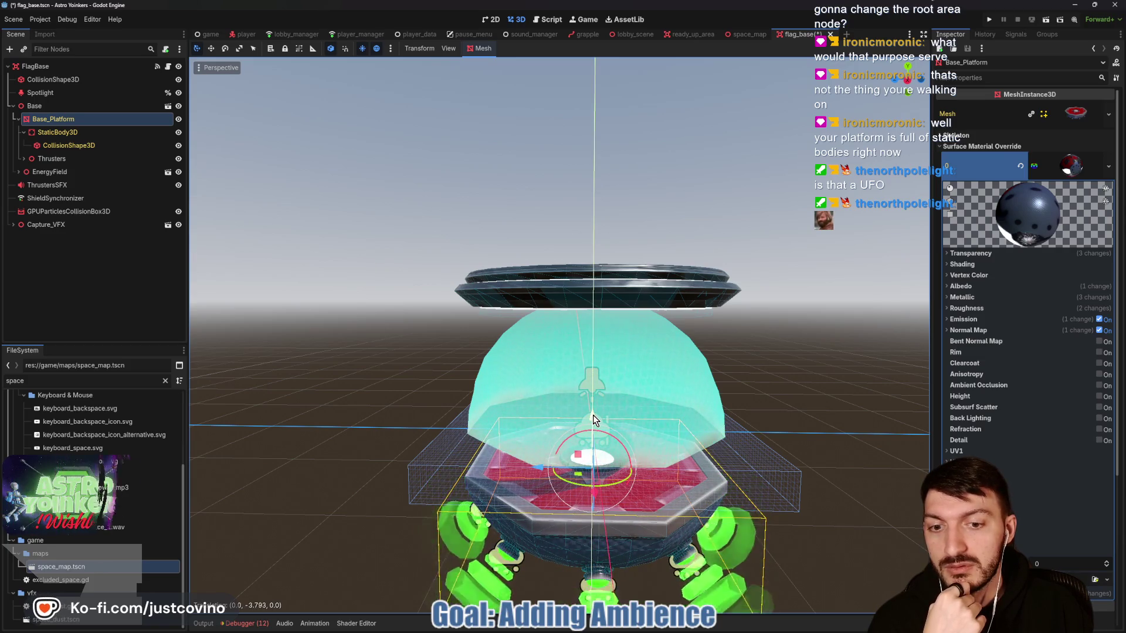
left_click_drag(594, 419, 609, 447)
key("Escape")
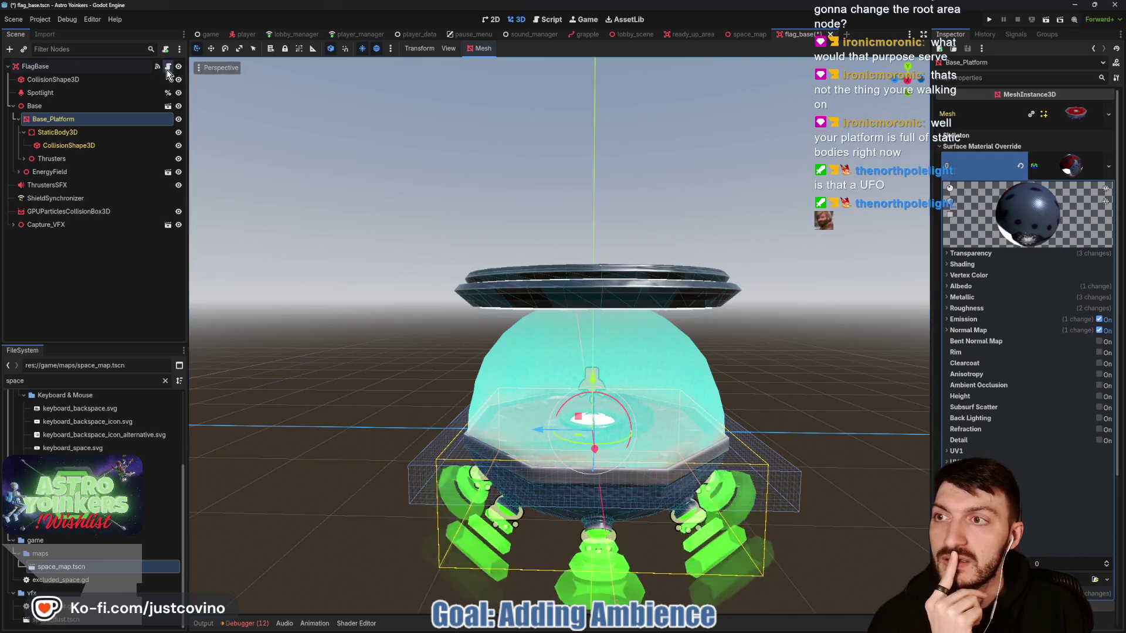
left_click(168, 67)
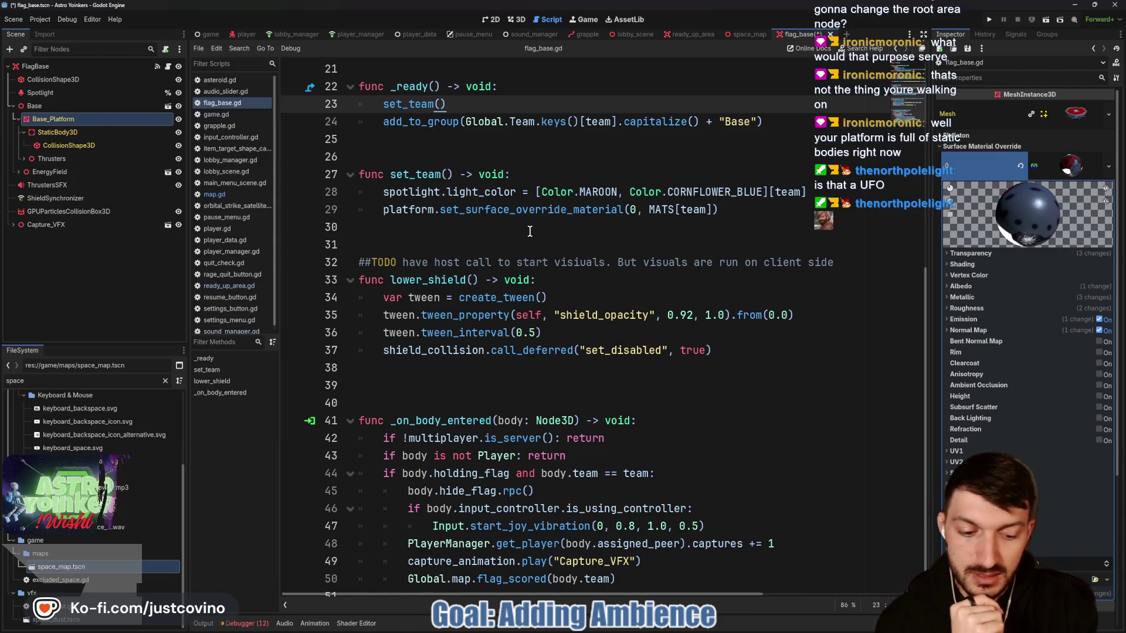
left_click(468, 214)
left_click(445, 159)
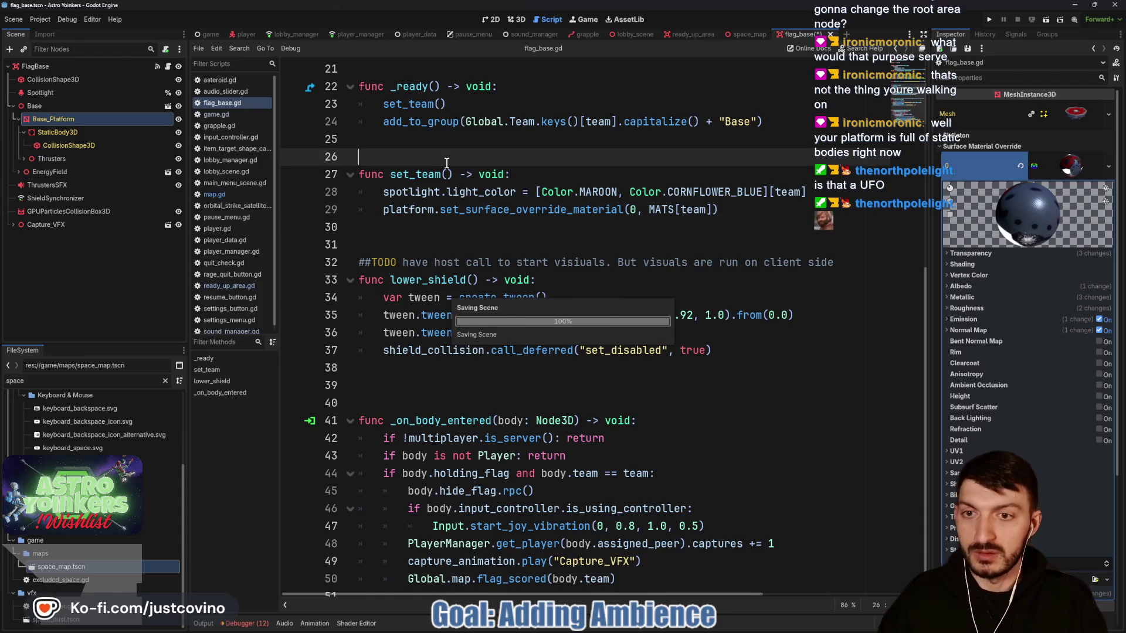
scroll(435, 221, "up", 5)
scroll(436, 221, "up", 2)
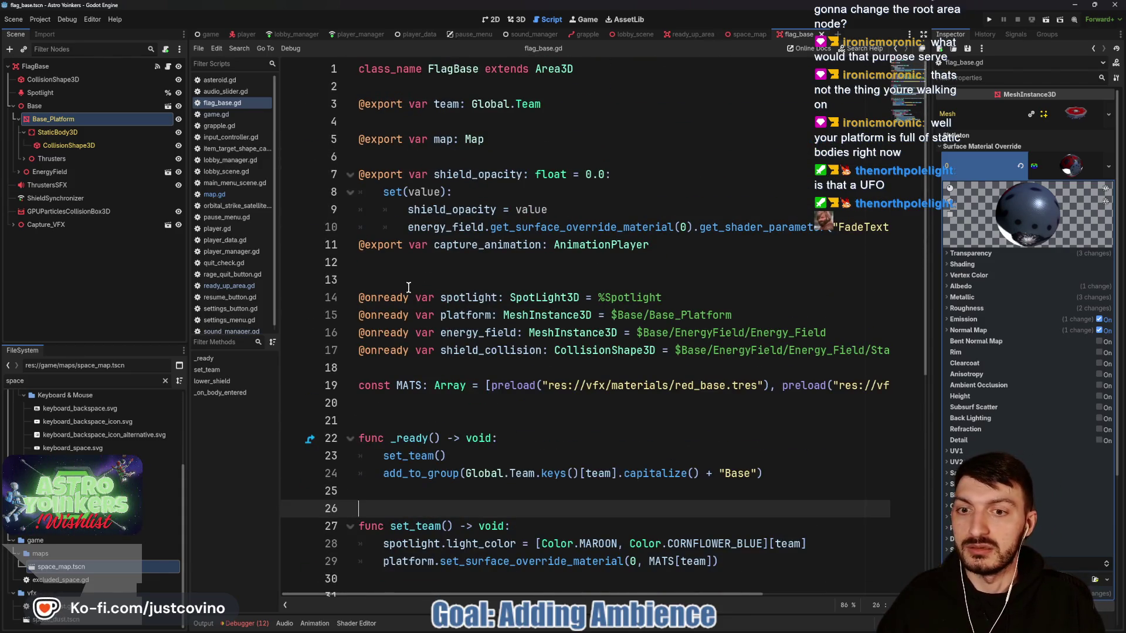
left_click(391, 272)
key("Return")
key("Return")
key("Return")
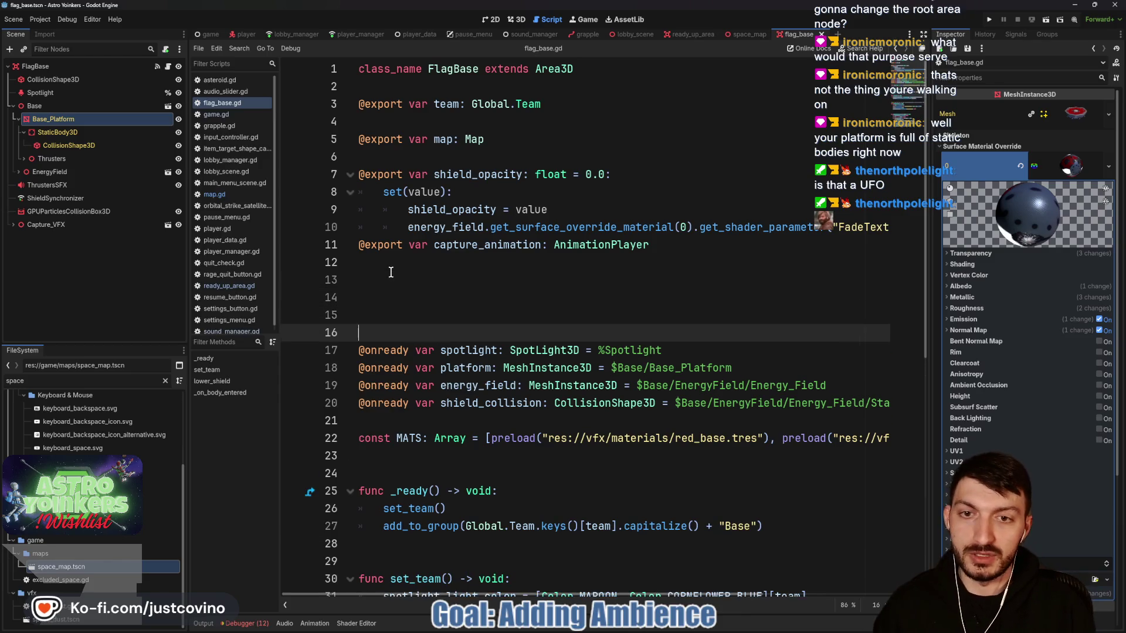
key("Up")
key("Up")
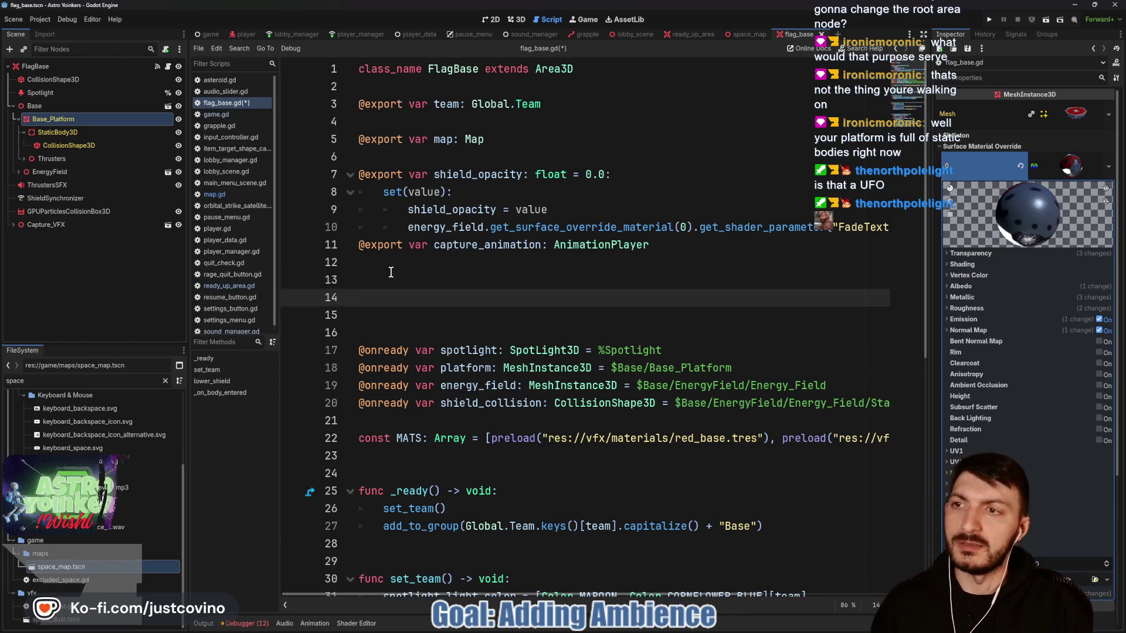
type("@export_sub")
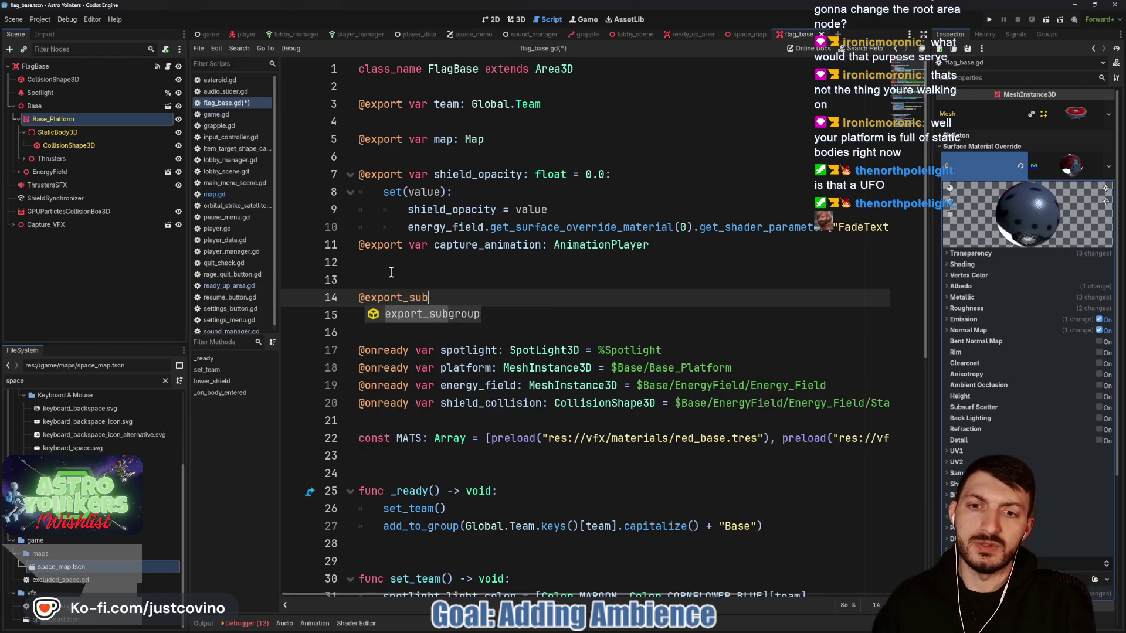
key("Return")
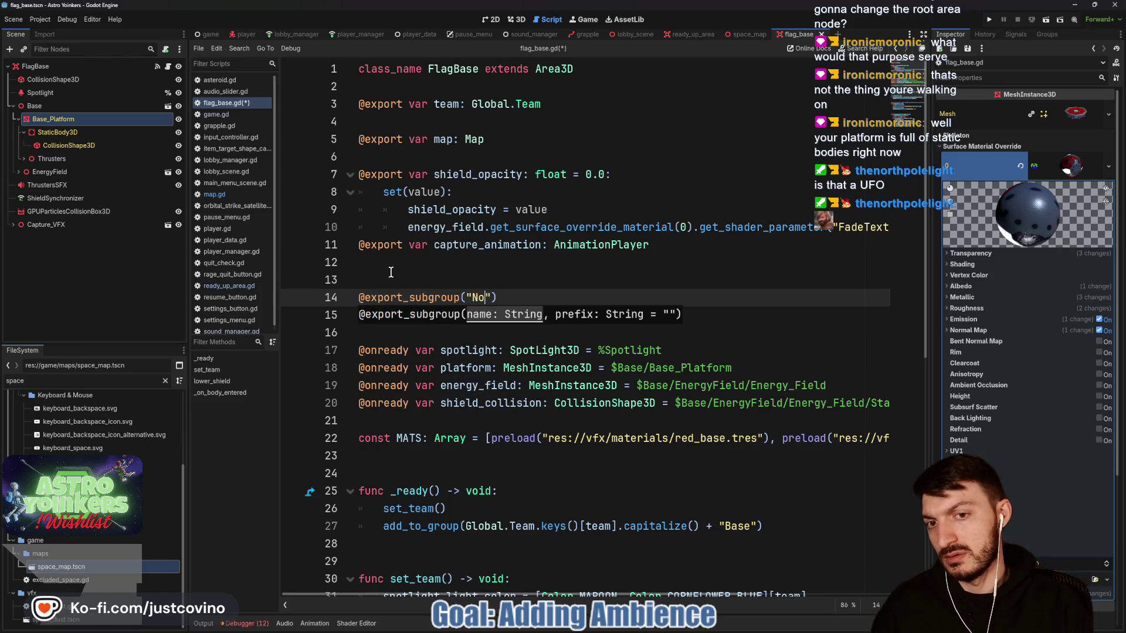
type("des")
left_click(544, 294)
key("Return")
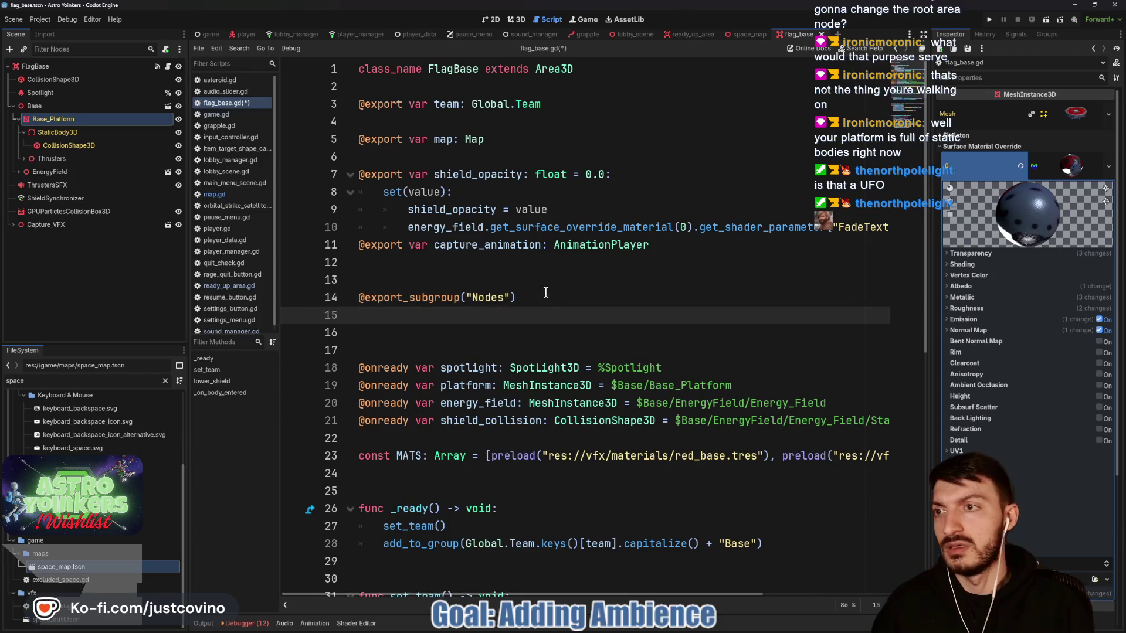
mouse_move(44, 119)
left_mouse_down()
mouse_move(267, 230)
mouse_move(394, 319)
mouse_move(379, 317)
left_mouse_up()
- Add a capture_tween() -> void function below lower_shield that starts with tween = create_tween()
scroll(456, 373, "down", 8)
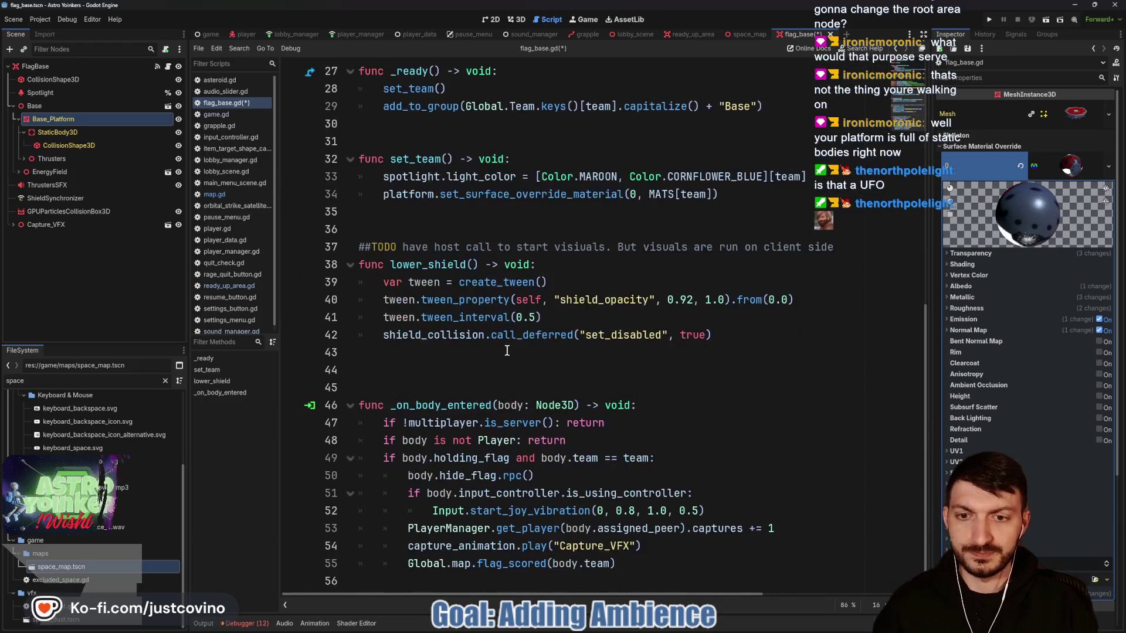
left_click(456, 372)
key("Return")
key("Return")
key("Return")
key("Up")
key("Up")
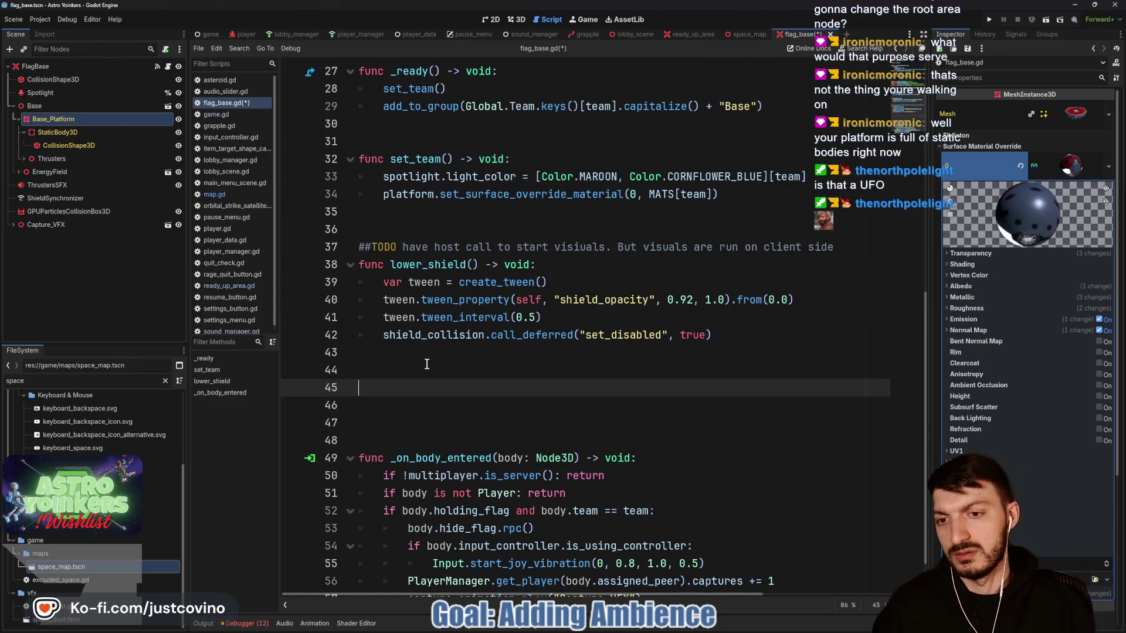
type("func capture_tw")
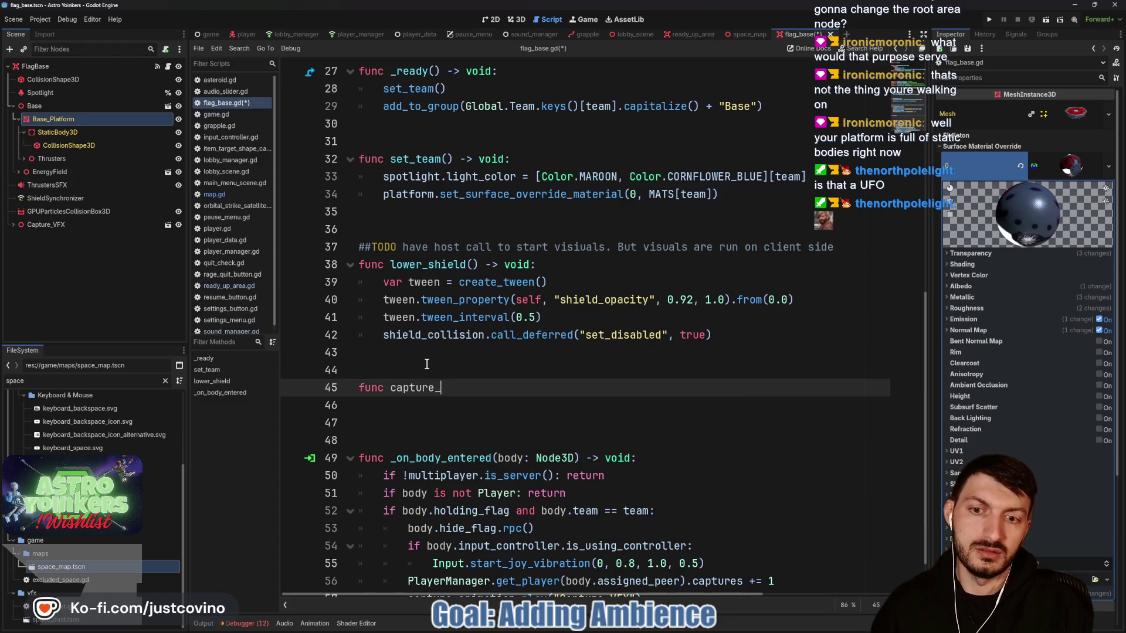
type("een() -> ")
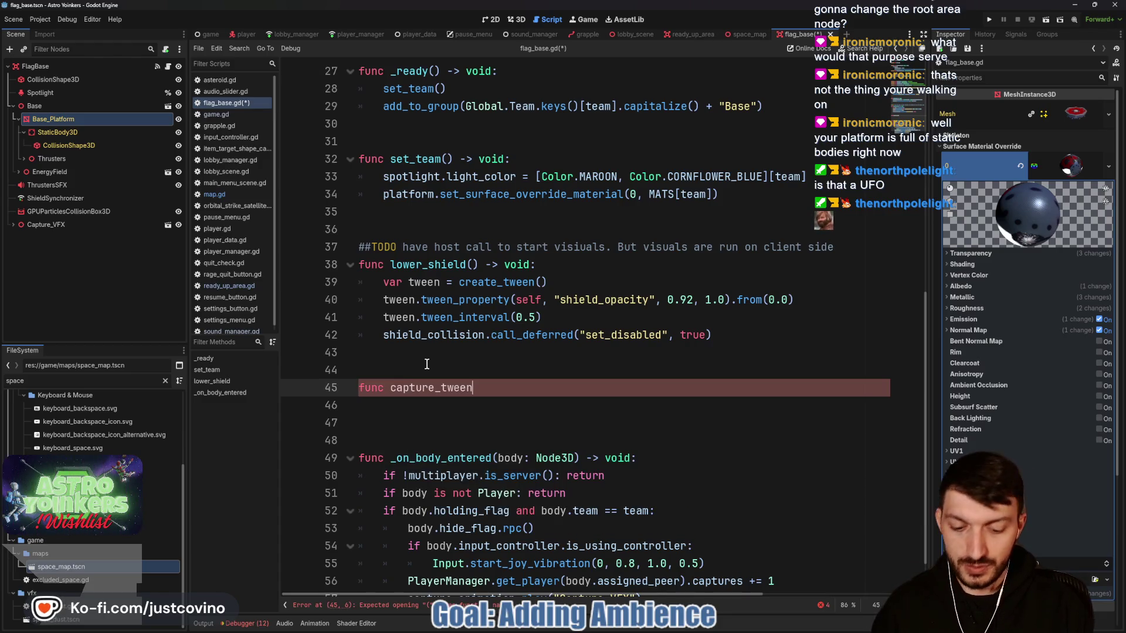
type("void:")
key("Return")
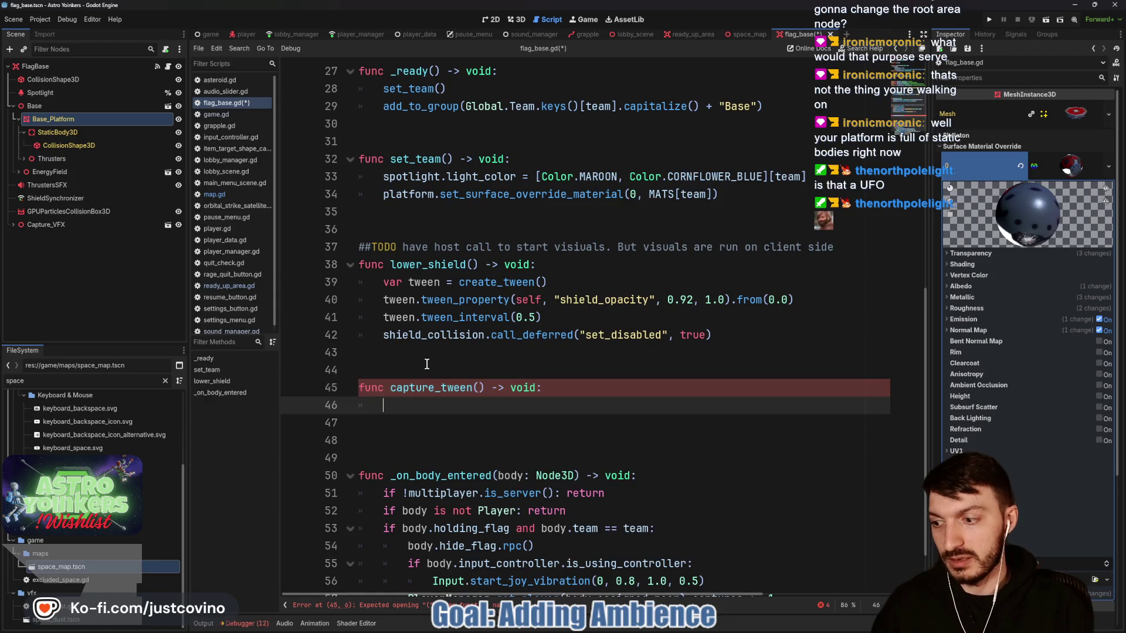
type("tween = cr")
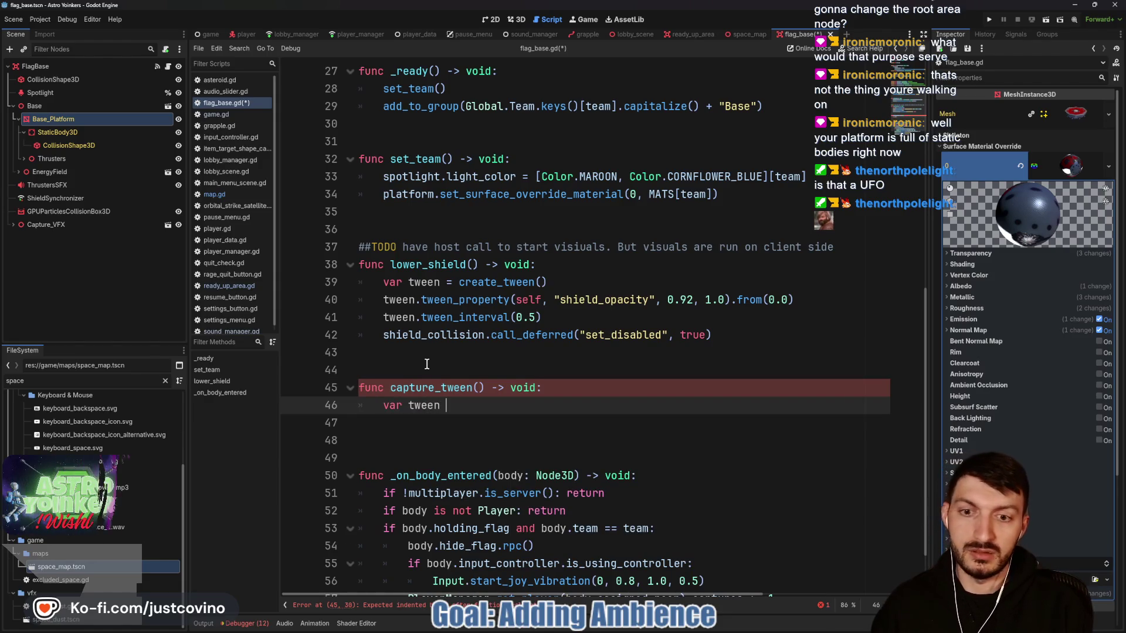
type("eate")
key("Return")
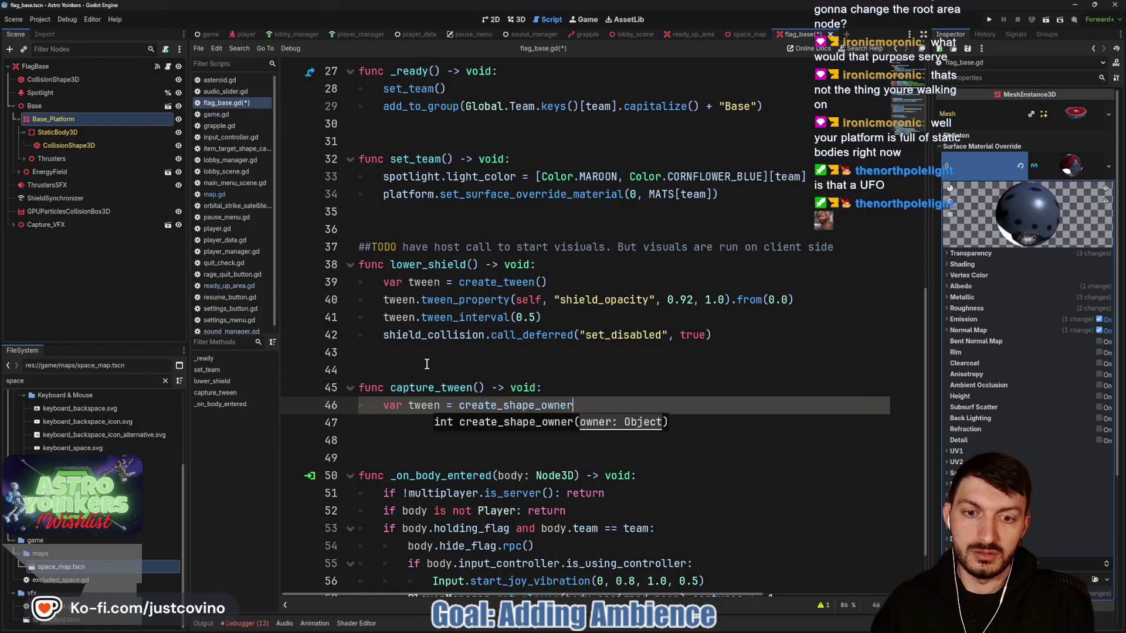
key("BackSpace")
key("BackSpace")
key("BackSpace")
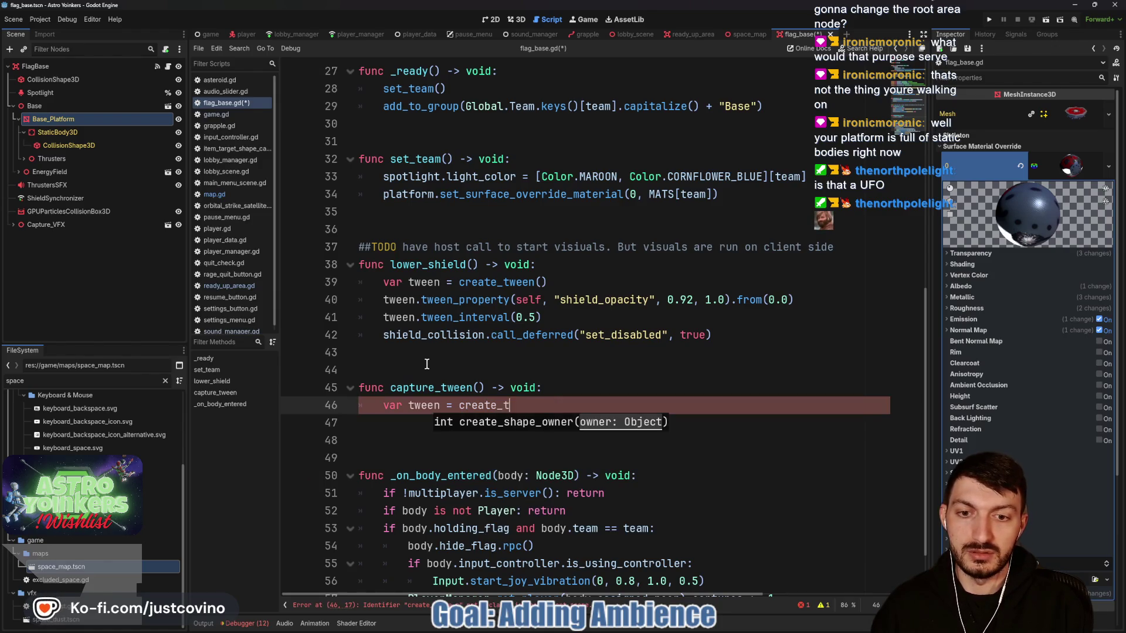
type("ween")
key("Return")
key("Return")
- Tween base_platform's global_position:y down by 5.0 over 1.25 seconds
type("tween.t")
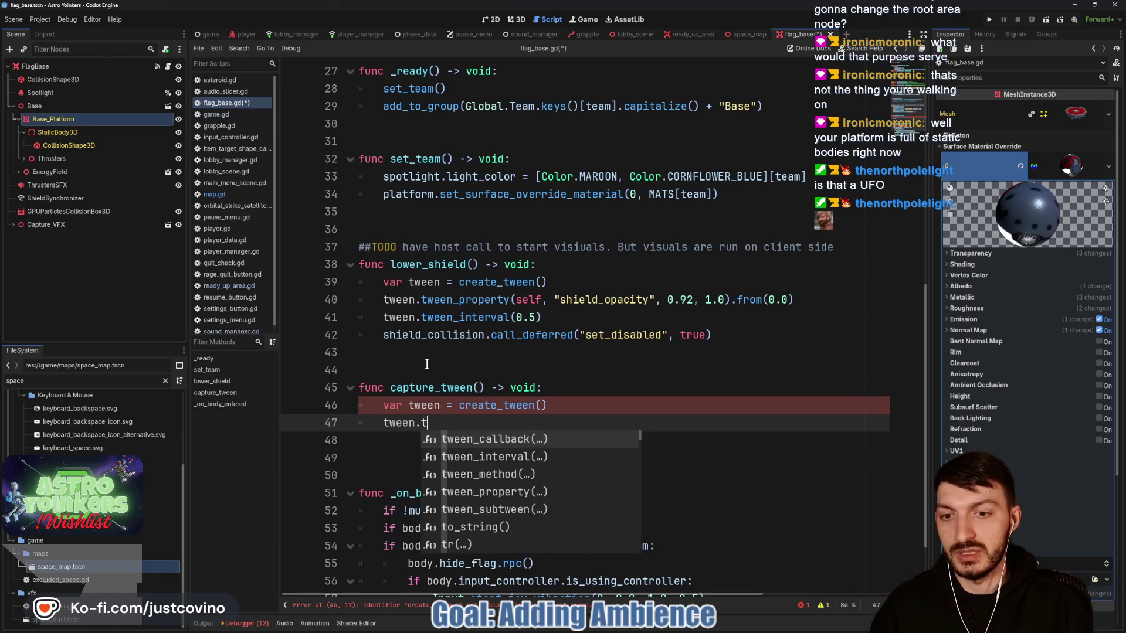
type("ween_p")
key("Return")
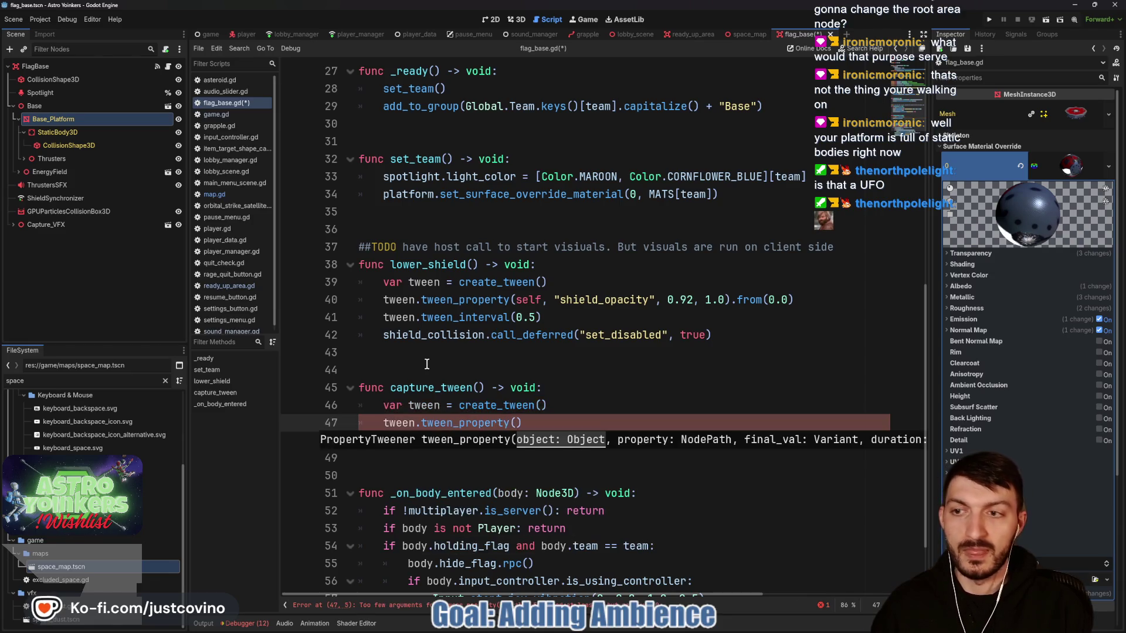
type("se")
key("Return")
type(", \"")
type("global_position")
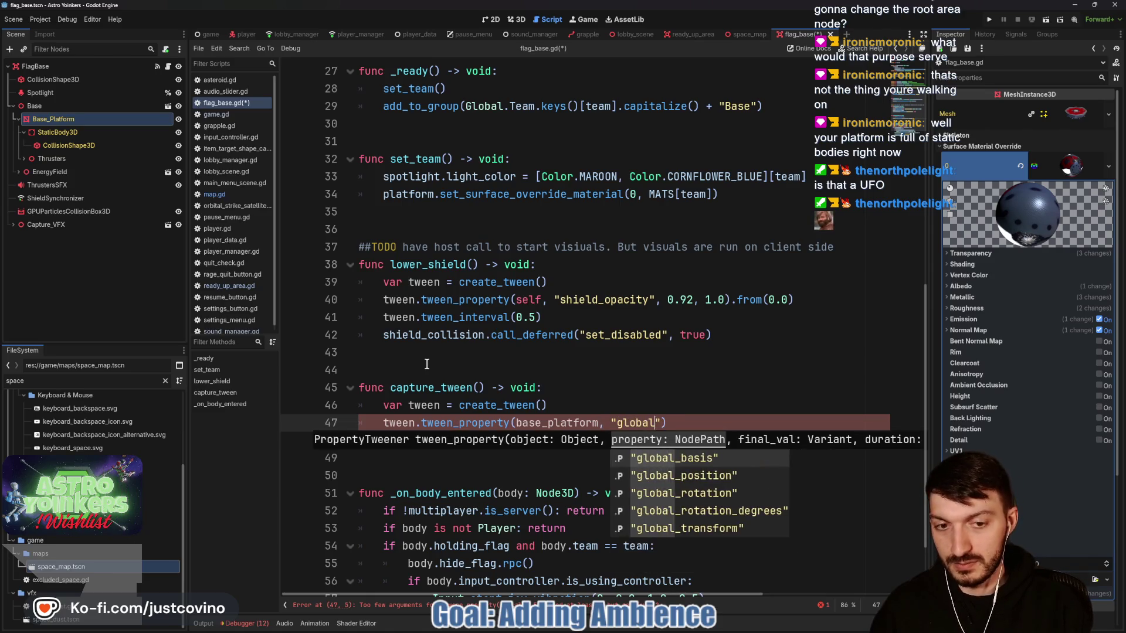
type(":y")
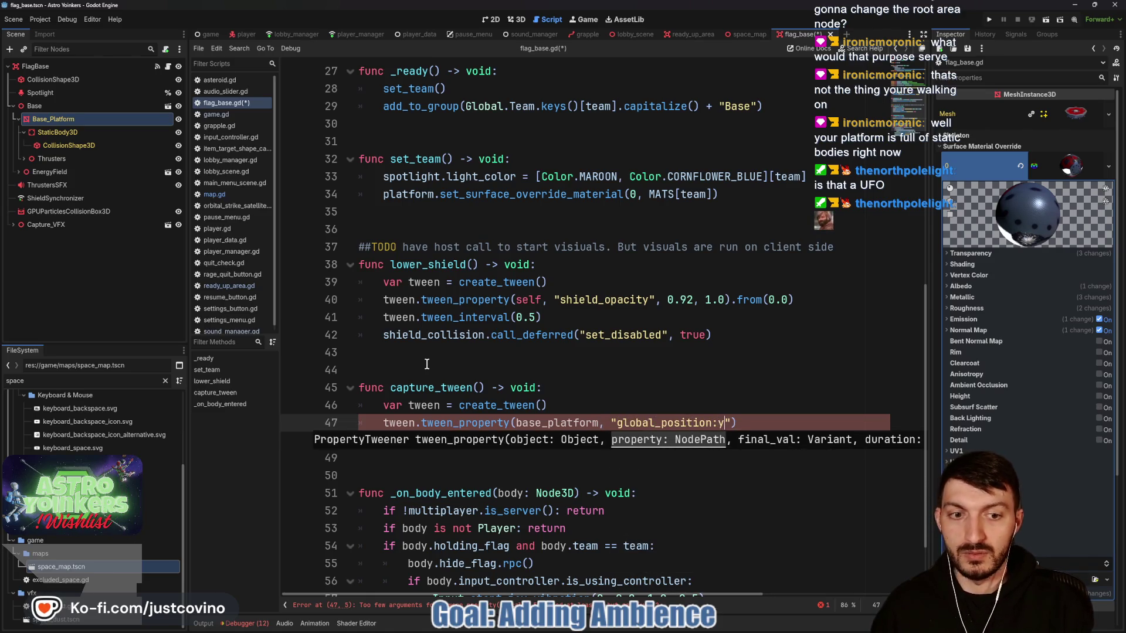
type("\", ba")
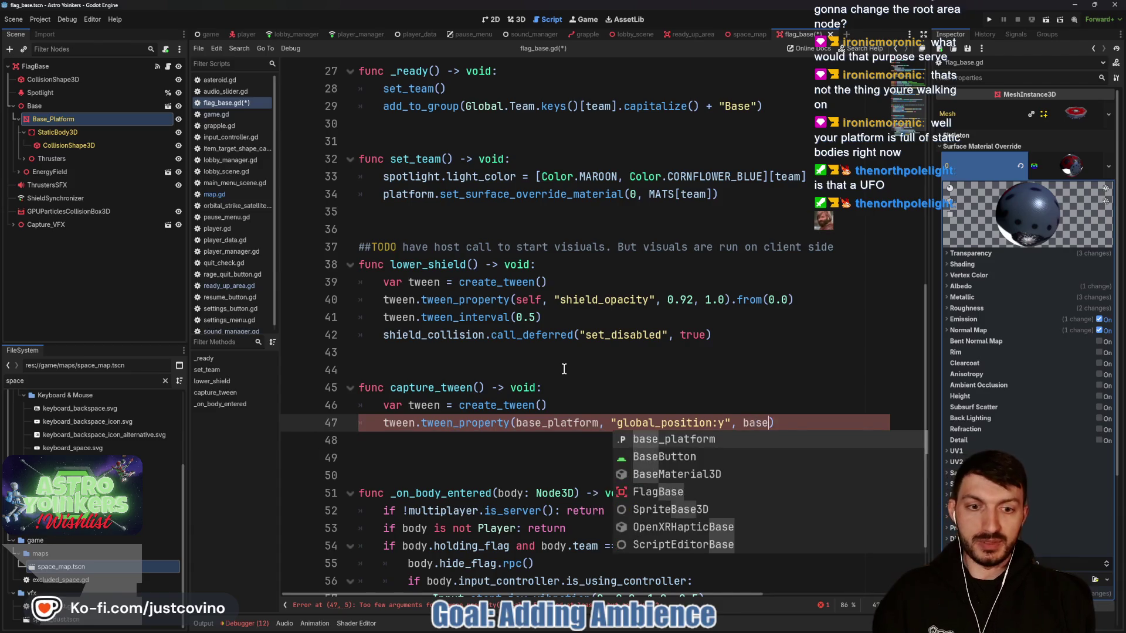
type("se")
key("Return")
type(".global_pos")
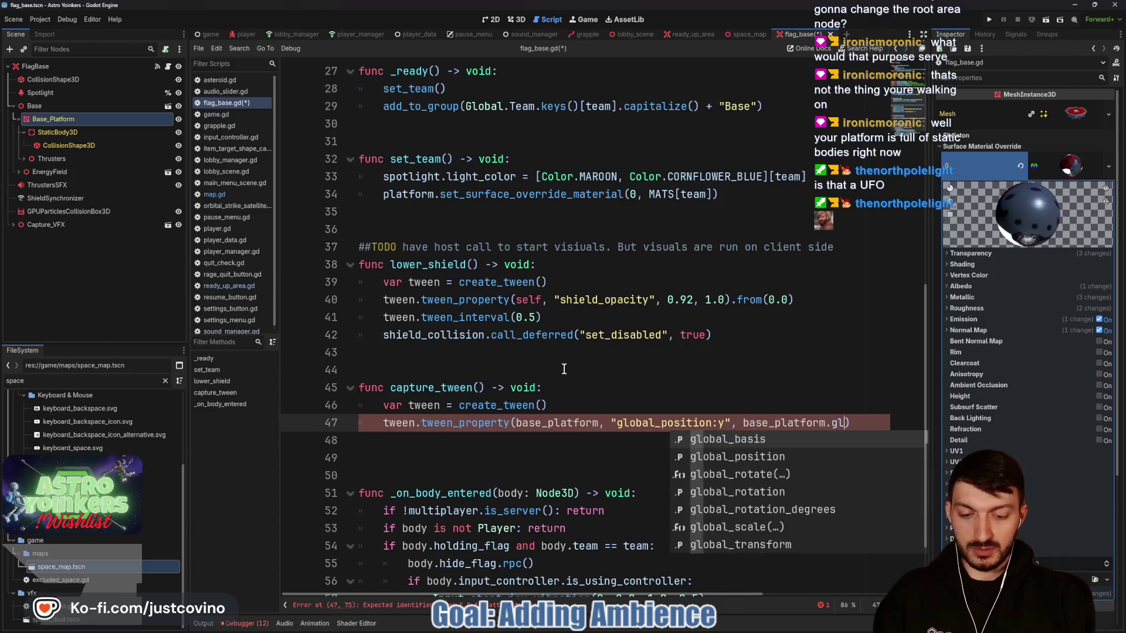
key("Return")
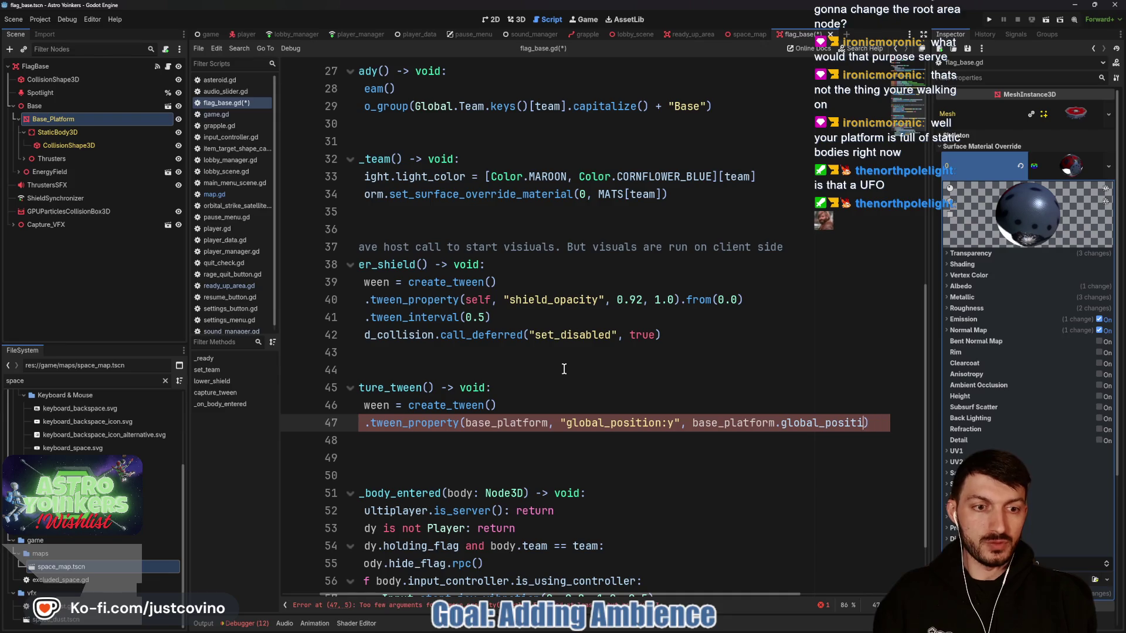
type("ition")
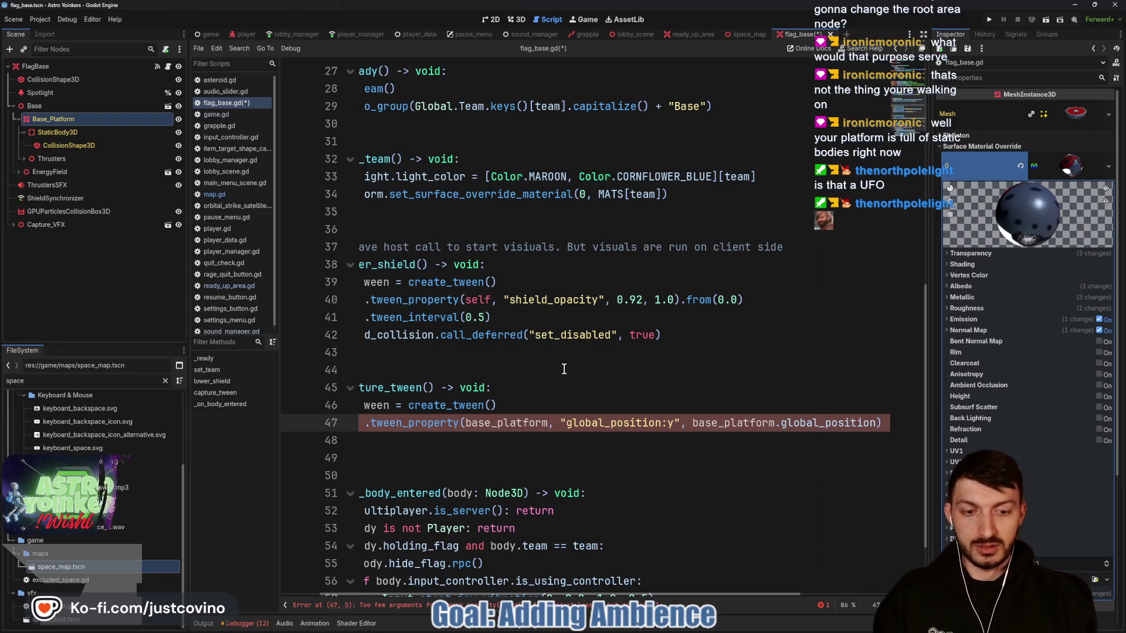
type(".y -")
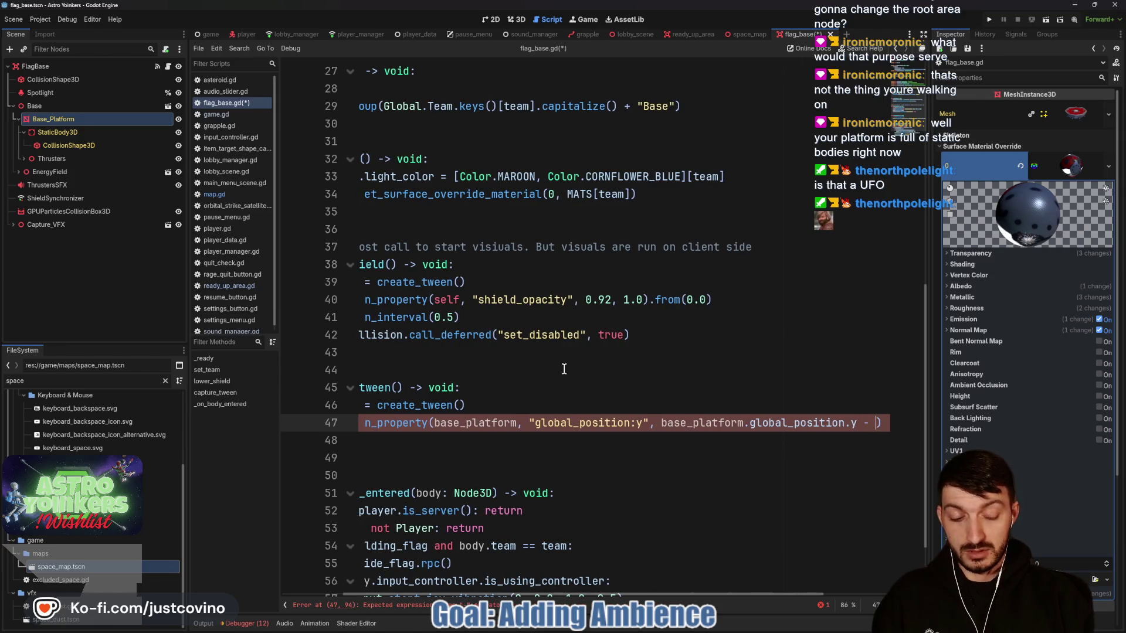
type(" 5.0,")
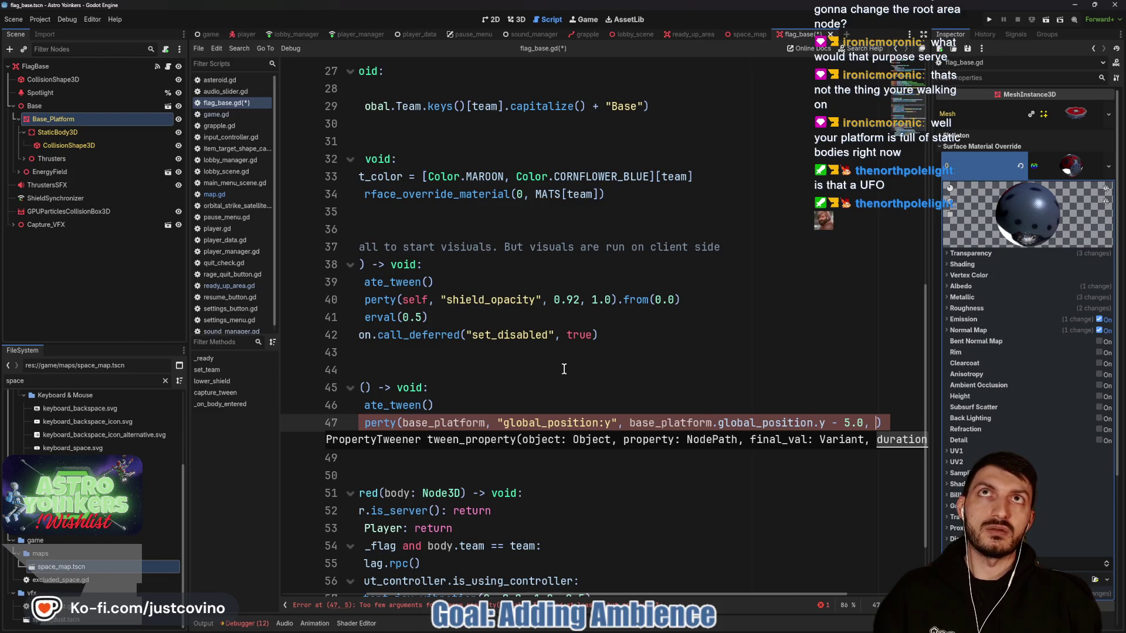
type("1.25")
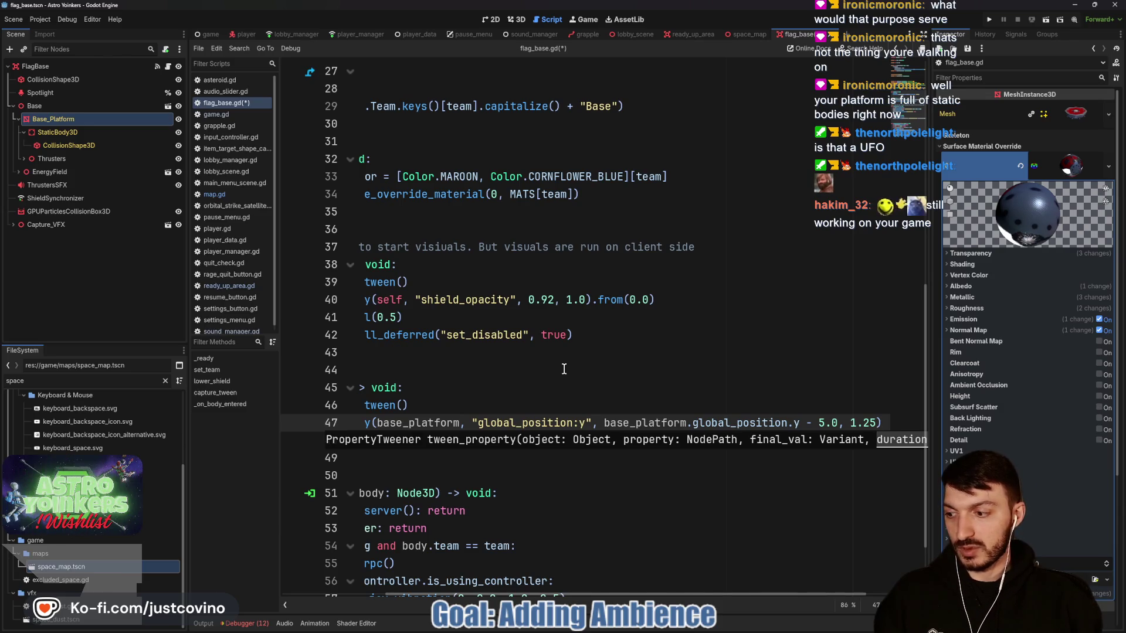
key("End")
- Add a second tween raising base_platform's global_position:y back up 5.0 over 1.25 seconds, and save
key("Return")
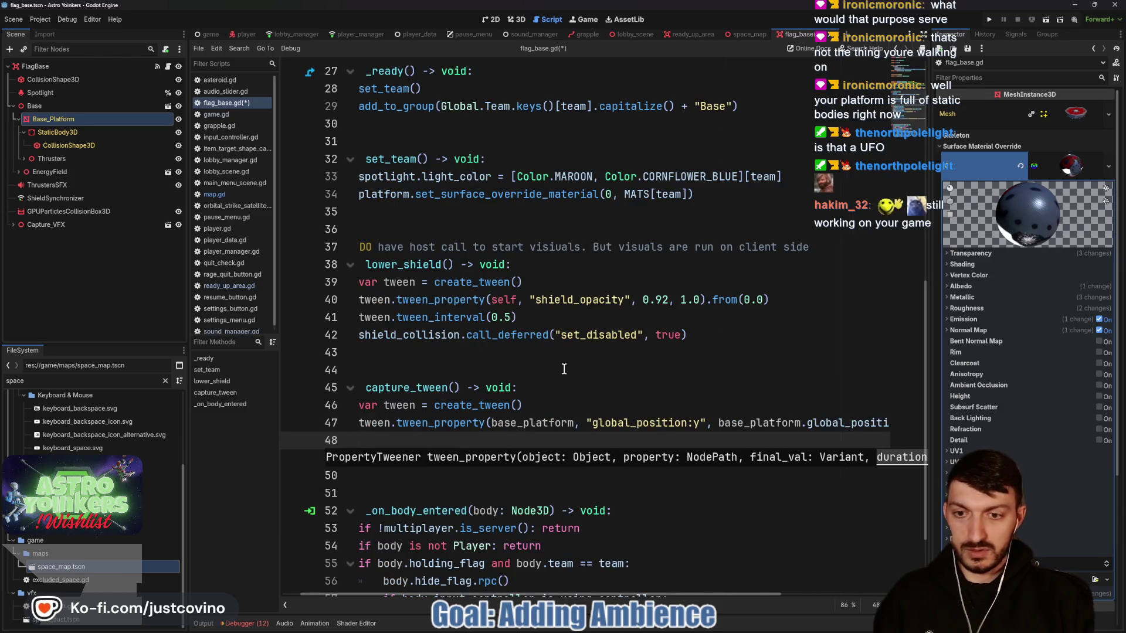
type("tween.tween_")
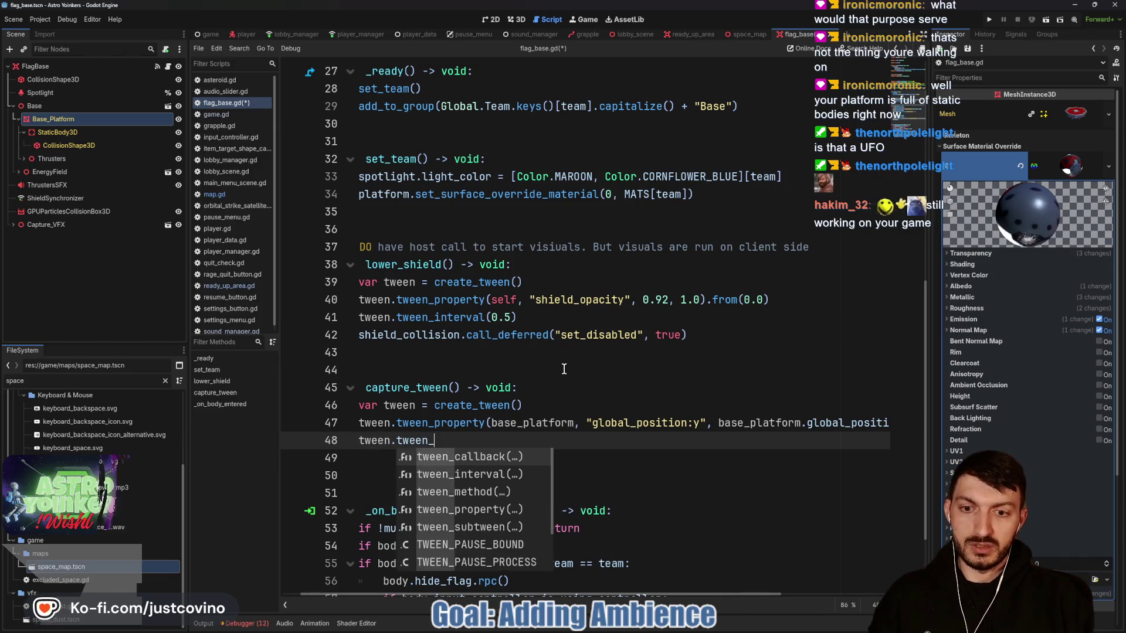
type("p")
key("Return")
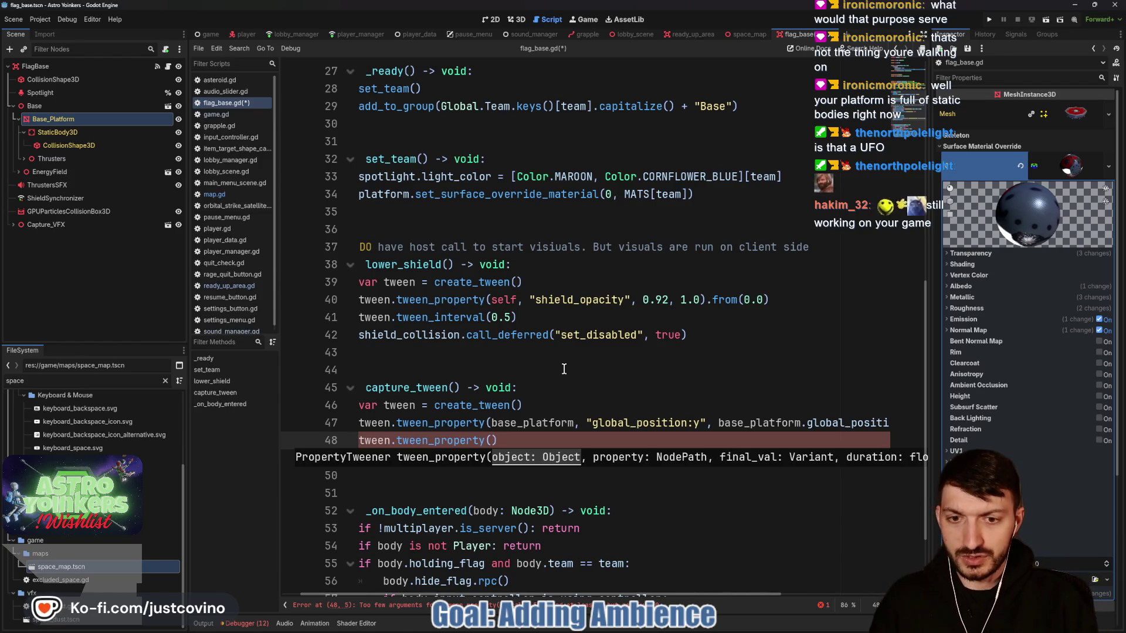
type("base")
key("Return")
type(", \"global")
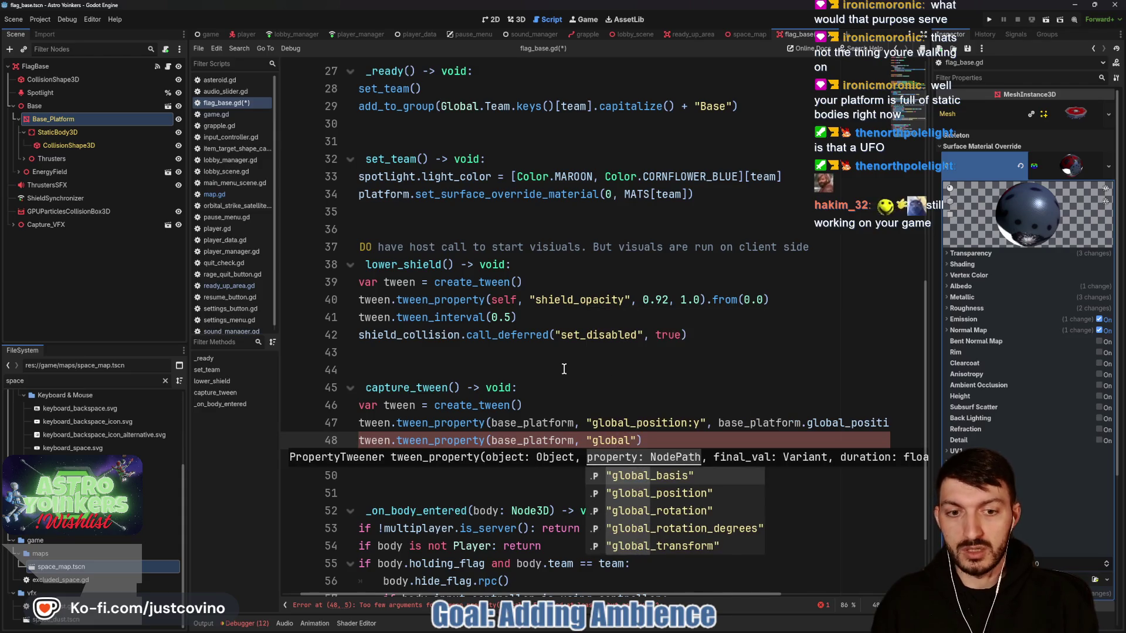
type("_po")
key("Return")
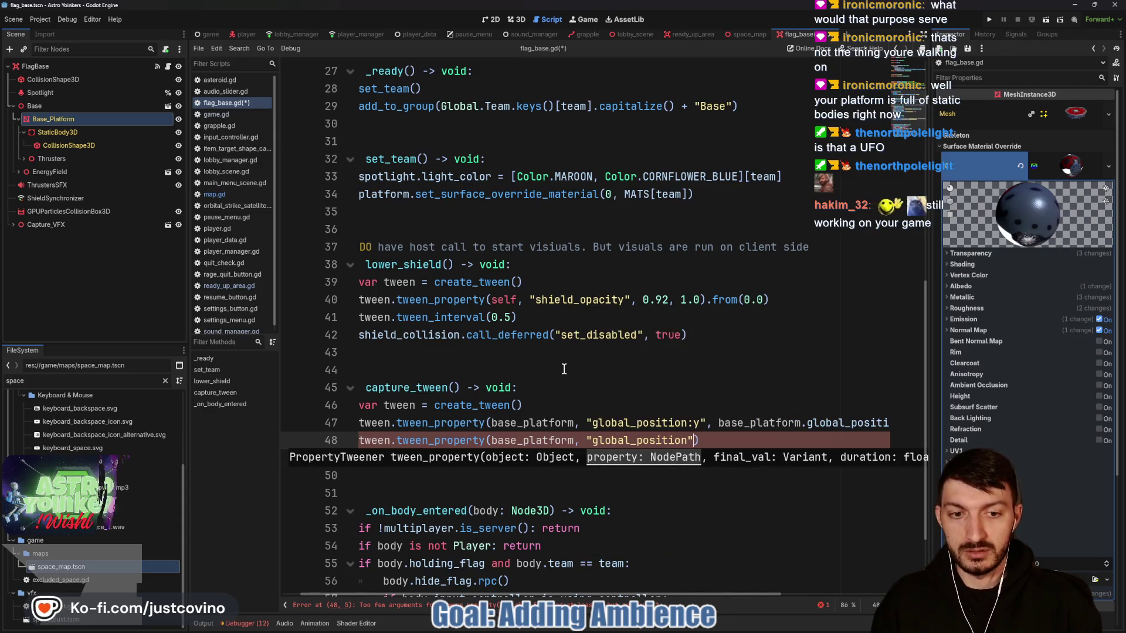
type(":y\"")
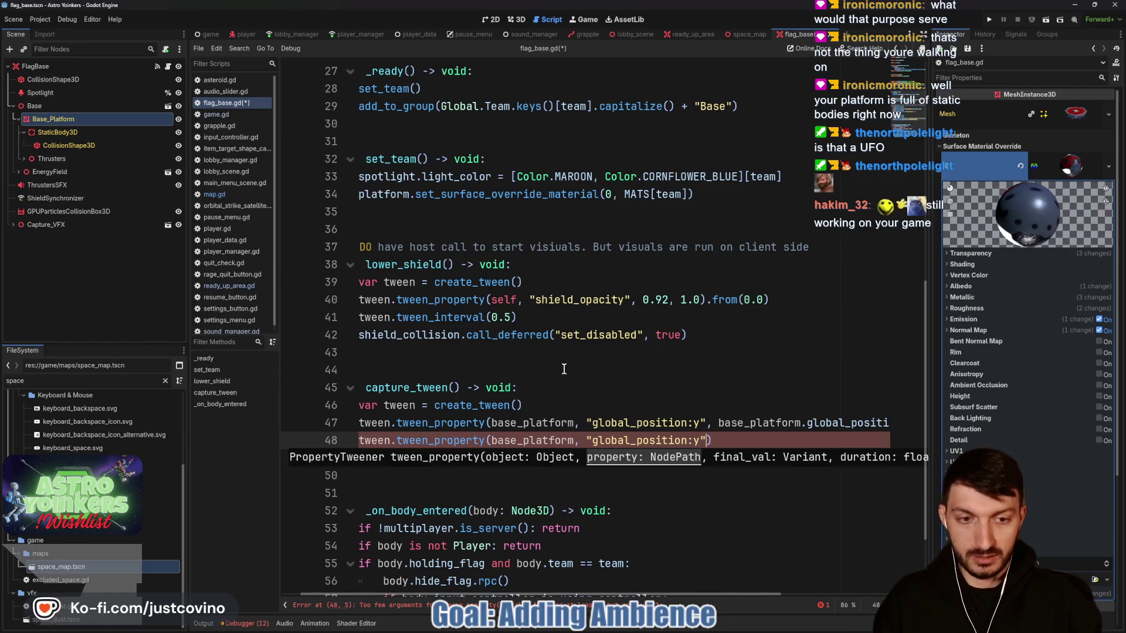
type(", base_platform.global_po")
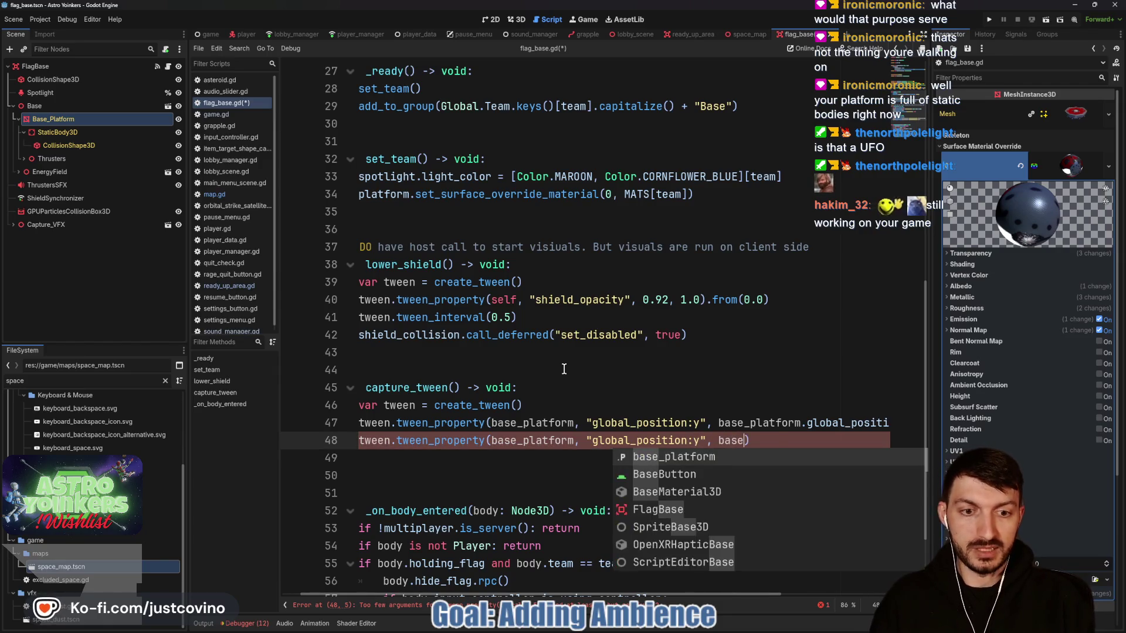
key("Return")
type(".global_po")
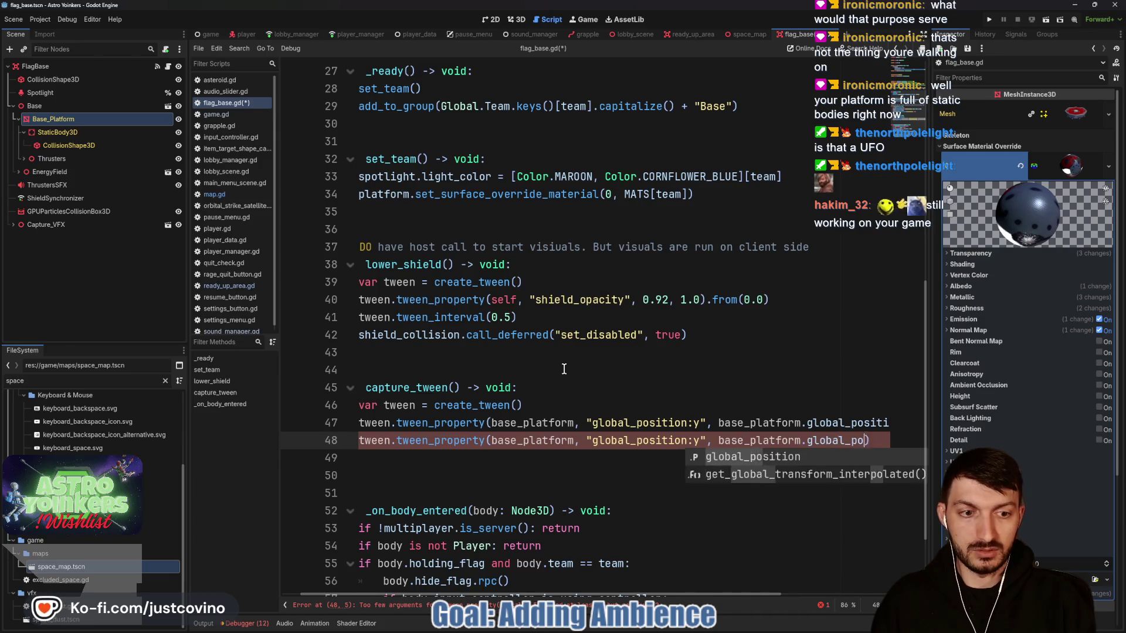
key("Return")
type(".y,")
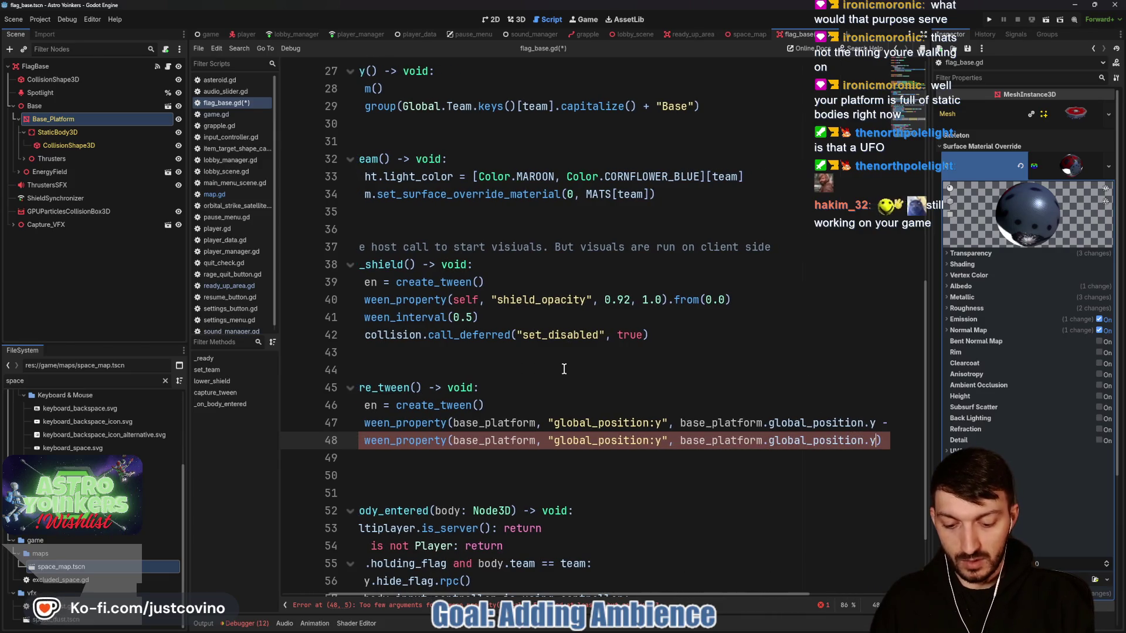
key("BackSpace")
key("BackSpace")
type("+ ")
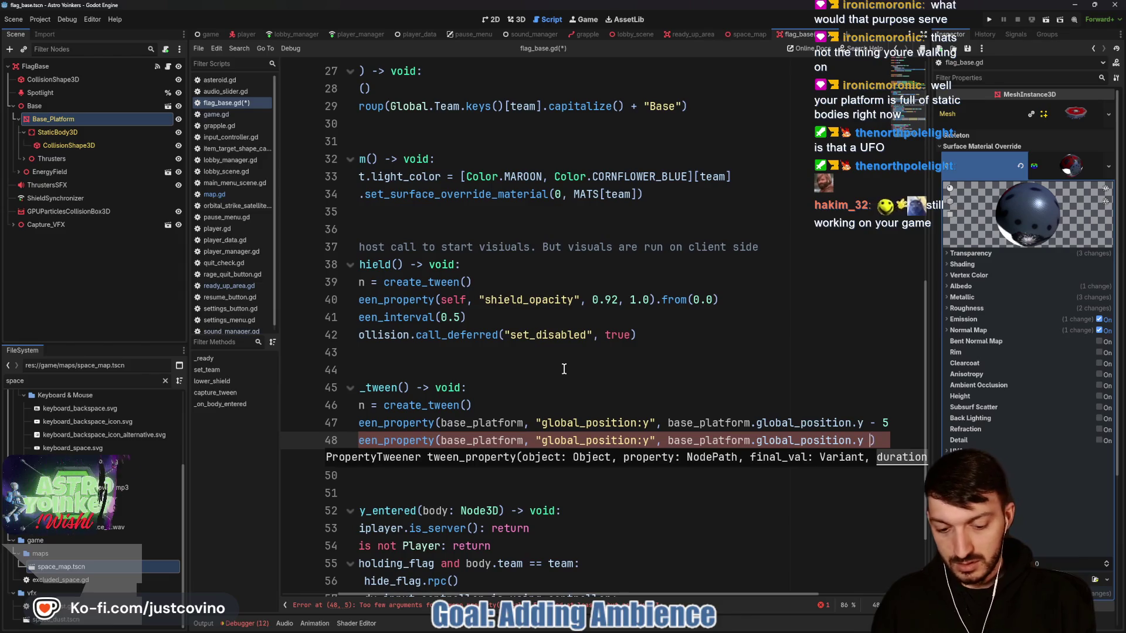
type("5.0")
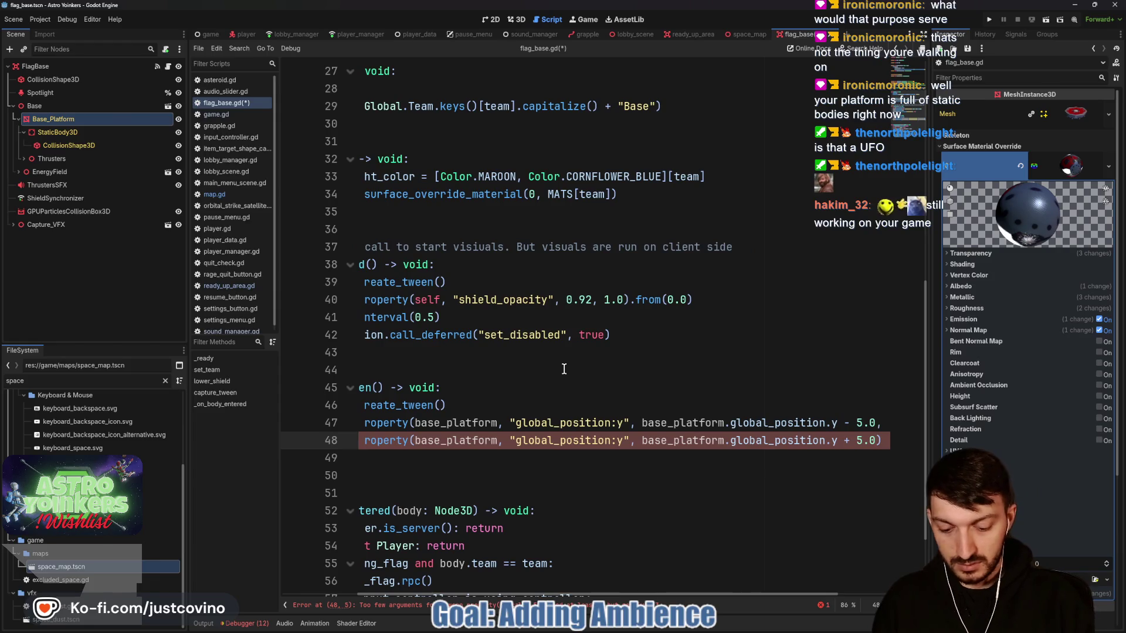
type(", 1.25")
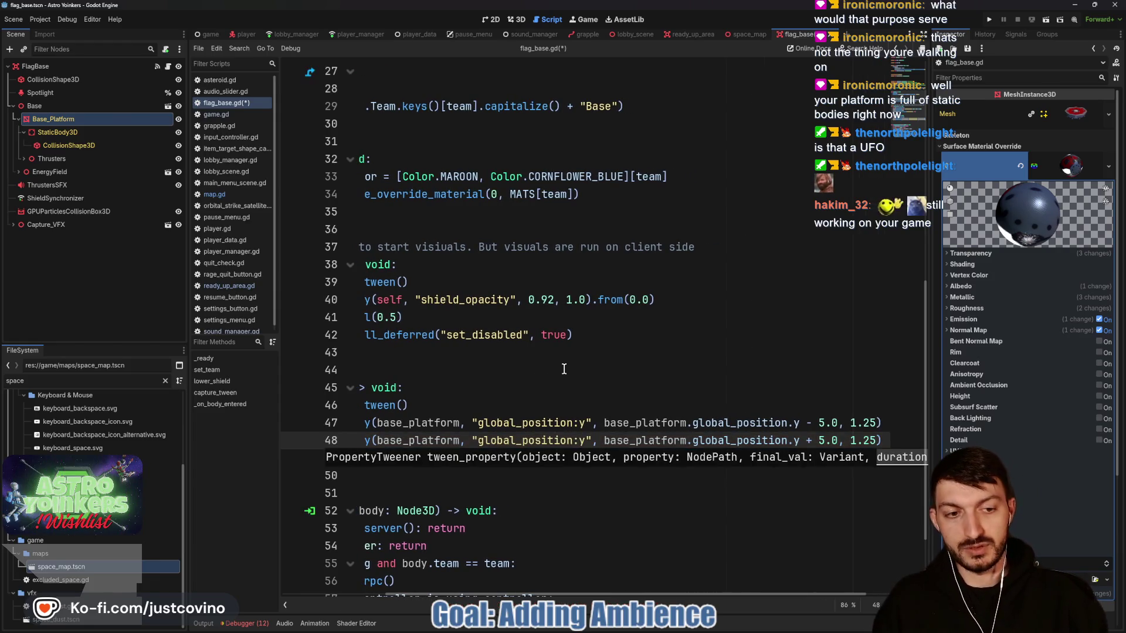
left_click(401, 458)
key("ctrl+s")
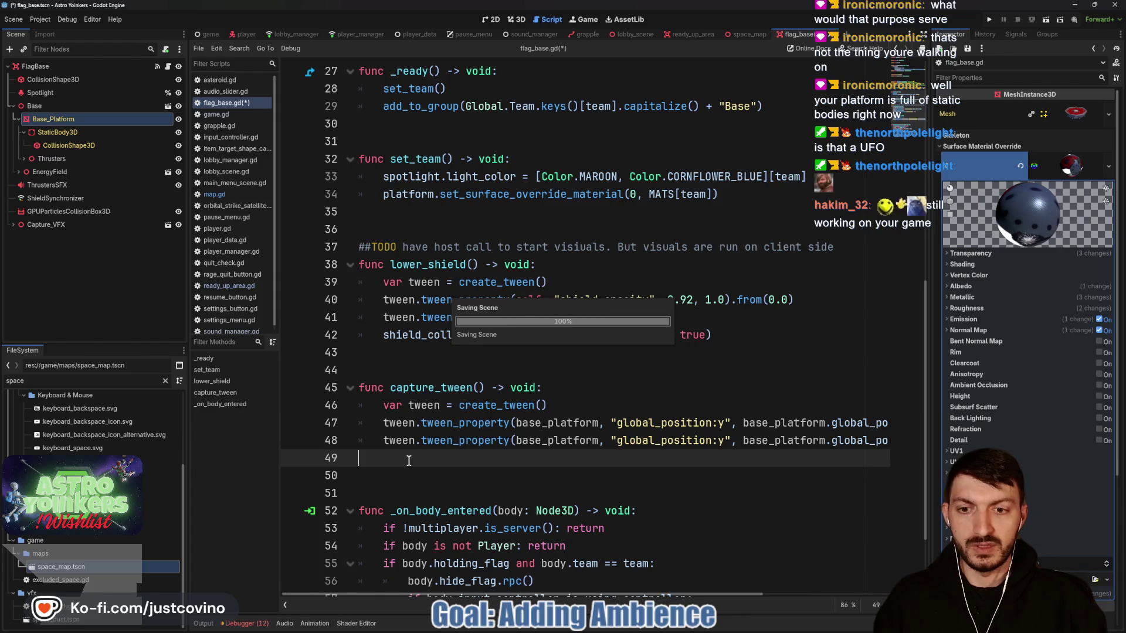
- Check SpawnsSynchronizer's replication settings in space_map, then return to the flag_base script
left_click(32, 68)
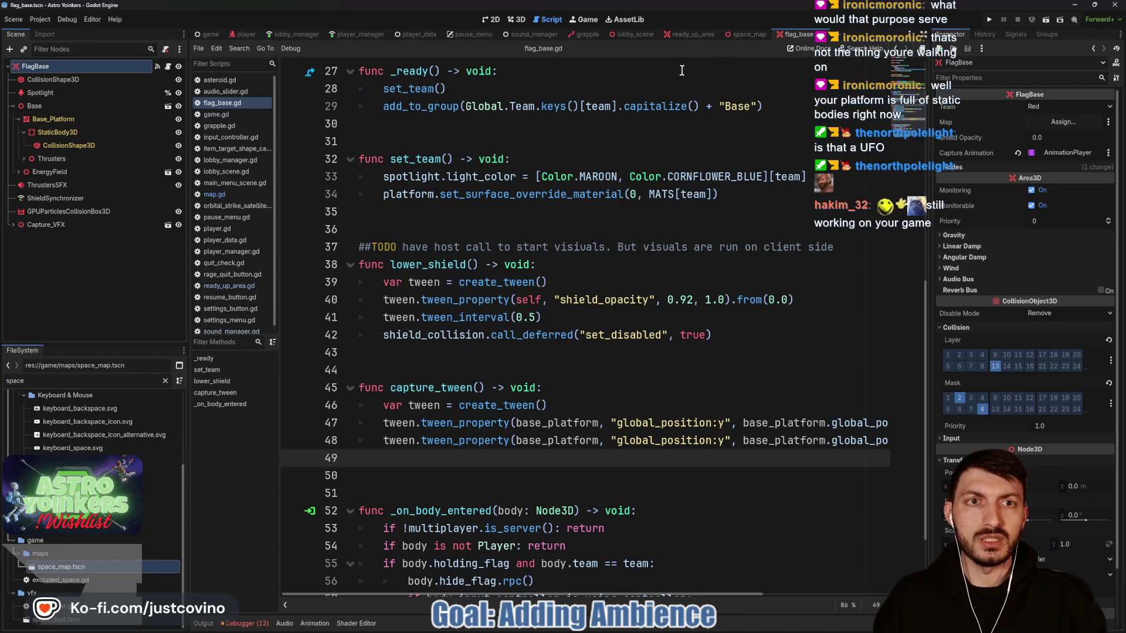
left_click(744, 34)
left_click(42, 171)
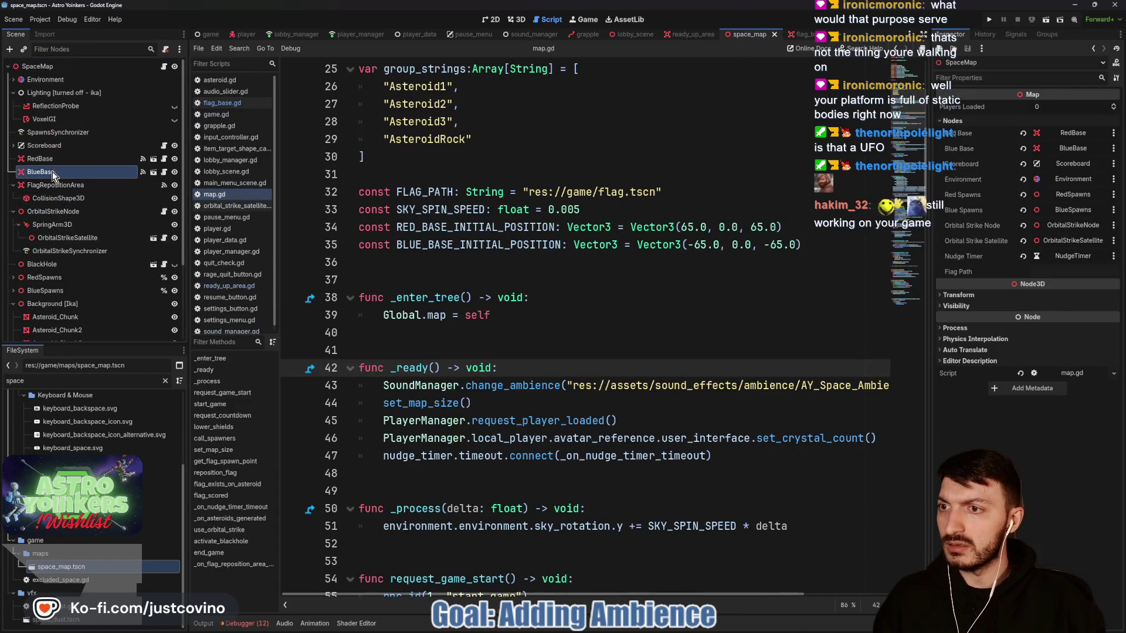
scroll(80, 276, "down", 4)
scroll(54, 311, "up", 4)
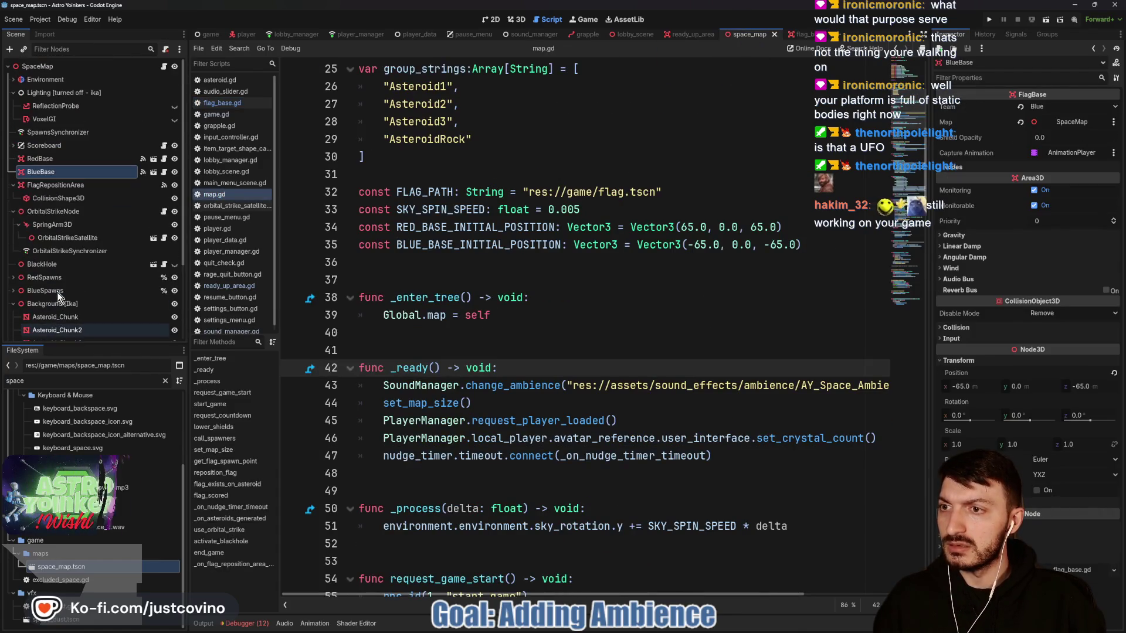
left_click(39, 131)
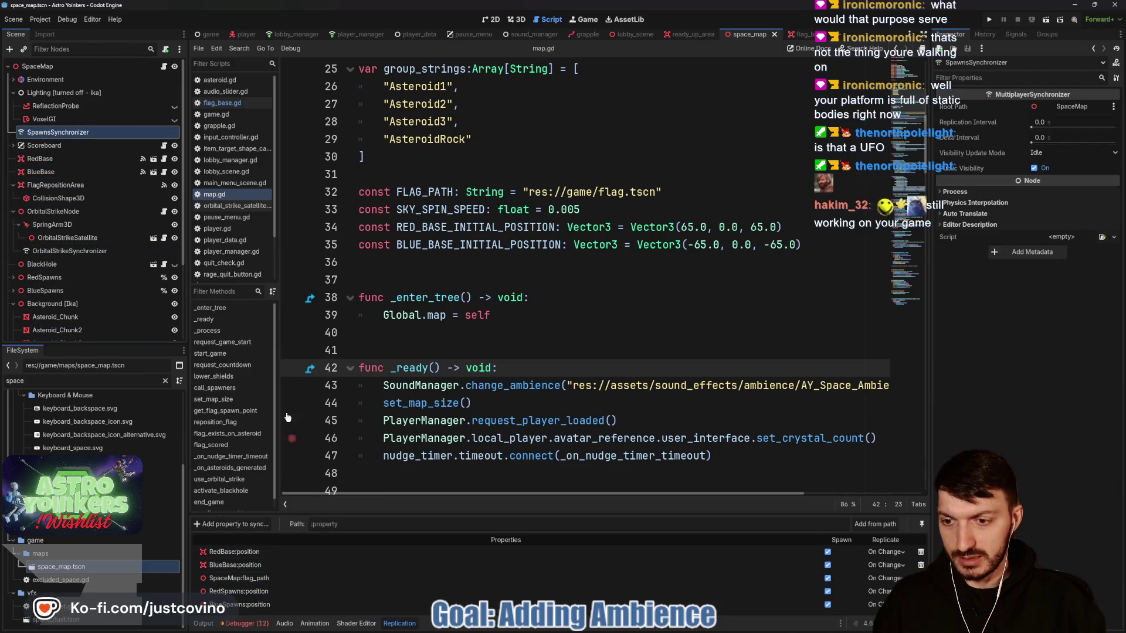
left_click(531, 310)
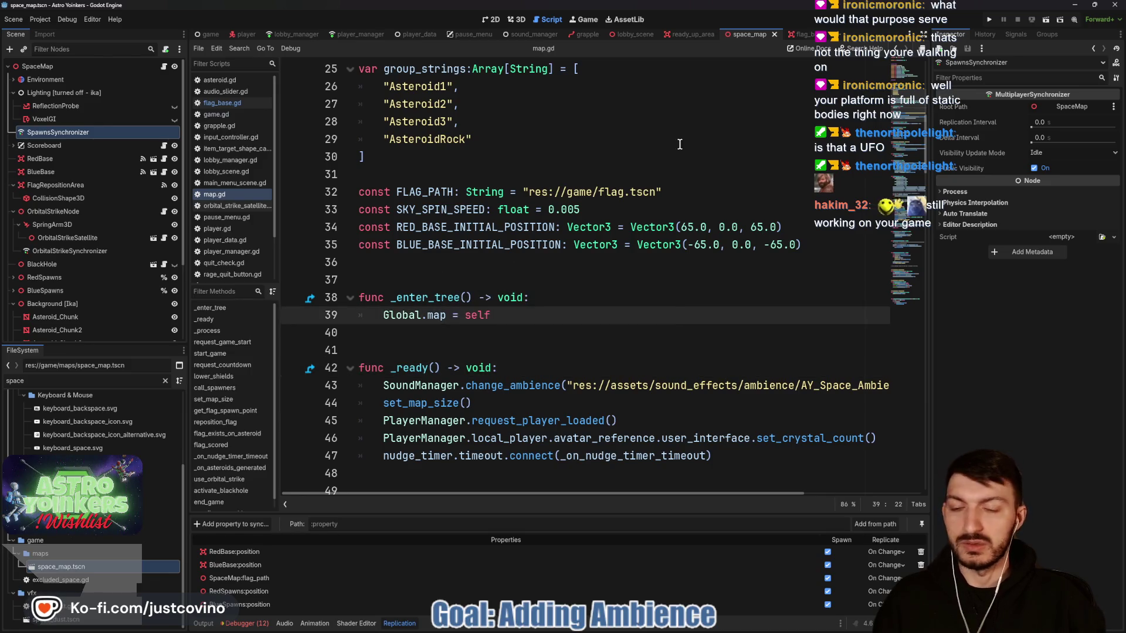
left_click(800, 34)
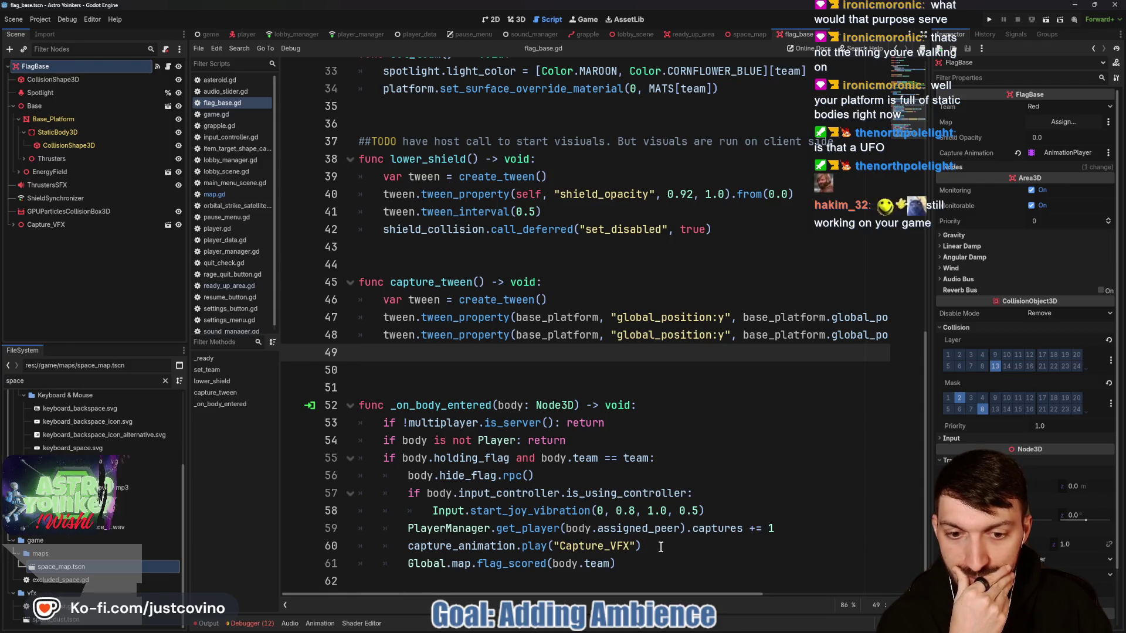
- Insert a capture_tween() call right after the Capture_VFX line in _on_body_entered and save
left_click(660, 547)
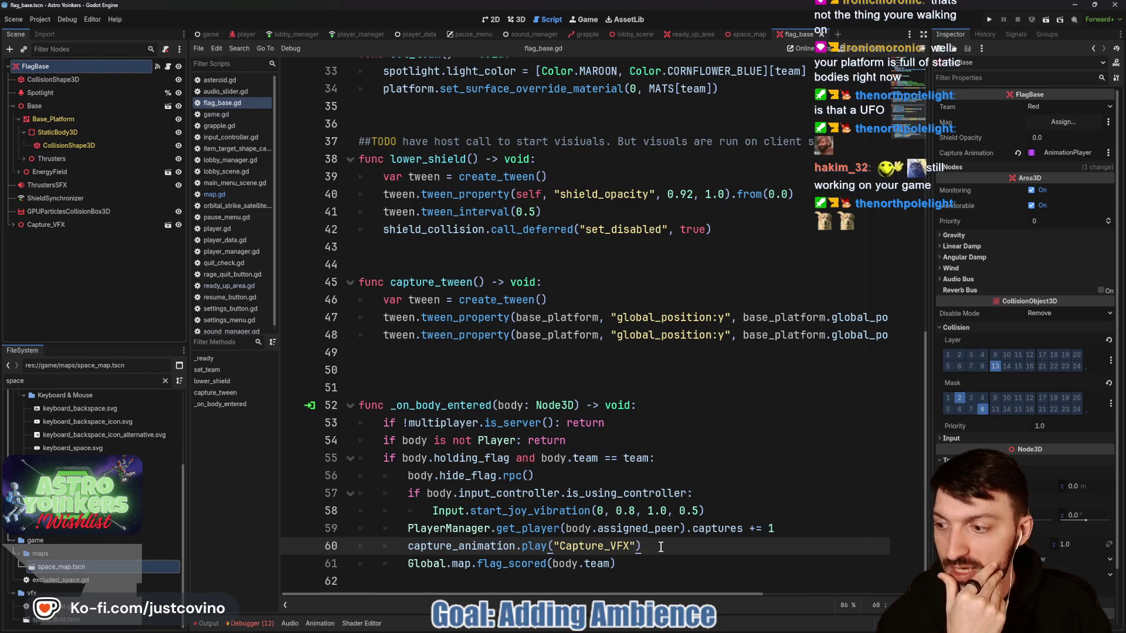
key("Return")
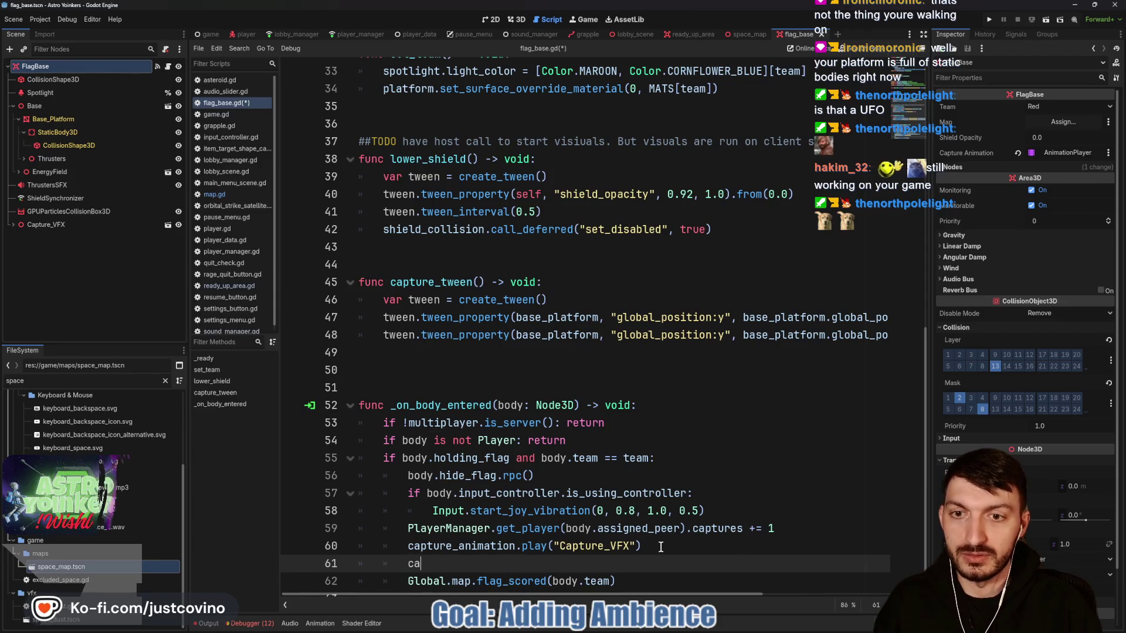
type("capture")
key("Down")
key("Return")
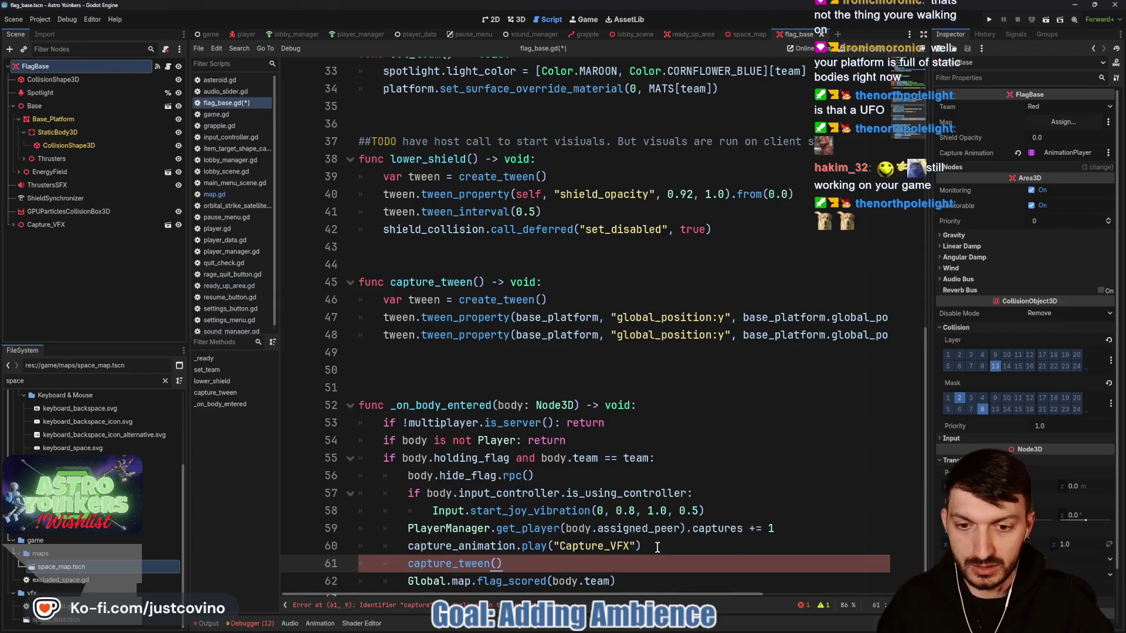
key("ctrl+s")
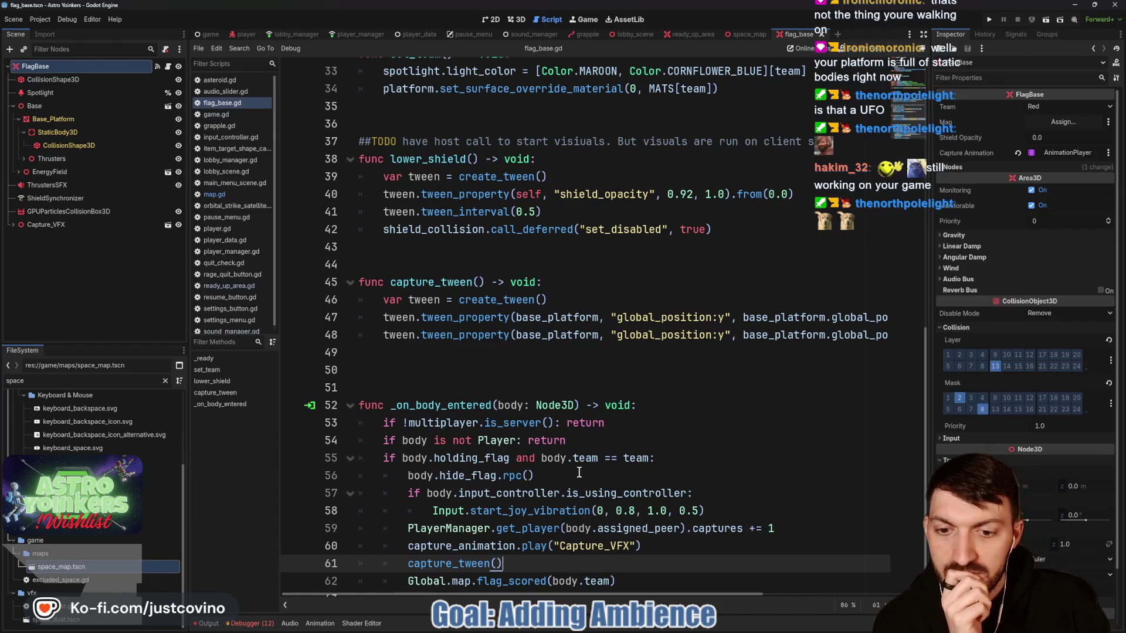
- Run the game in a private hosted lobby, cross the red base to test the capture, then stop
left_click(989, 21)
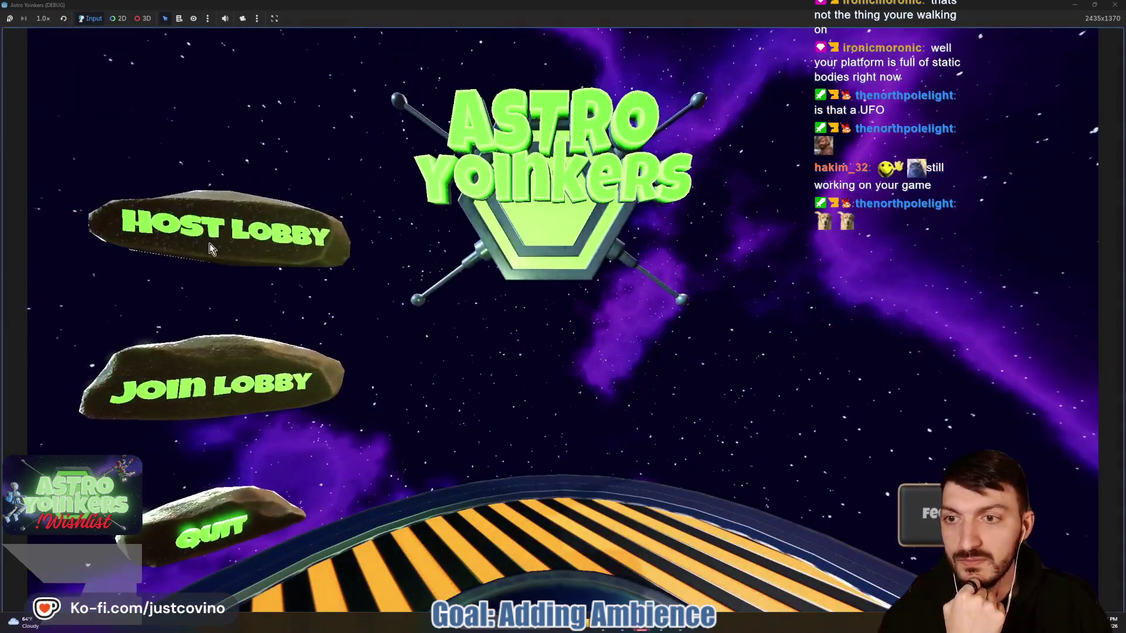
left_click(213, 244)
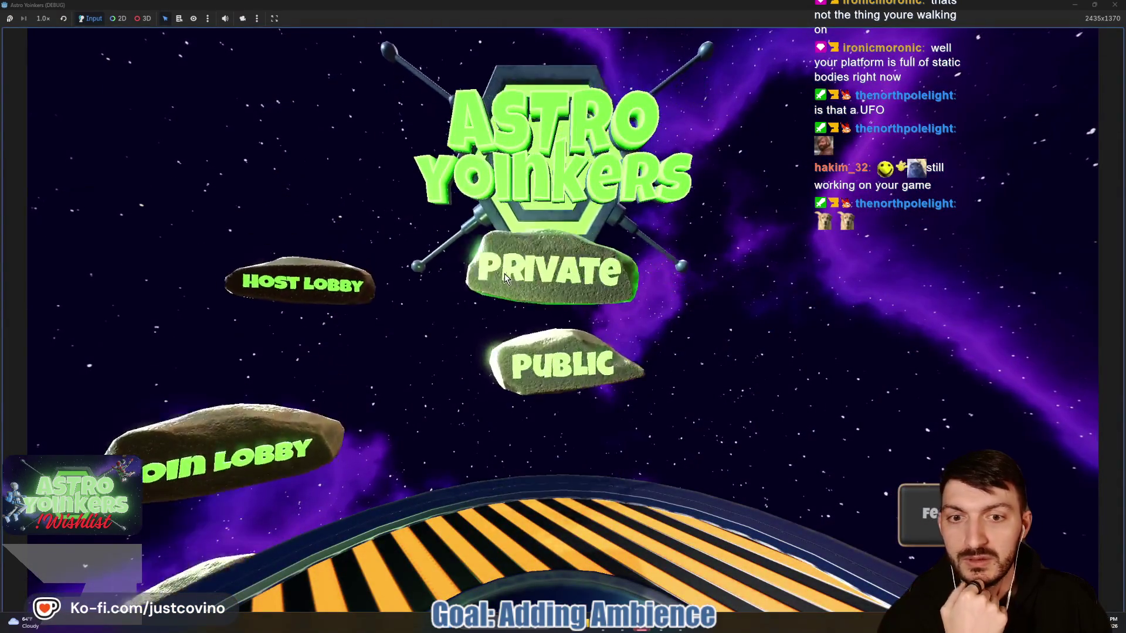
left_click(490, 319)
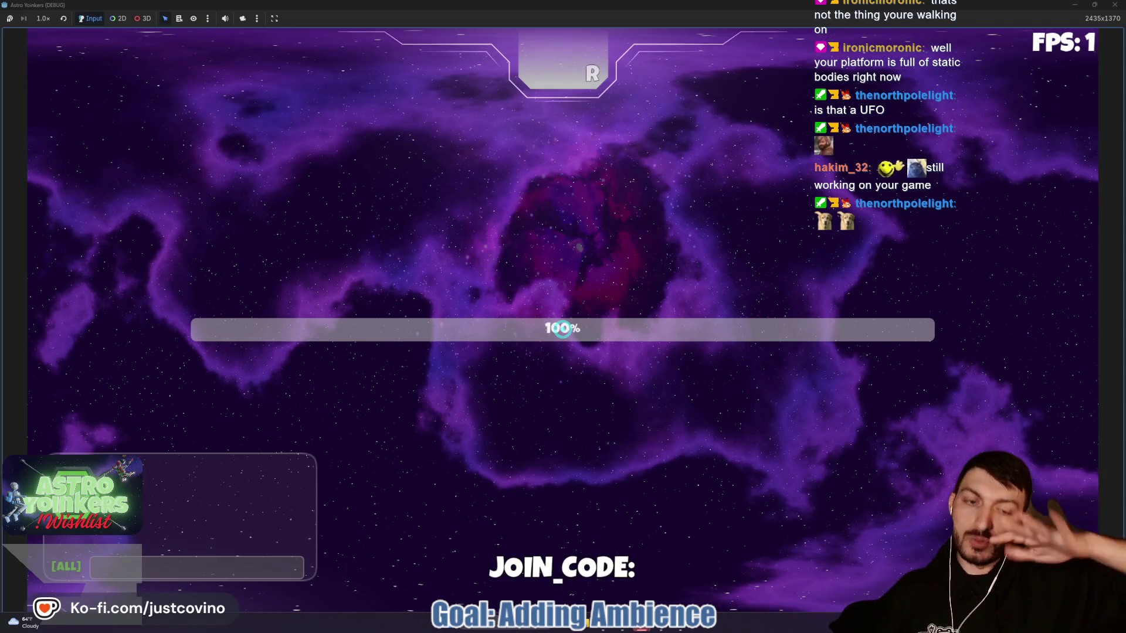
key("w")
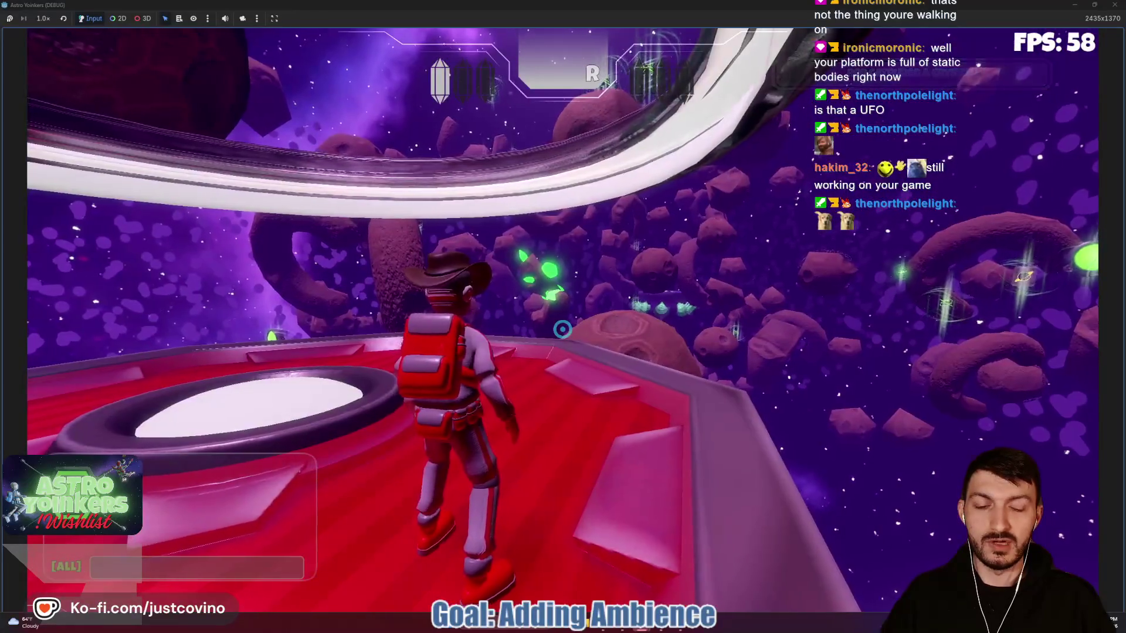
key("w")
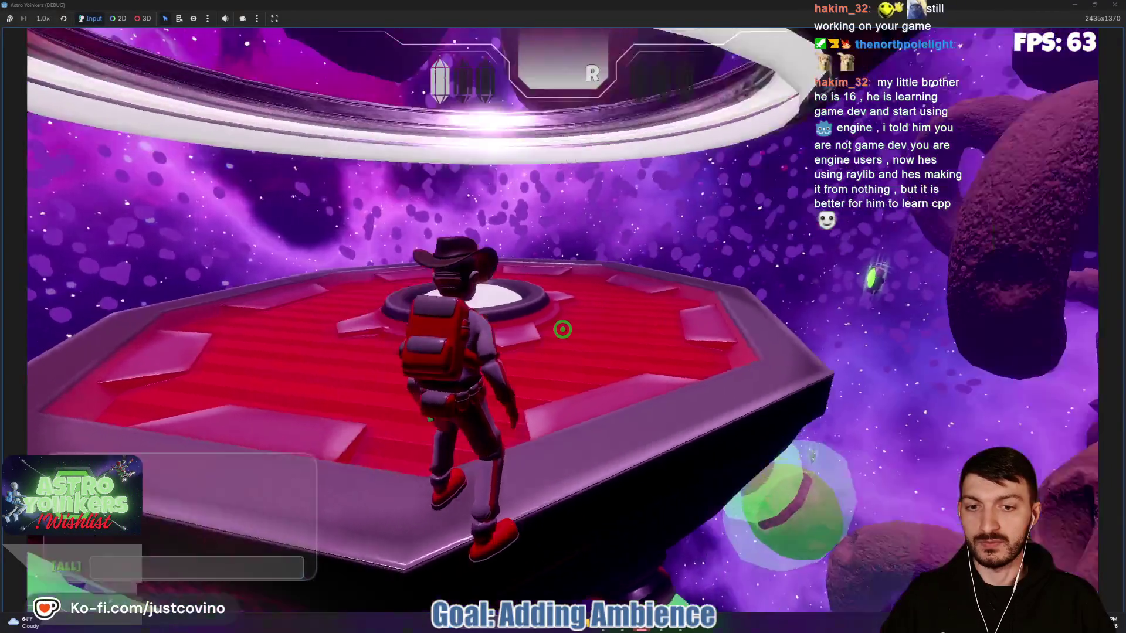
key("F8")
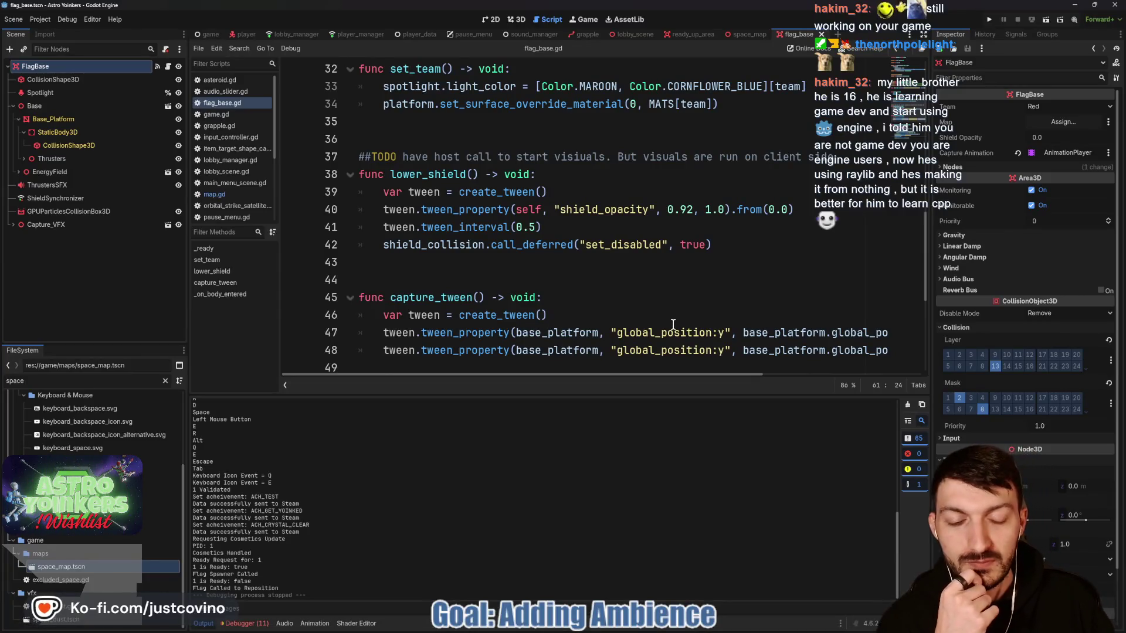
- Change the 5.0 offsets on lines 47 and 48 of capture_tween to 2.5
scroll(674, 324, "right", 5)
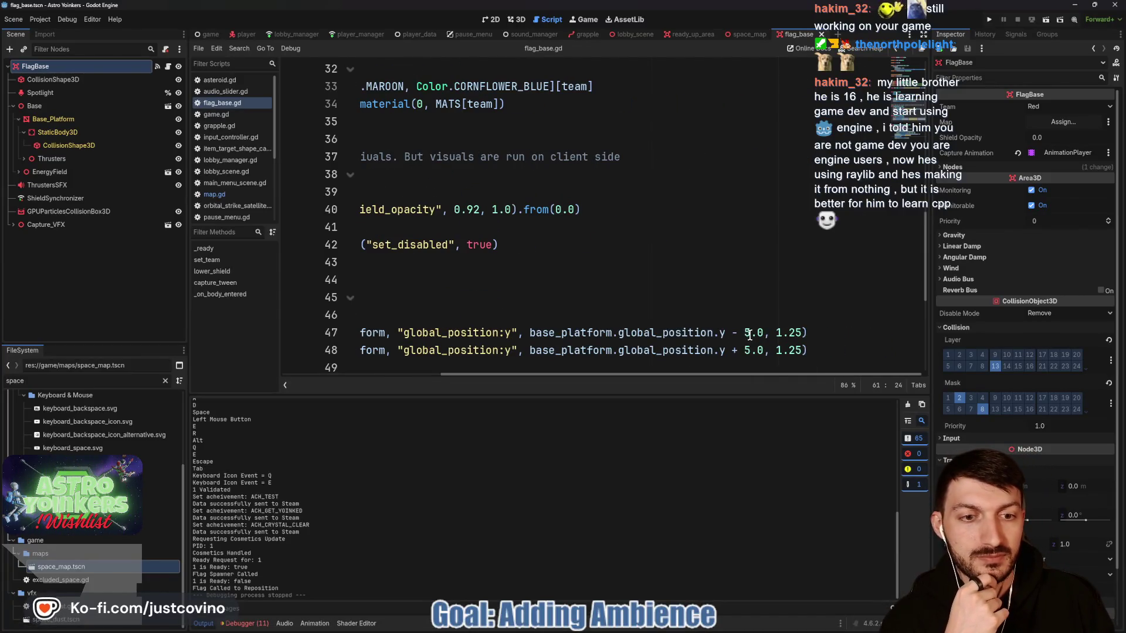
left_click(749, 334)
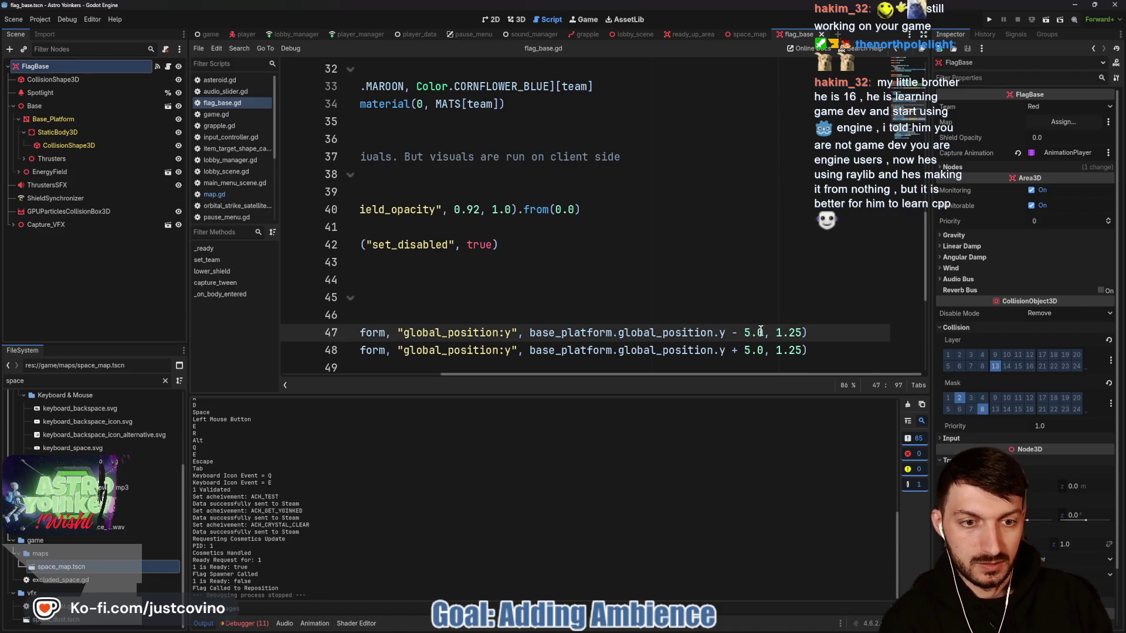
left_click_drag(764, 333, 745, 332)
type("2.5")
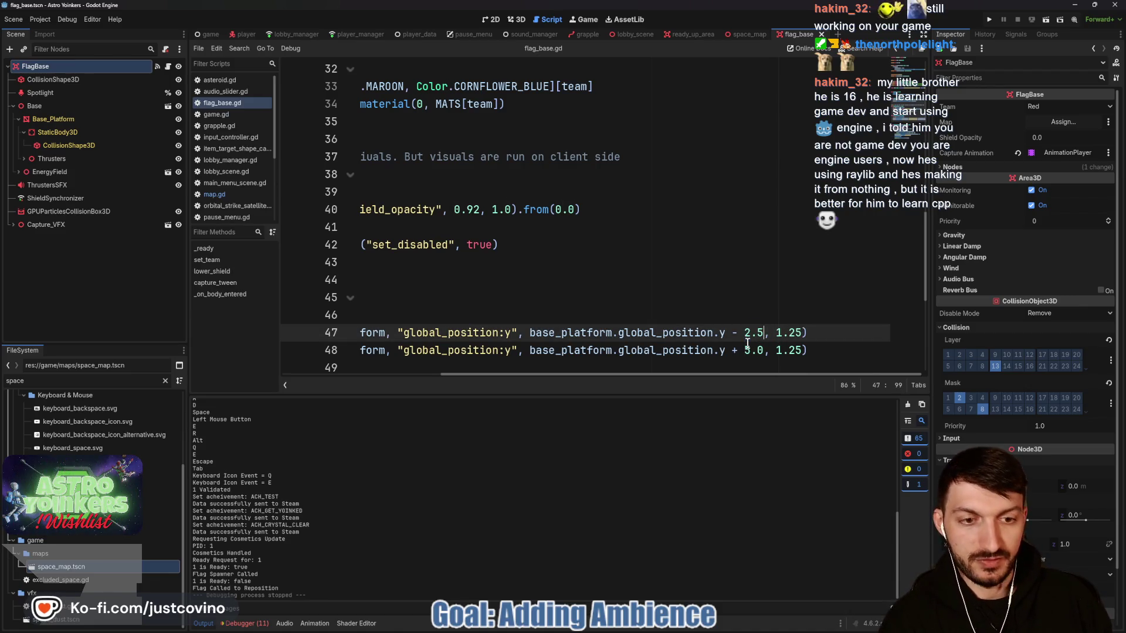
left_click(763, 350)
left_click_drag(763, 350, 745, 350)
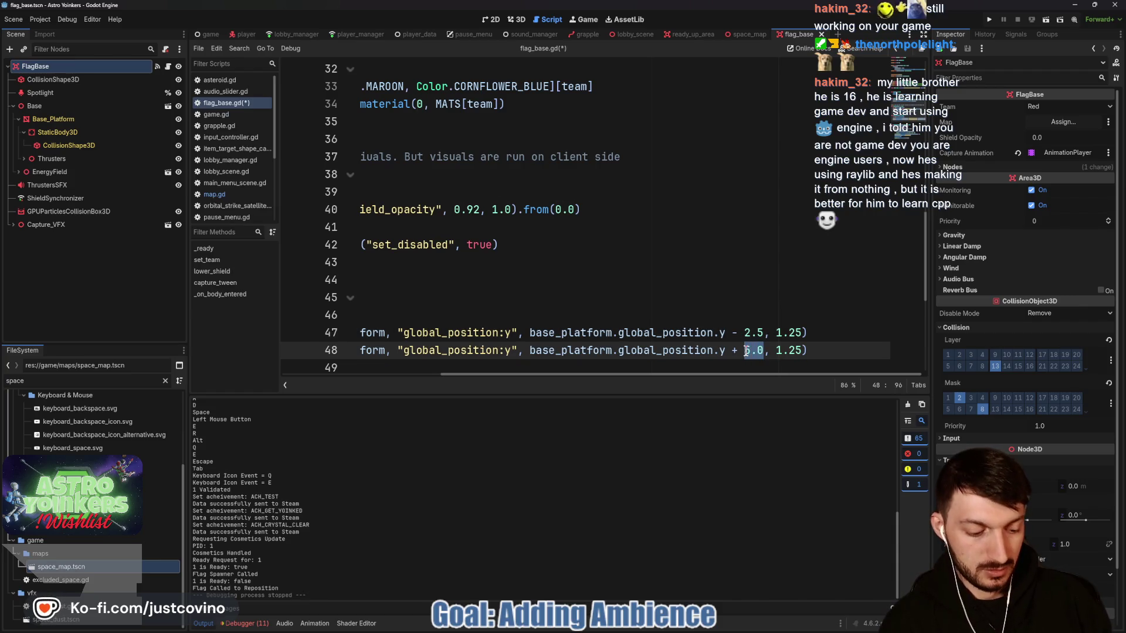
type("2.5")
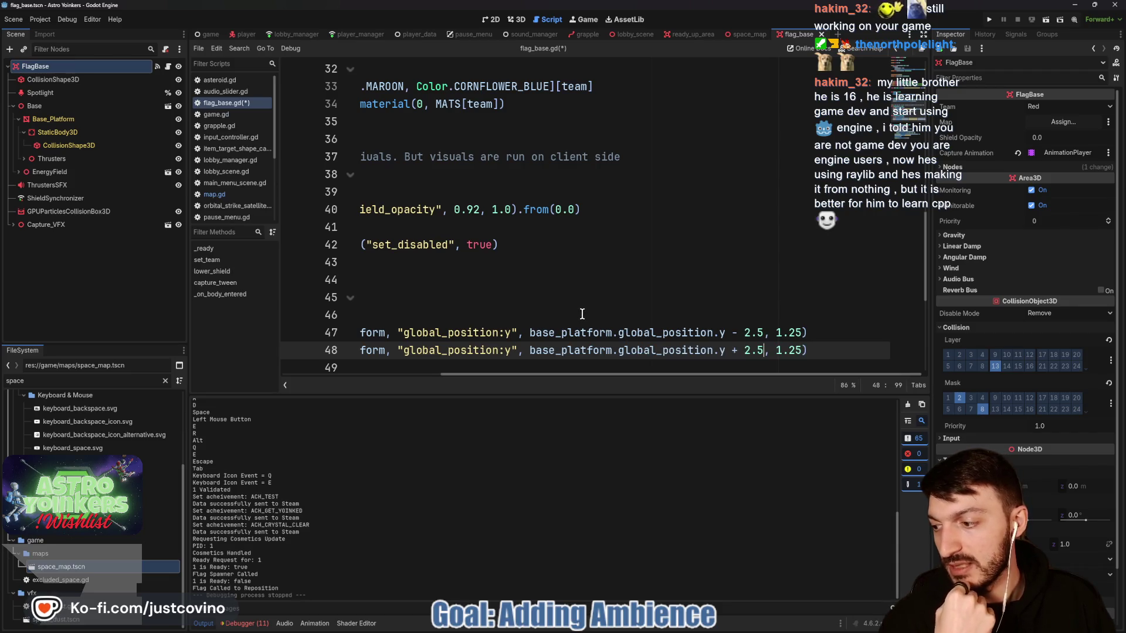
scroll(577, 312, "left", 4)
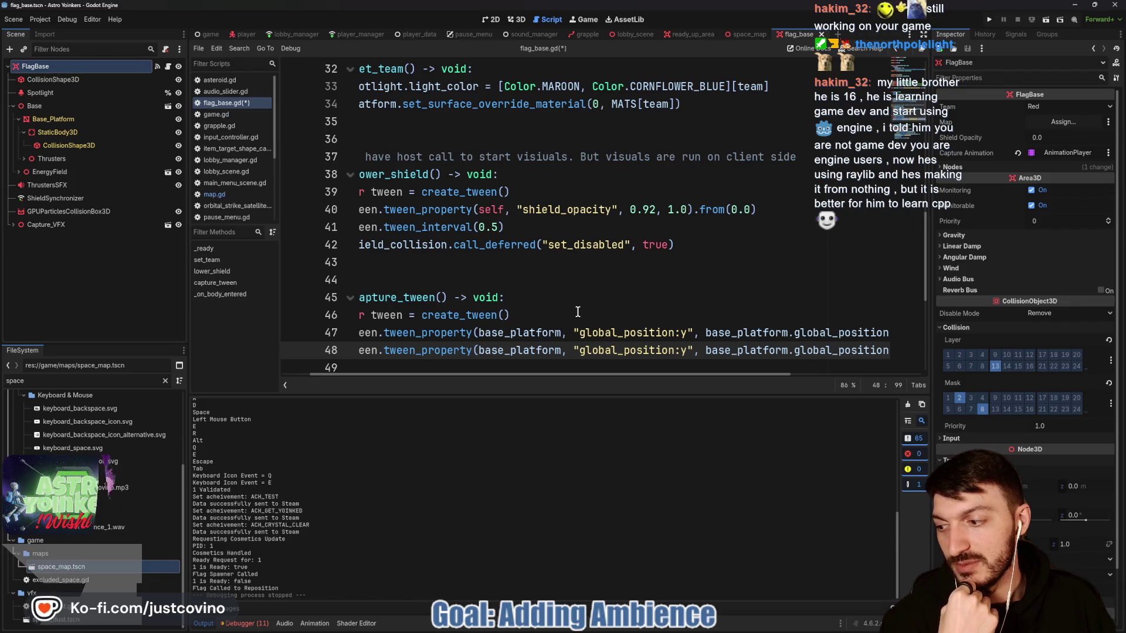
scroll(578, 311, "left", 1)
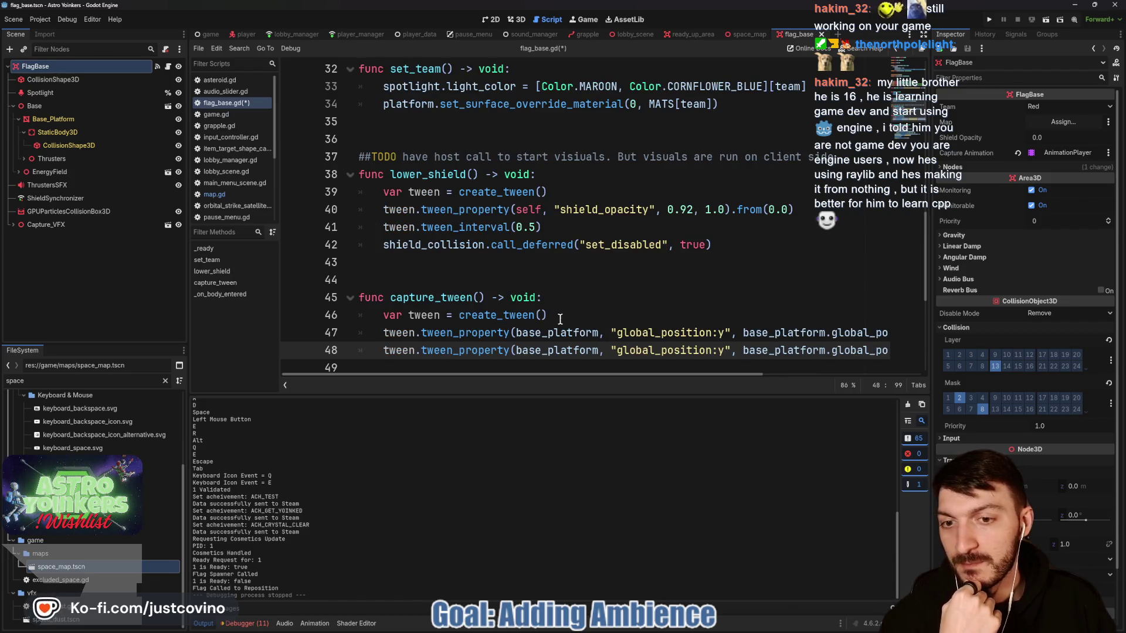
scroll(561, 319, "down", 2)
left_click(474, 278)
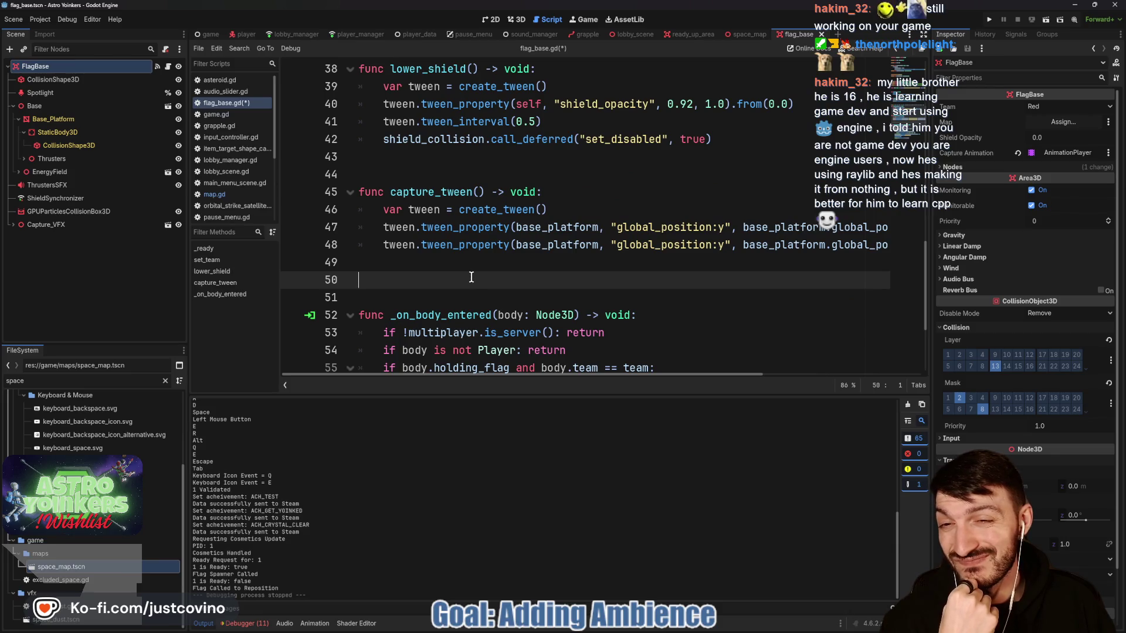
- Save flag_base.gd with Ctrl+S until no unsaved-changes mark remains
key("ctrl+s")
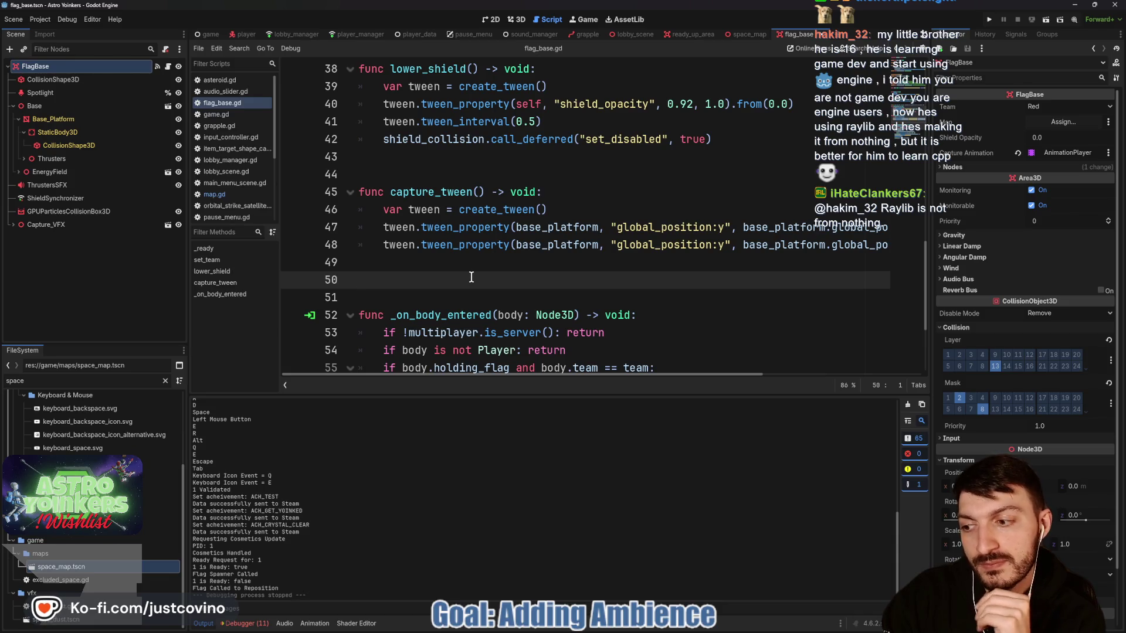
key("ctrl+s")
left_click(385, 174)
key("ctrl+s")
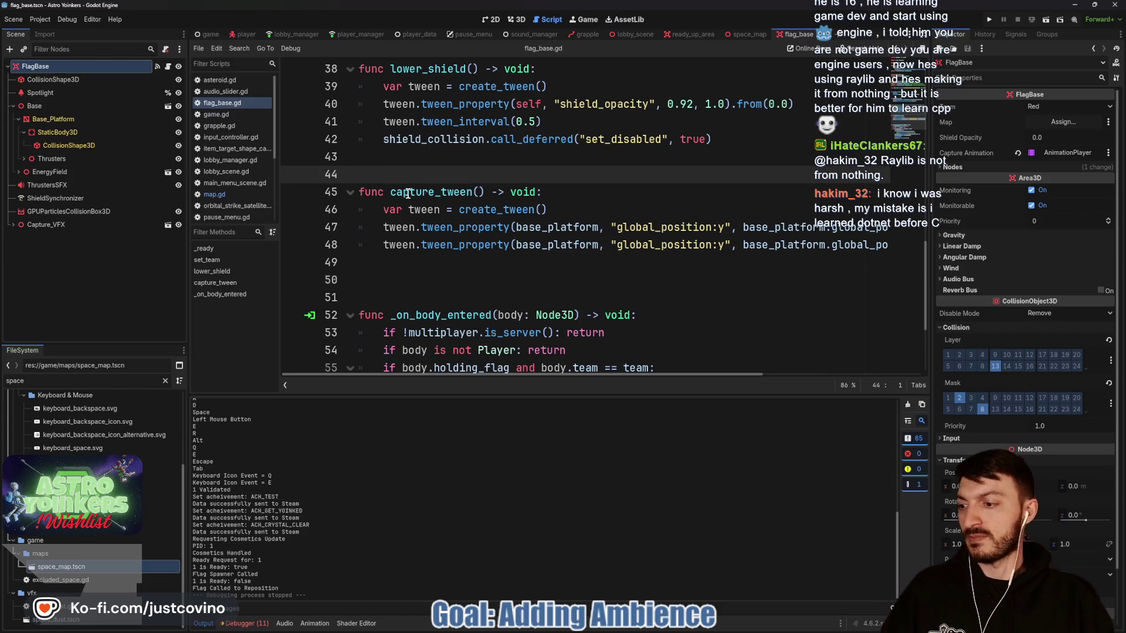
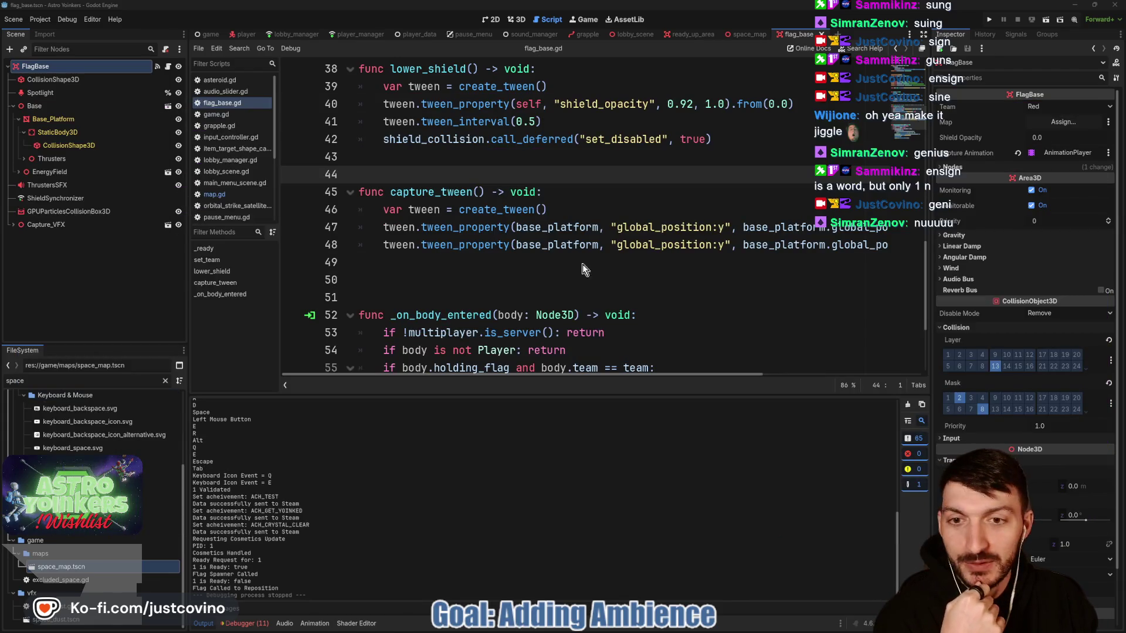
- Delete the extra blank line after the base_platform declaration in flag_base.gd
left_click(560, 265)
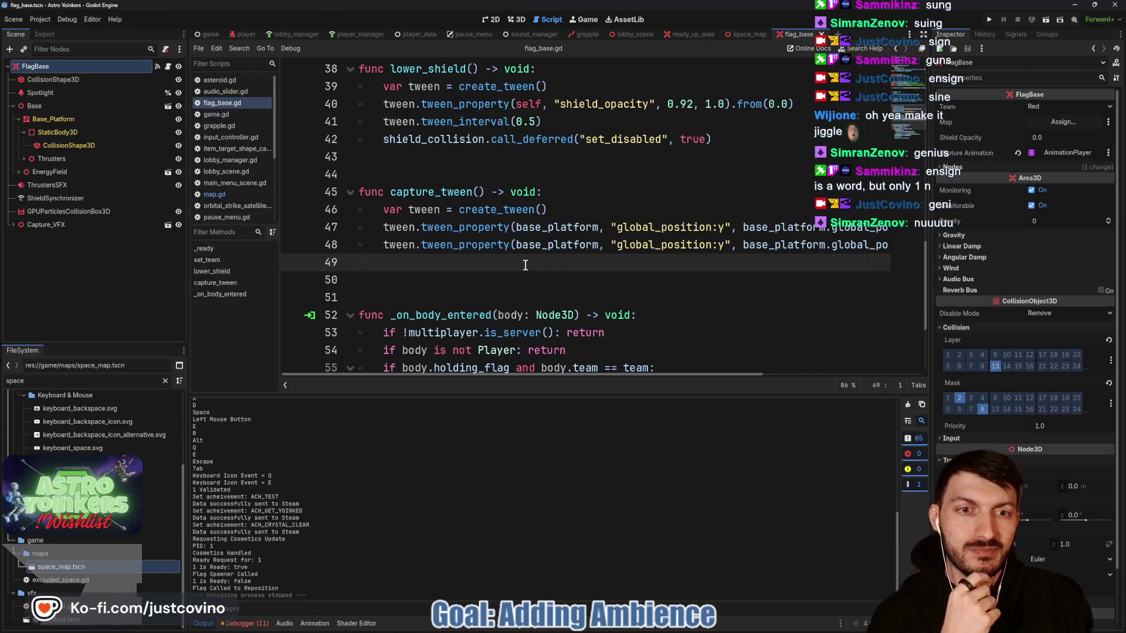
scroll(525, 265, "up", 6)
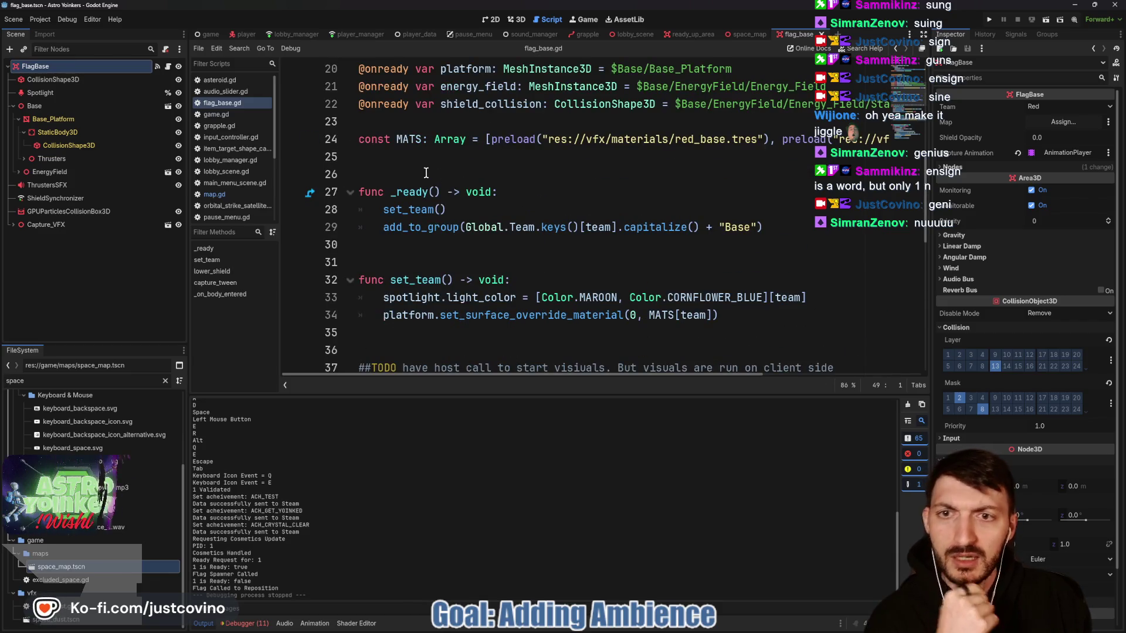
left_click(426, 173)
scroll(427, 173, "up", 1)
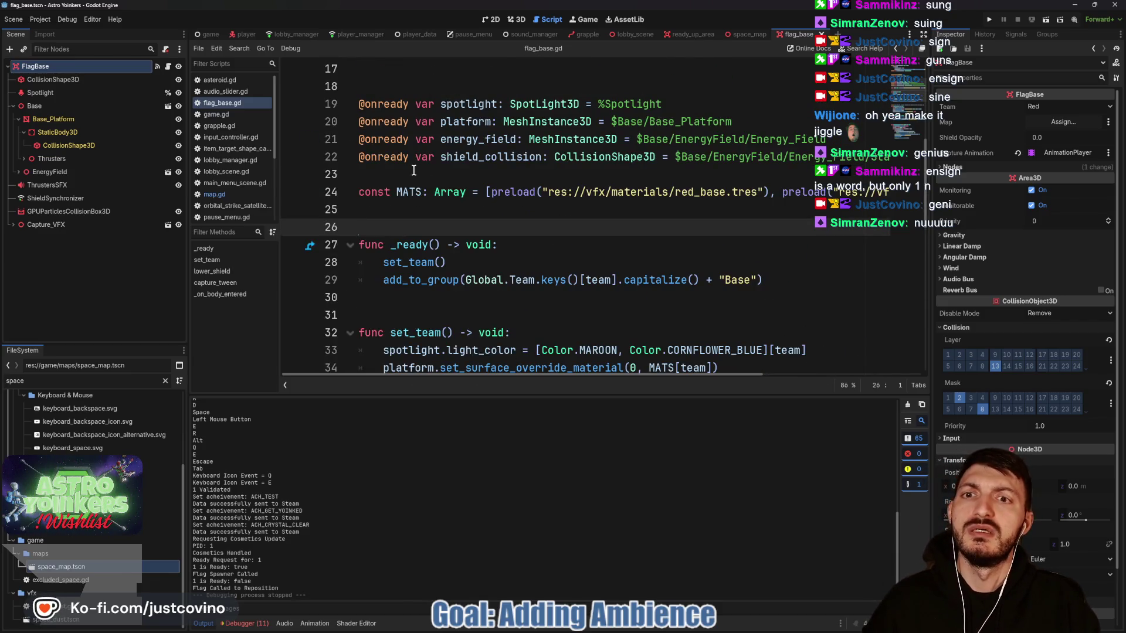
scroll(413, 170, "up", 3)
left_click(405, 229)
key("BackSpace")
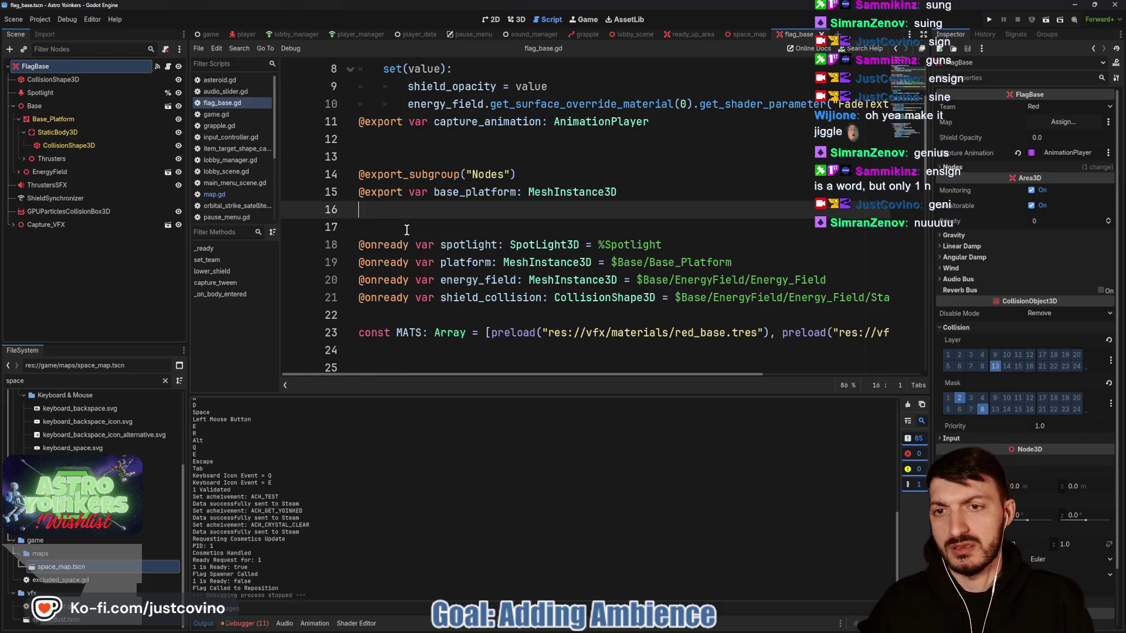
- Declare 'var initial_platform_y: float' on a new line below shield_collision
left_click(378, 316)
key("Return")
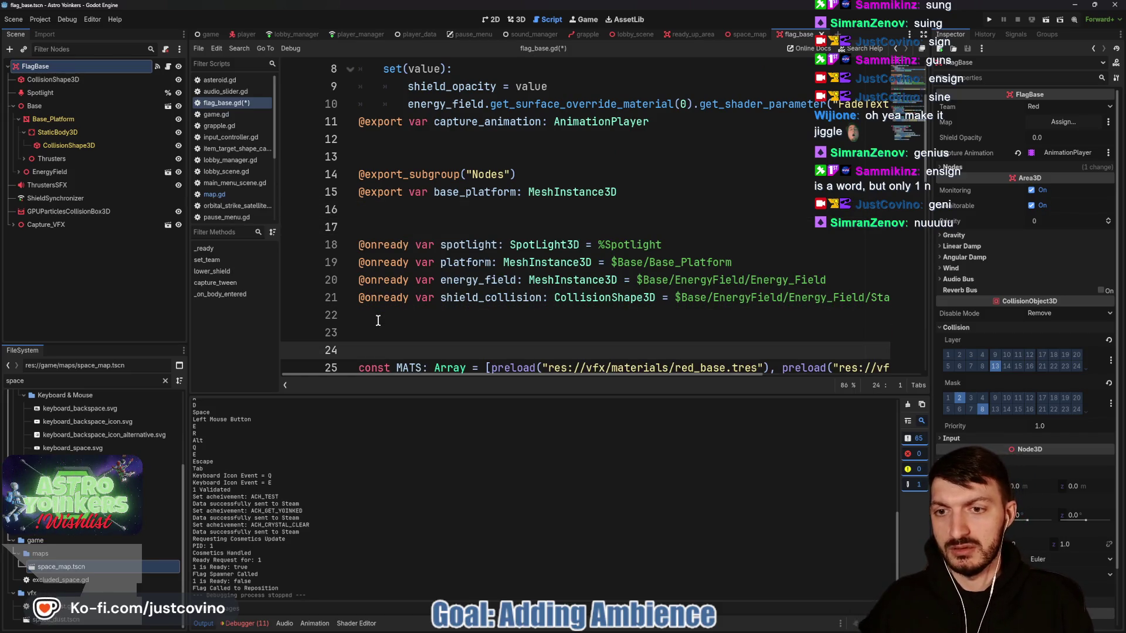
key("Return")
key("Up")
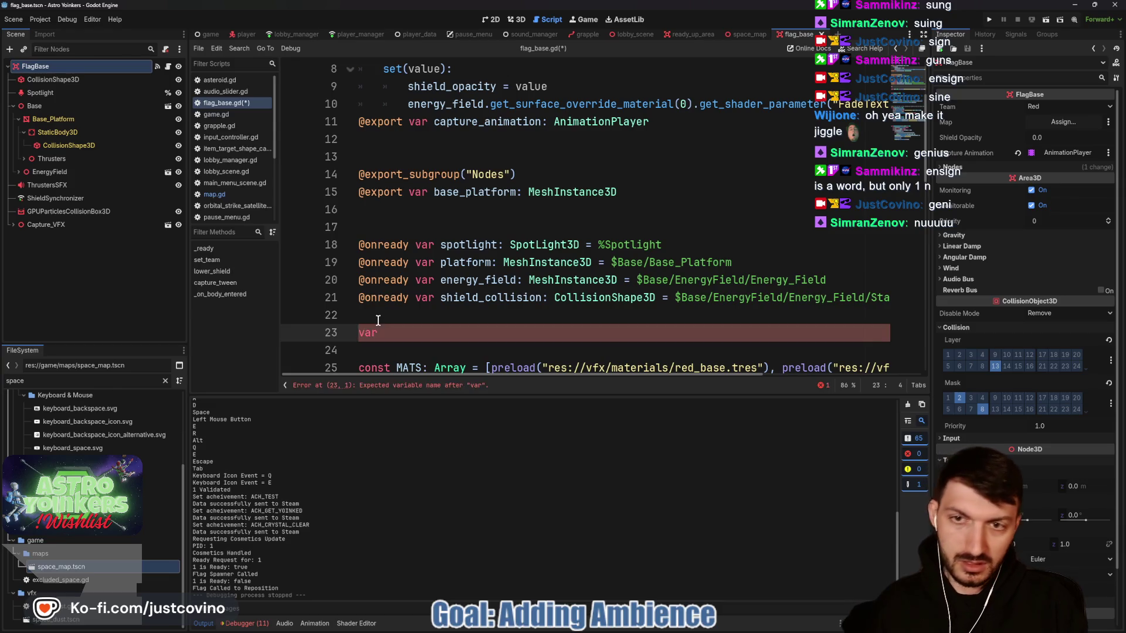
type("platform_y")
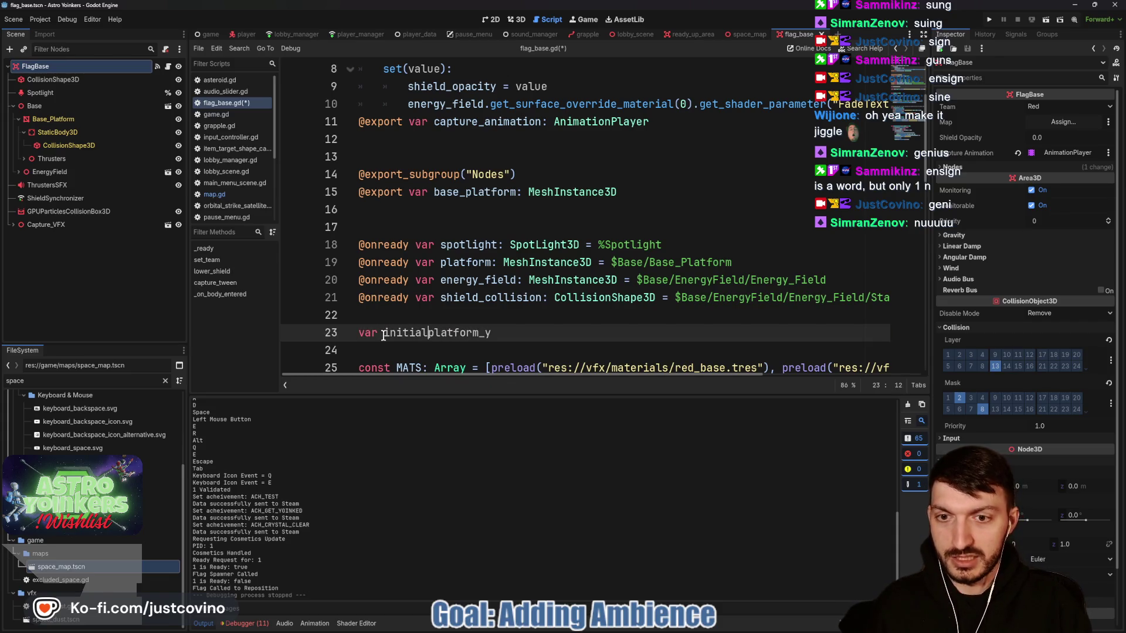
type("_")
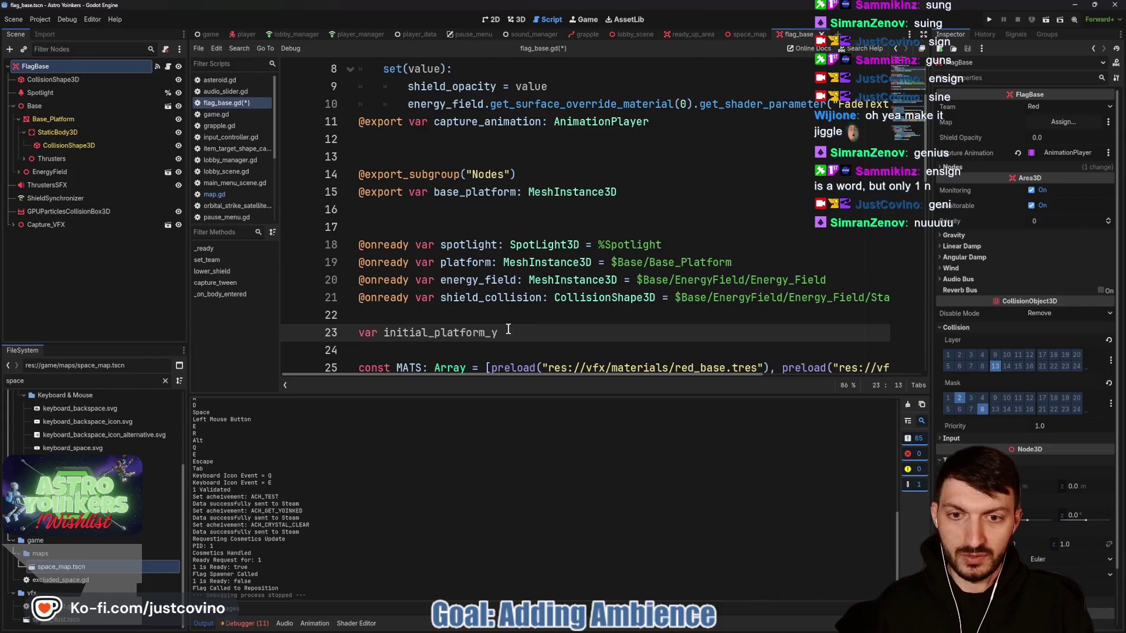
type(" float")
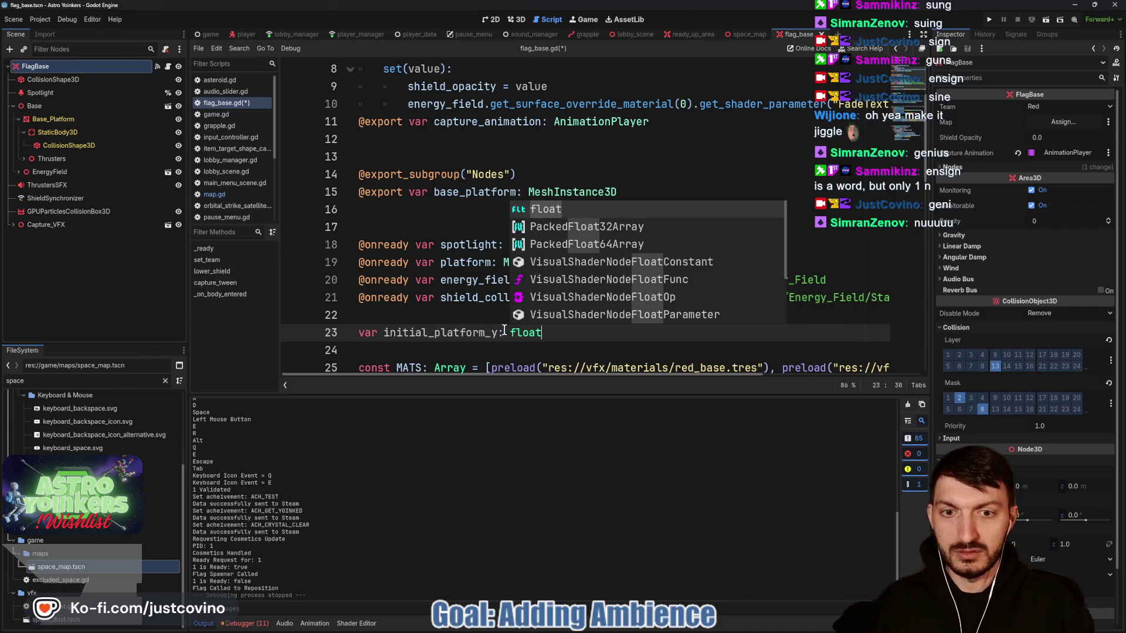
key("Escape")
scroll(509, 293, "down", 6)
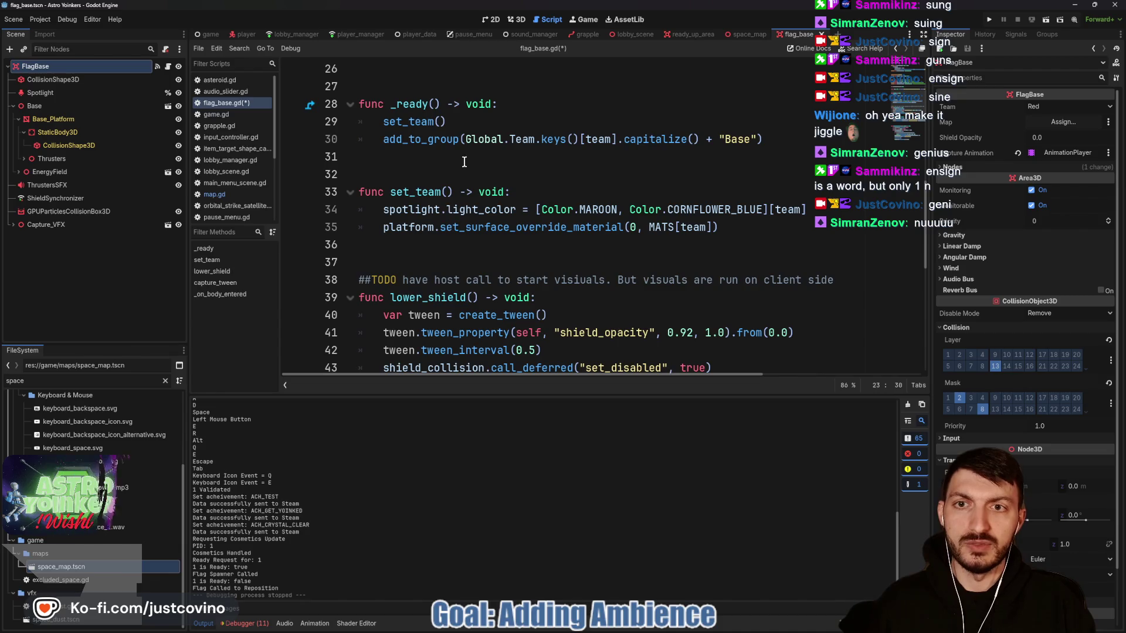
left_click(450, 152)
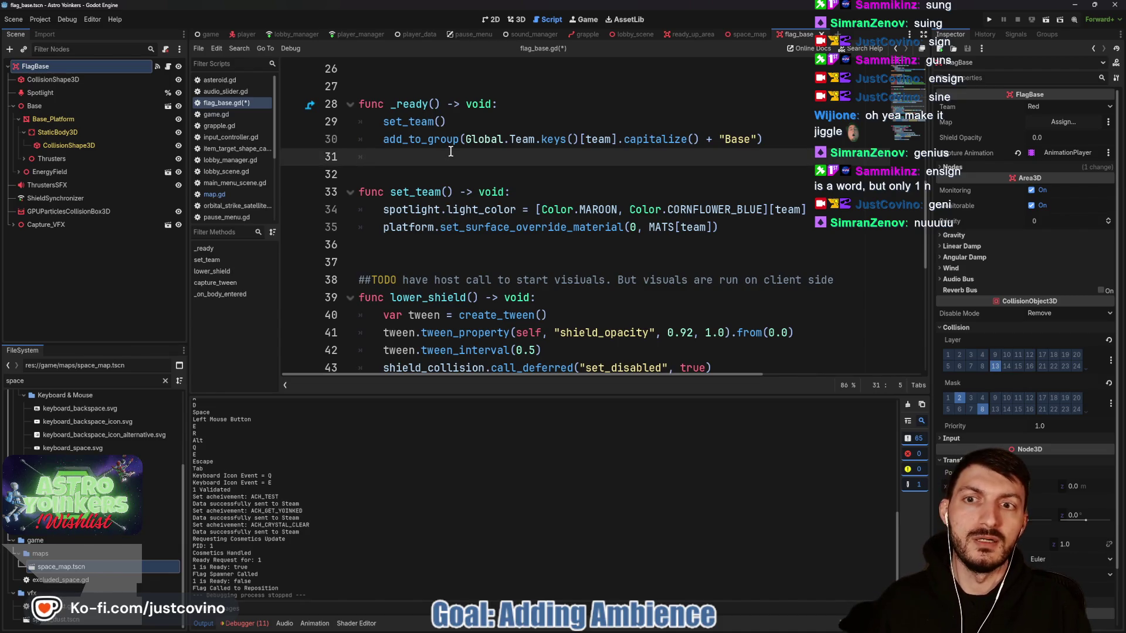